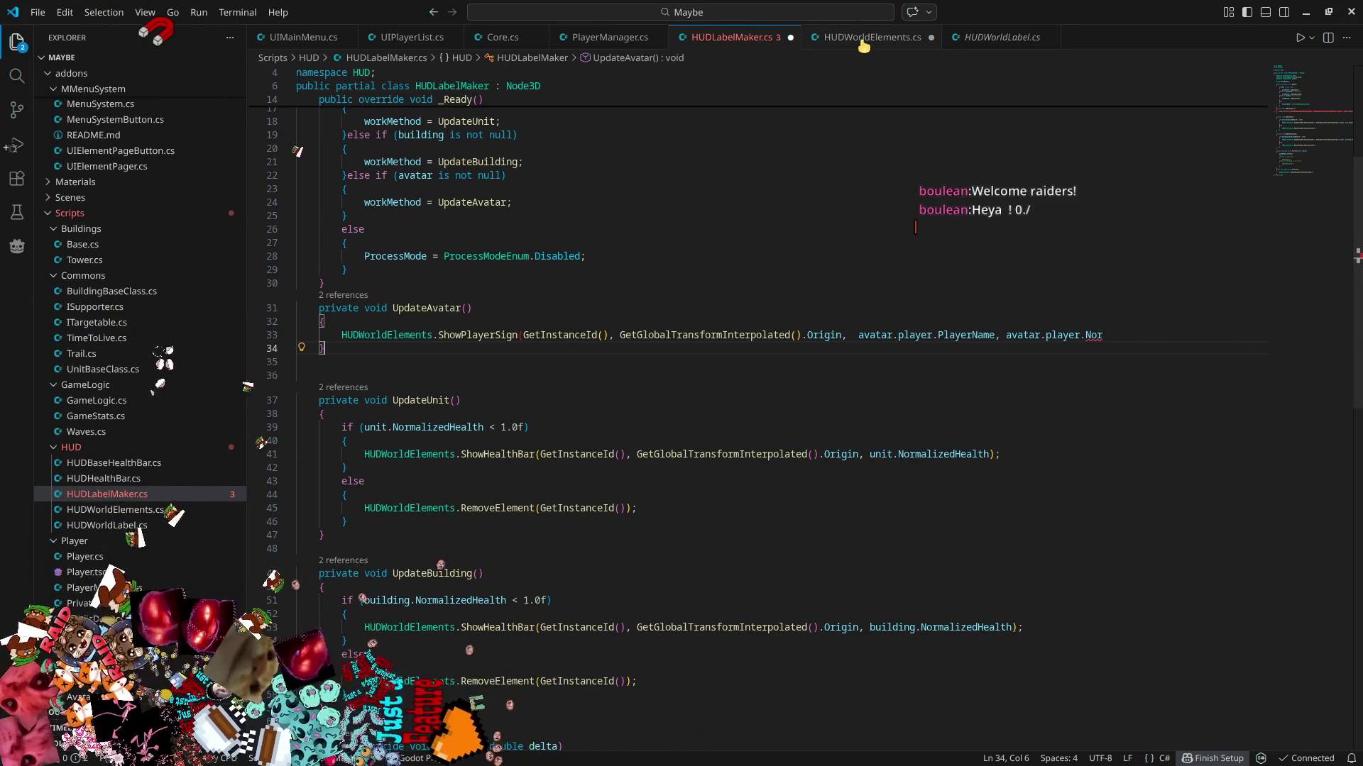
# - Follow ShowPlayerSign and the avatar's player field through to the Player class definition
pyautogui.press('F12')
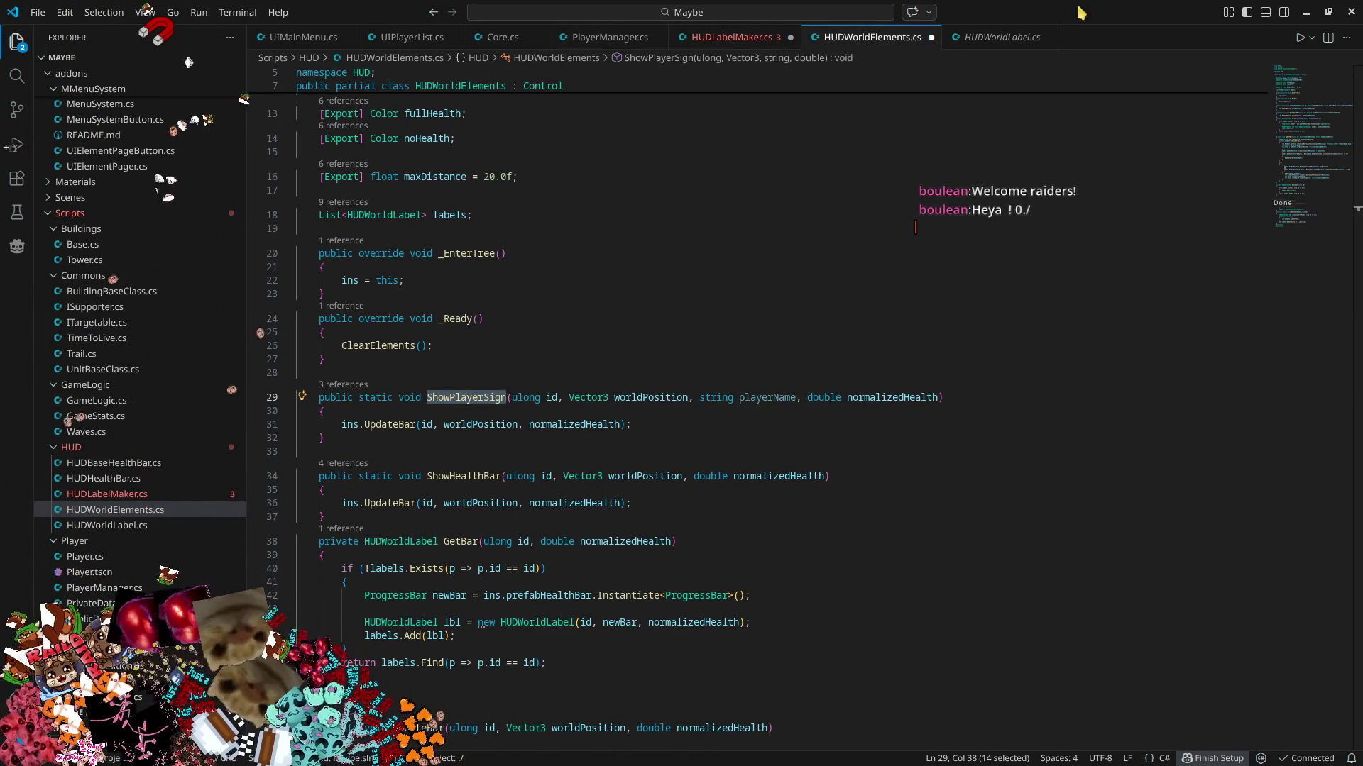
pyautogui.hotkey('alt', 'Left')
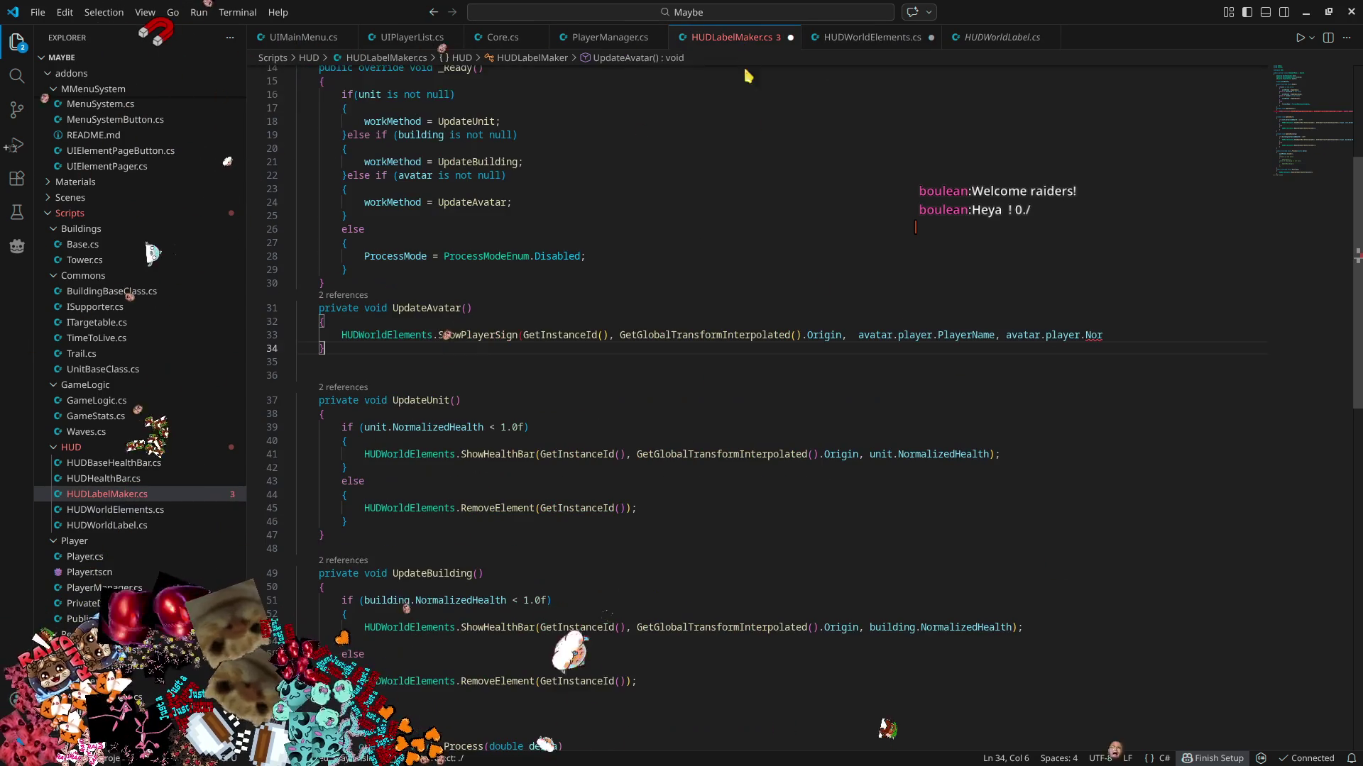
pyautogui.hotkey('alt', 'Left')
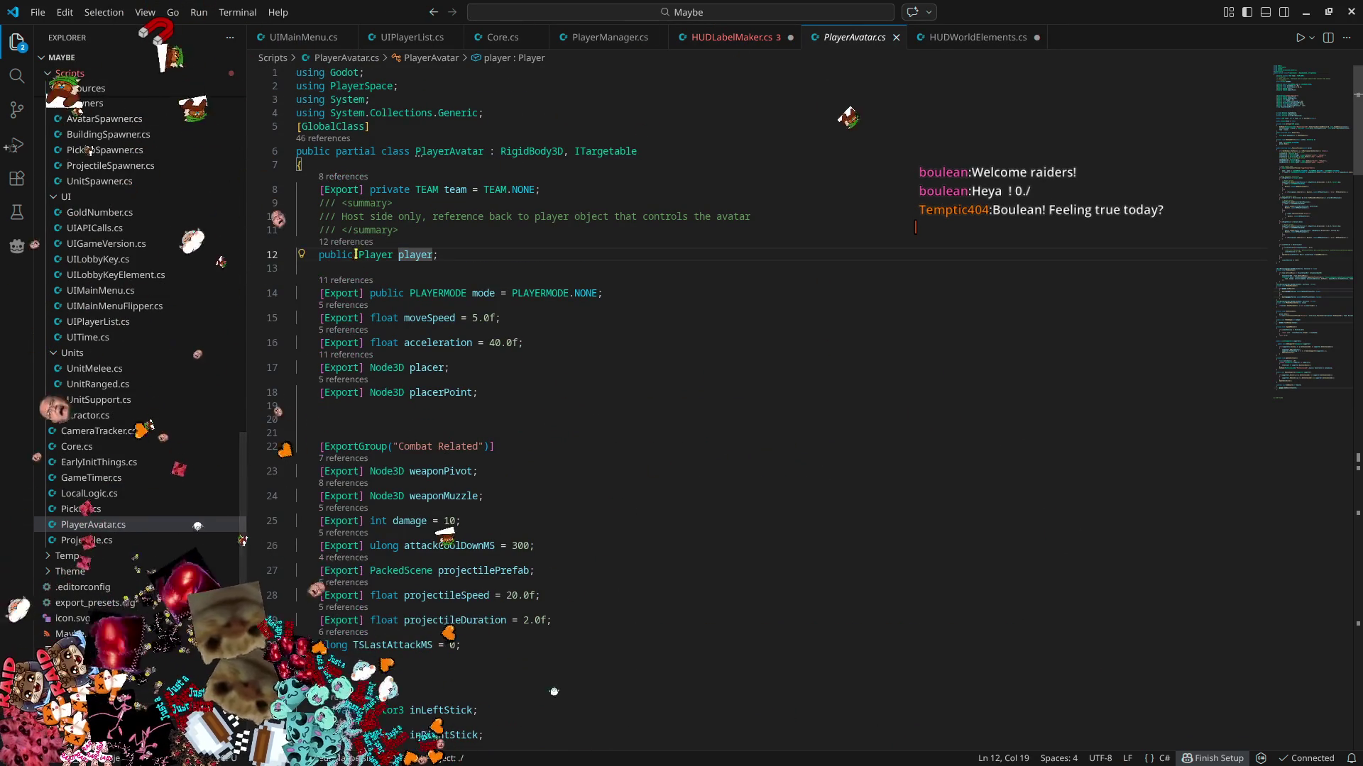
pyautogui.press('F12')
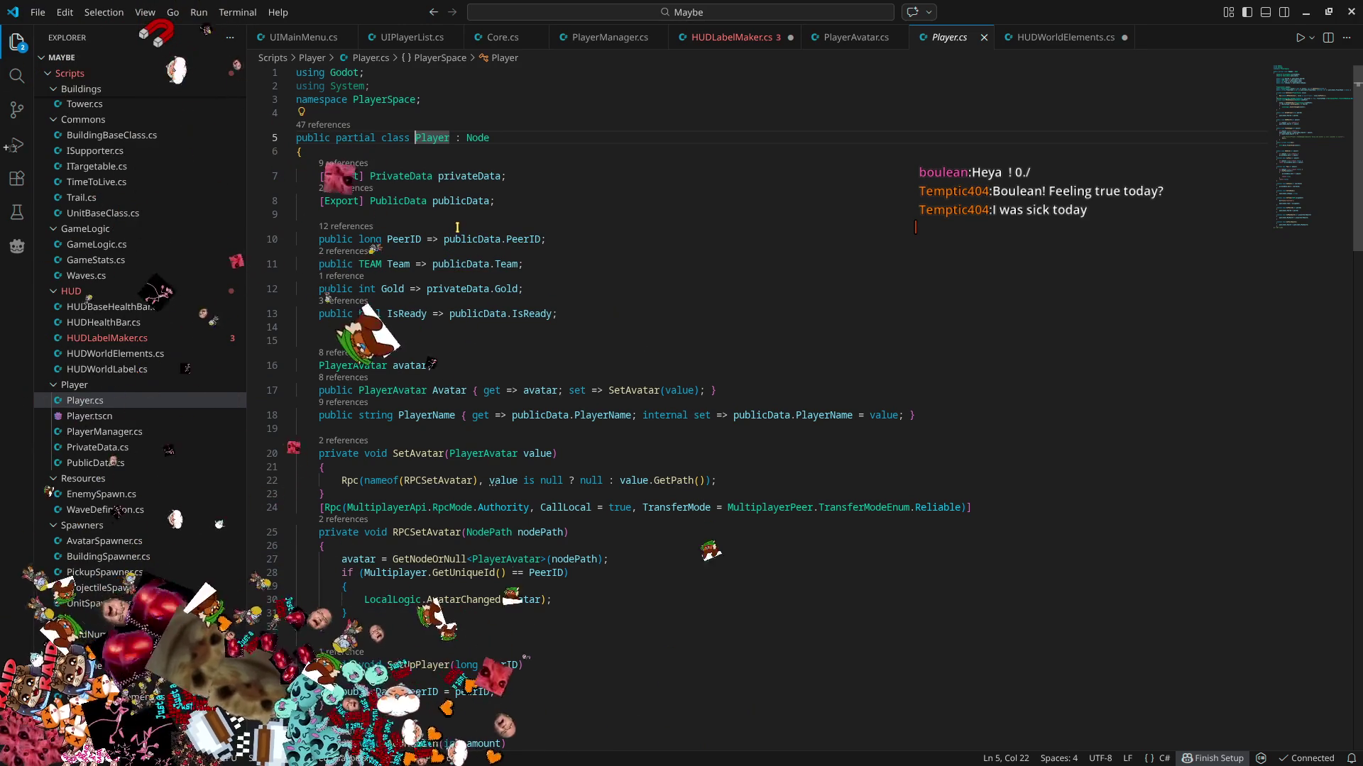
# - Open PublicData and inspect the NormalizedHealth property and where it is referenced
pyautogui.keyDown('ctrl'); pyautogui.click(397, 201); pyautogui.keyUp('ctrl')
pyautogui.click(430, 420)
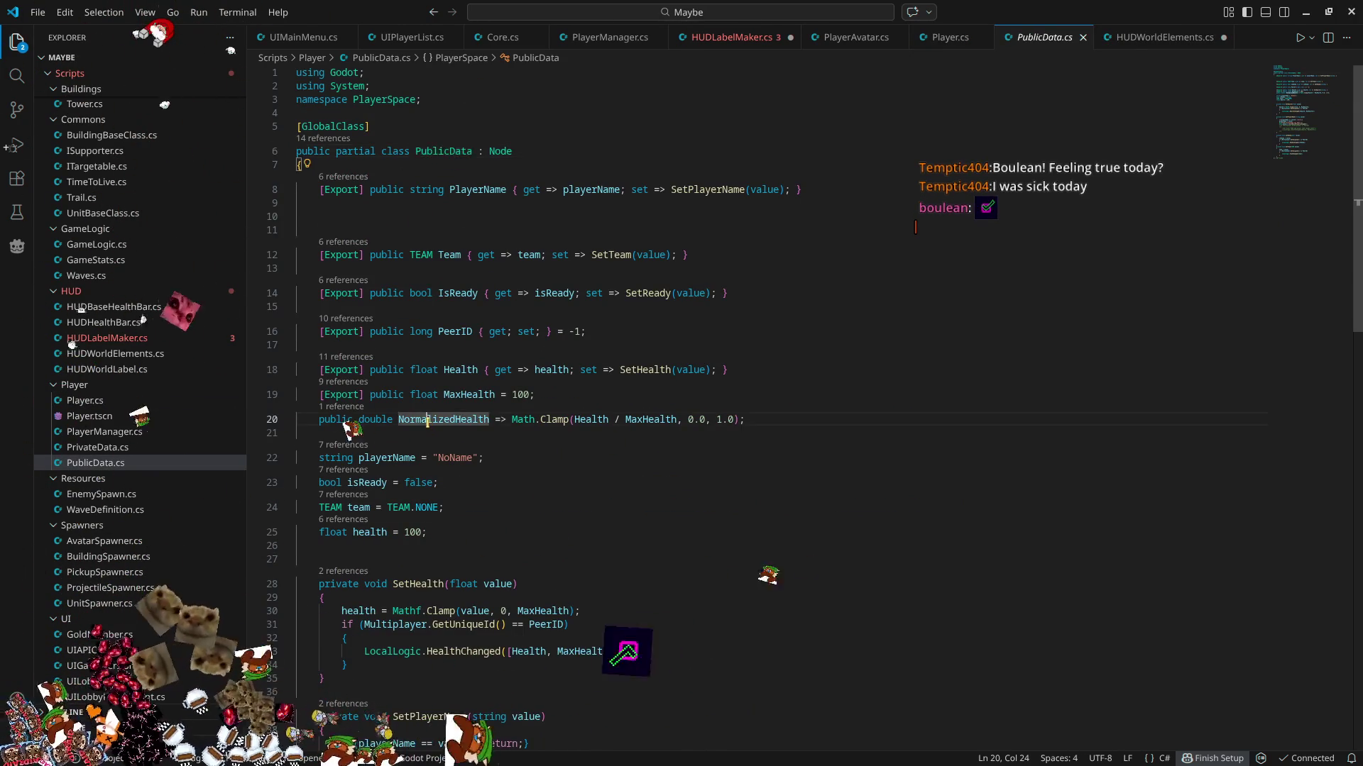
pyautogui.click(760, 419)
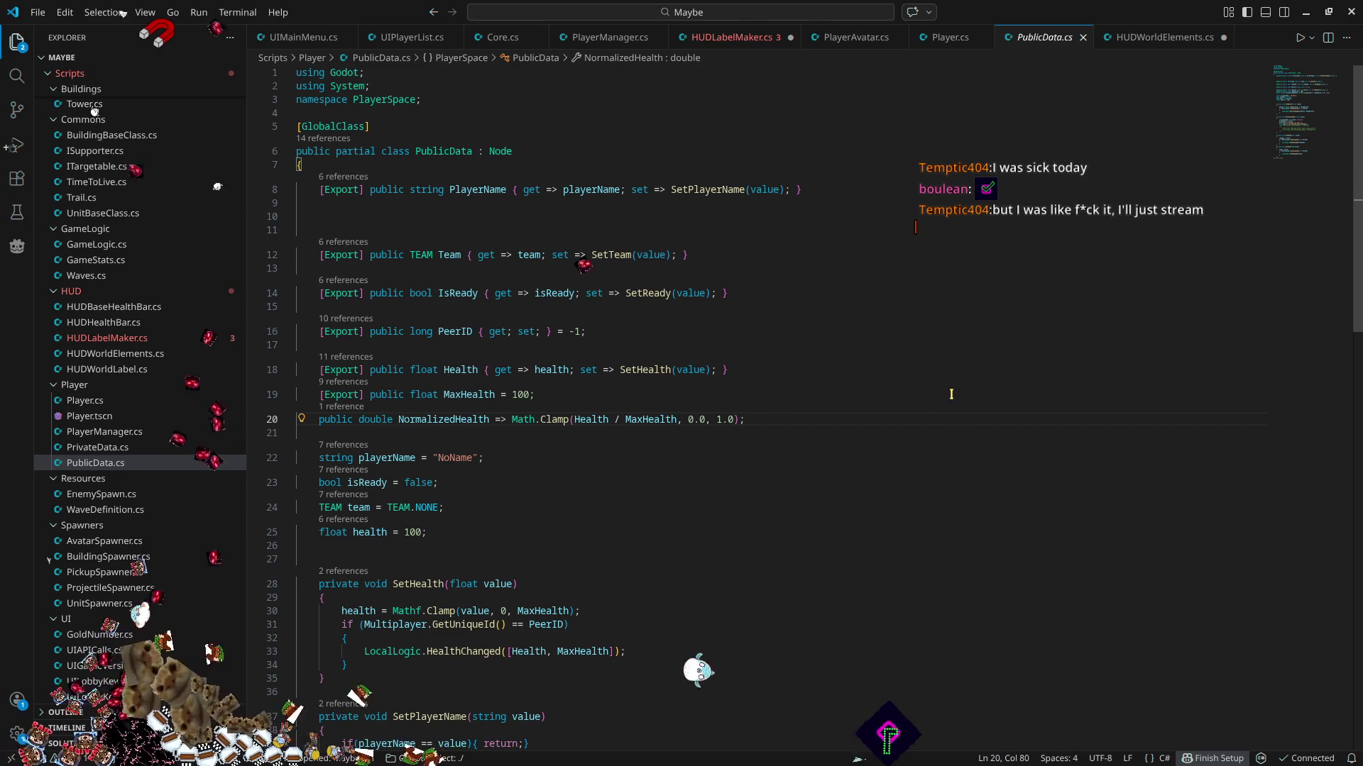
pyautogui.scroll(-5, 934, 413)
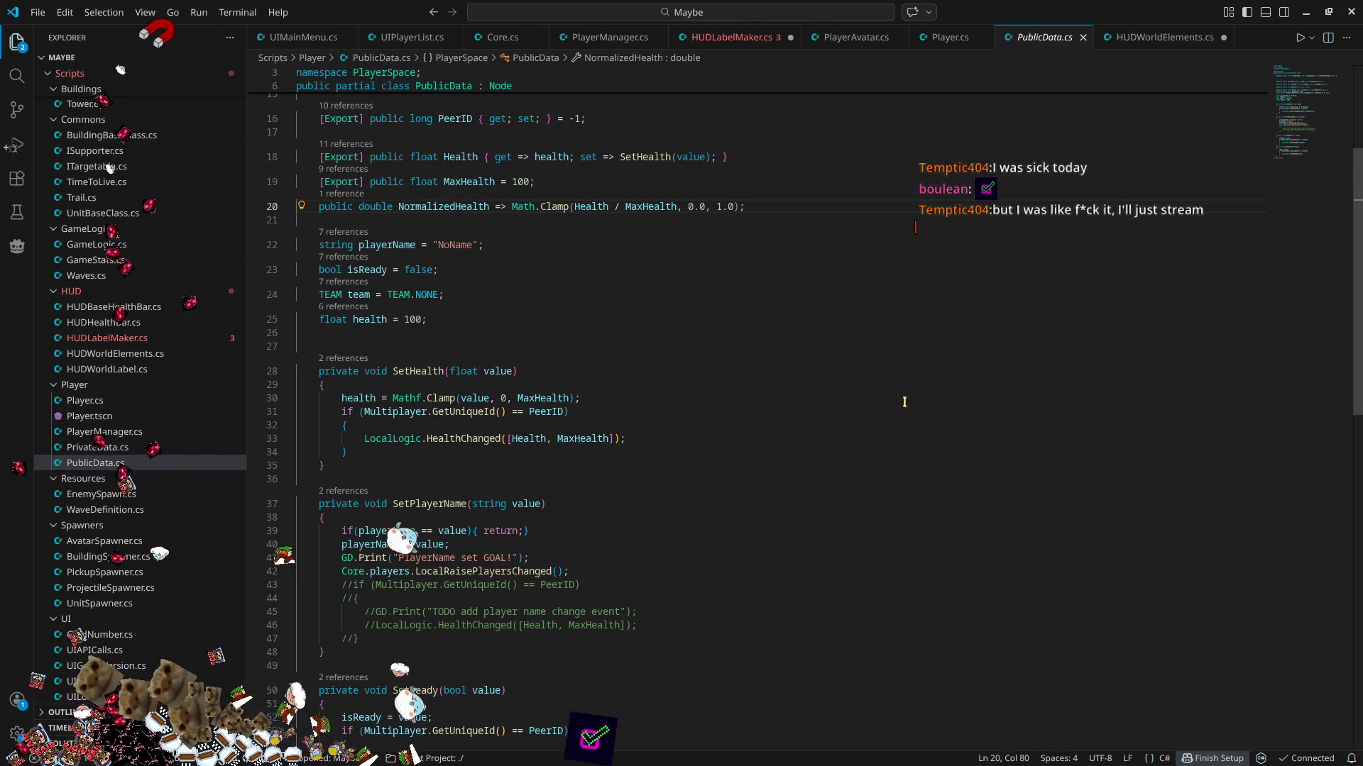
pyautogui.click(351, 195)
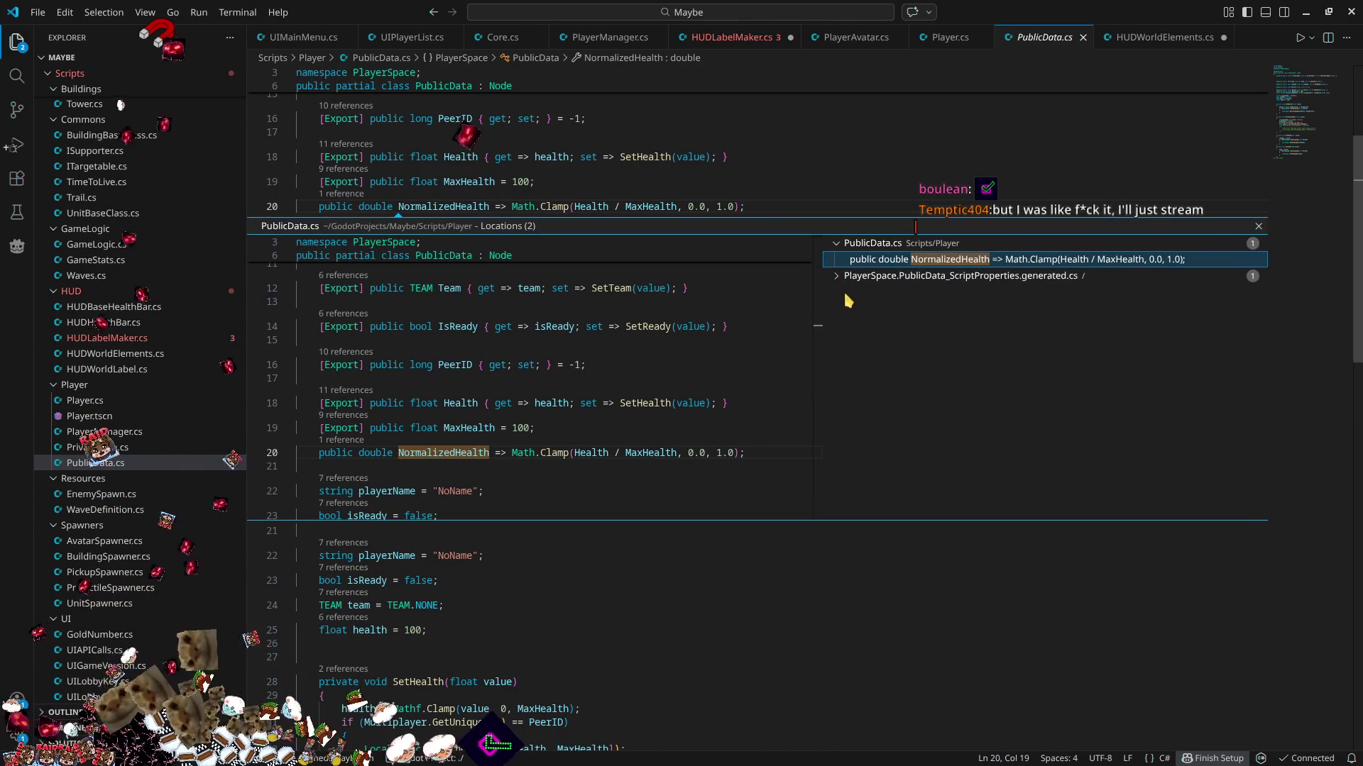
pyautogui.click(1260, 227)
pyautogui.press('End')
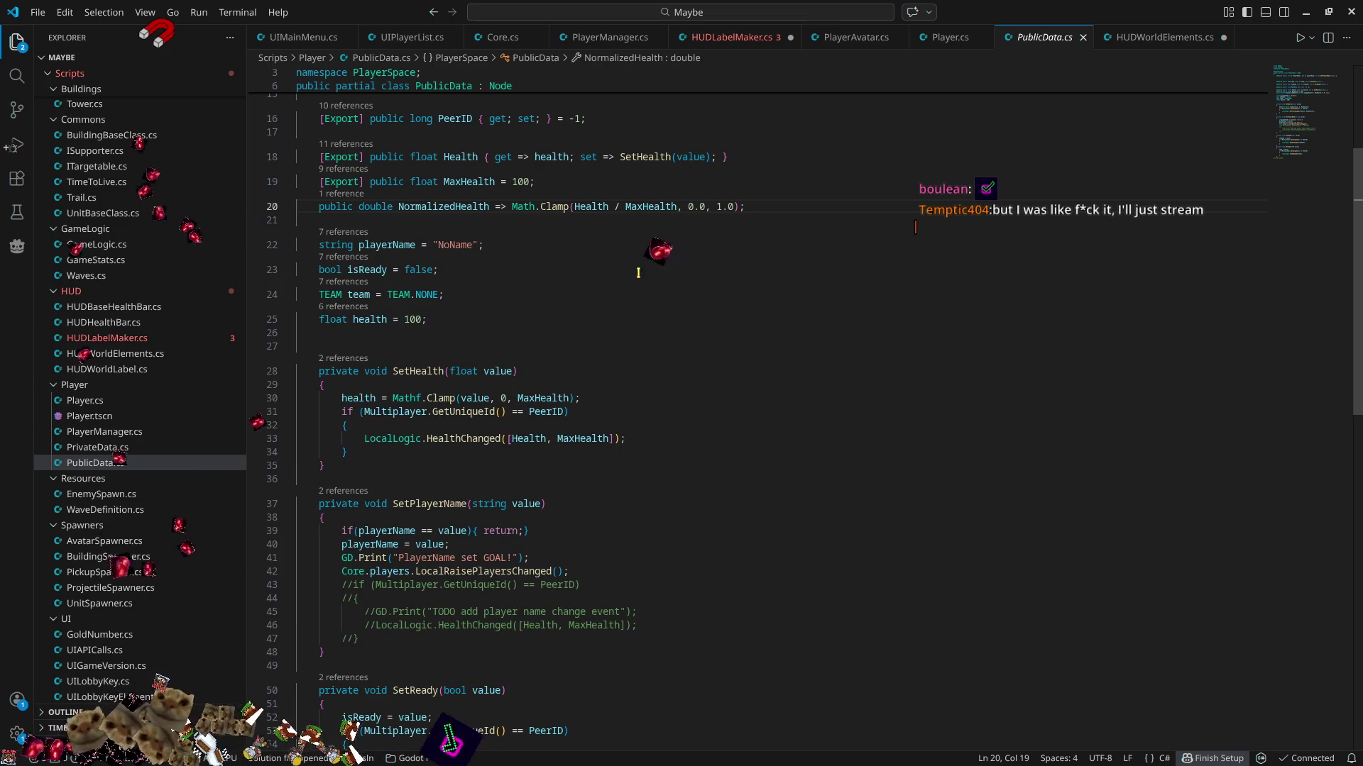
# - Move the NormalizedHealth property out of PublicData and into Player.cs, below IsReady
pyautogui.hotkey('ctrl', 'shift', 'k')
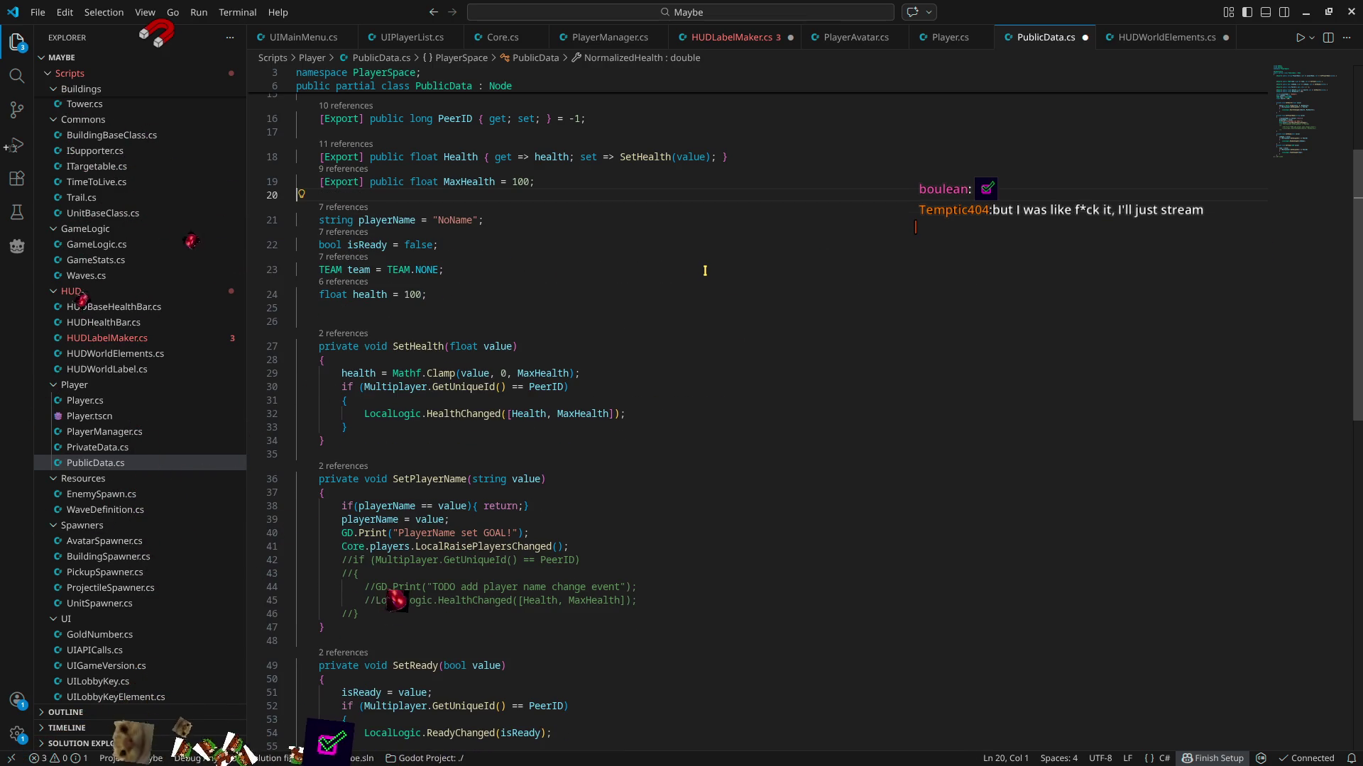
pyautogui.click(946, 38)
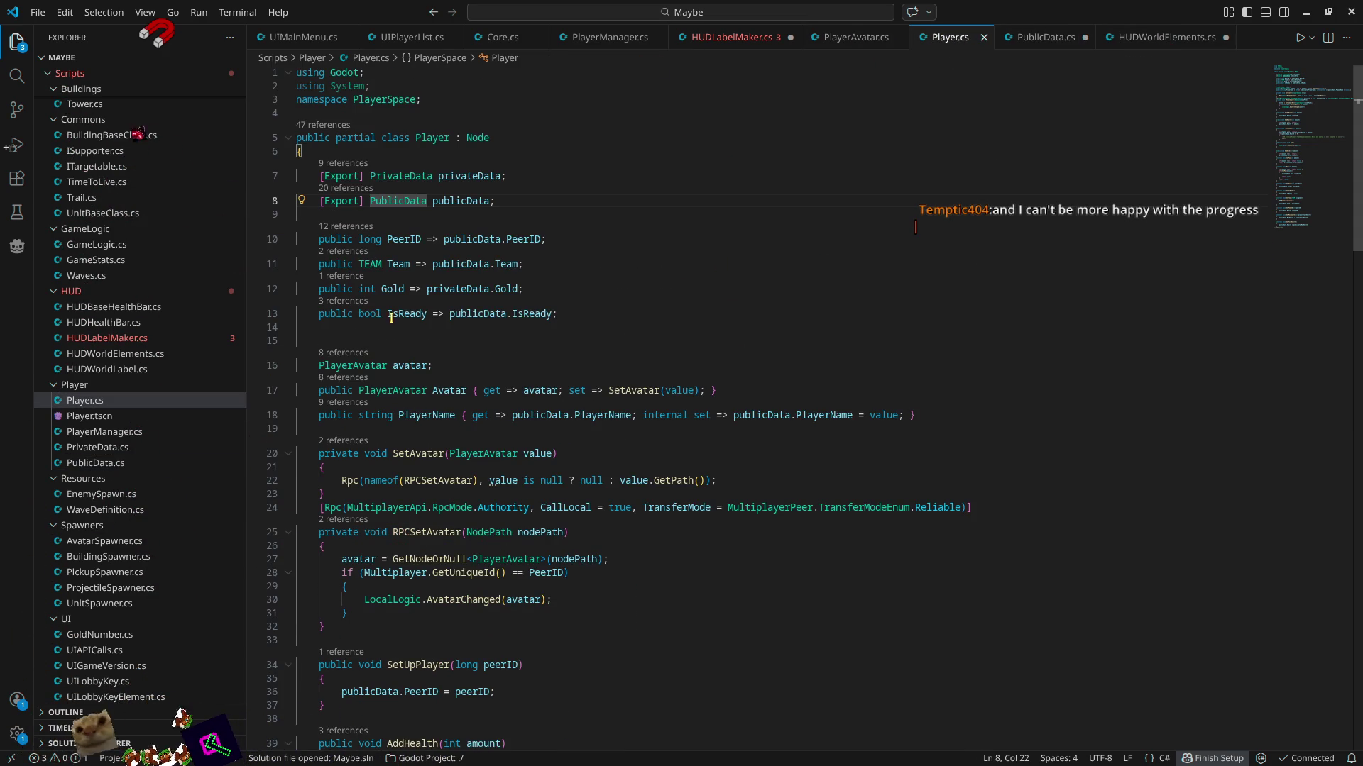
pyautogui.click(588, 313)
pyautogui.press('Return')
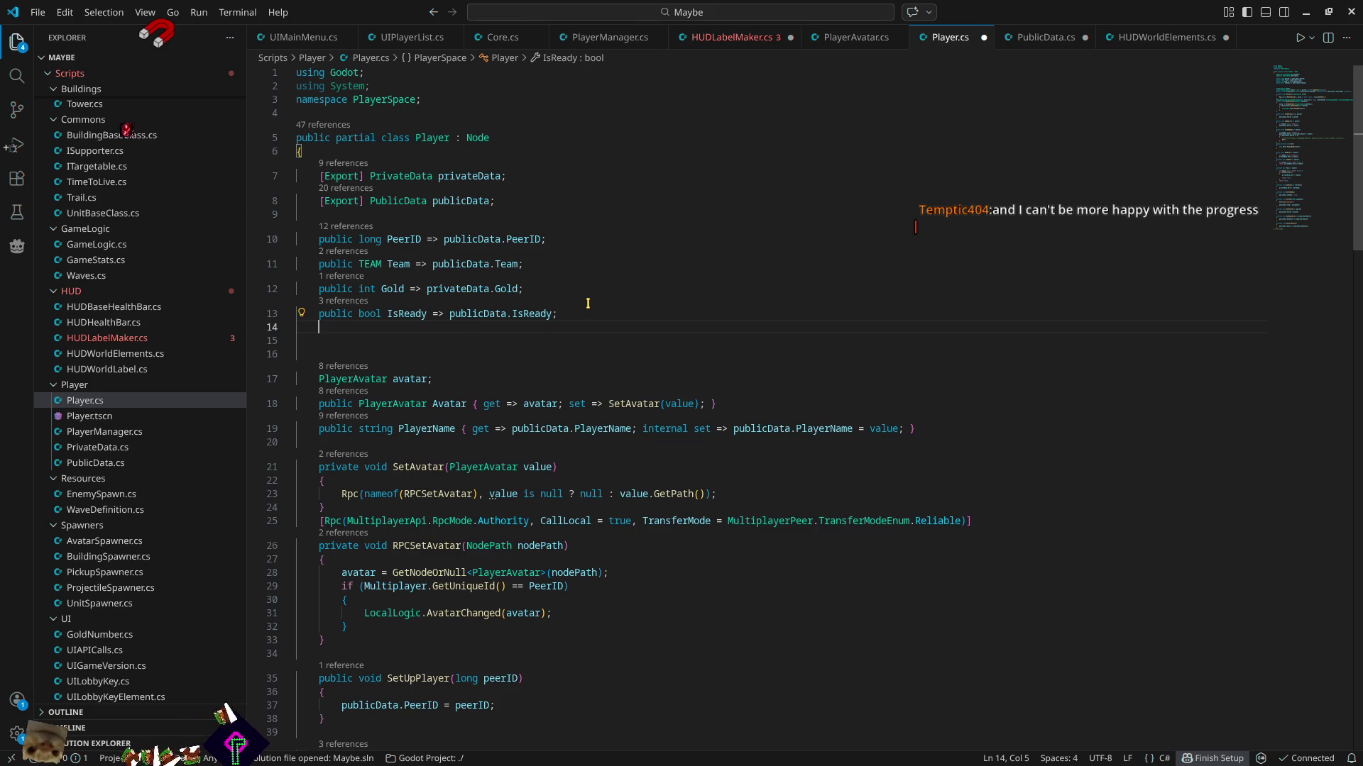
pyautogui.write('public double NormalizedHealth => Math.Clamp(Health / MaxHealth, 0.0, 1.0);')
pyautogui.click(577, 344)
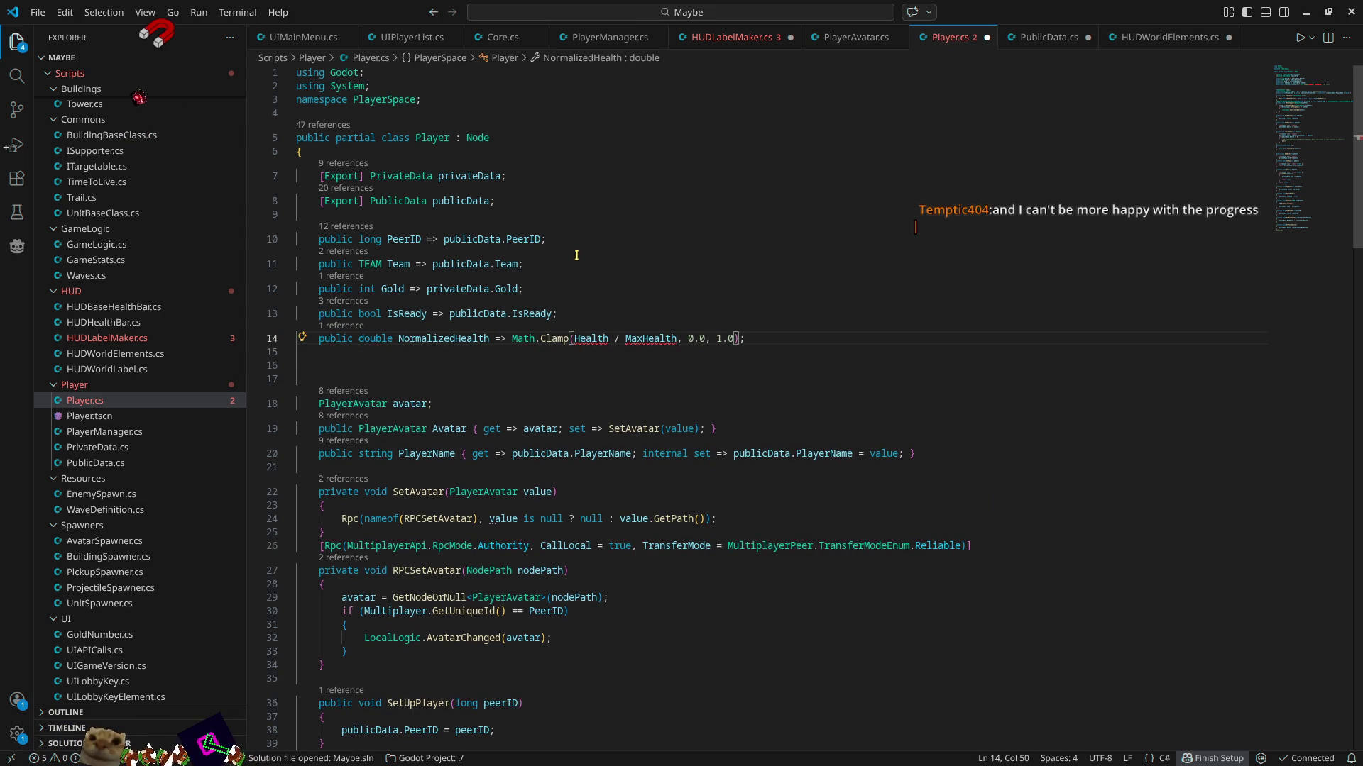
# - Duplicate the Gold property line and point the copy at publicData instead of privateData
pyautogui.click(540, 291)
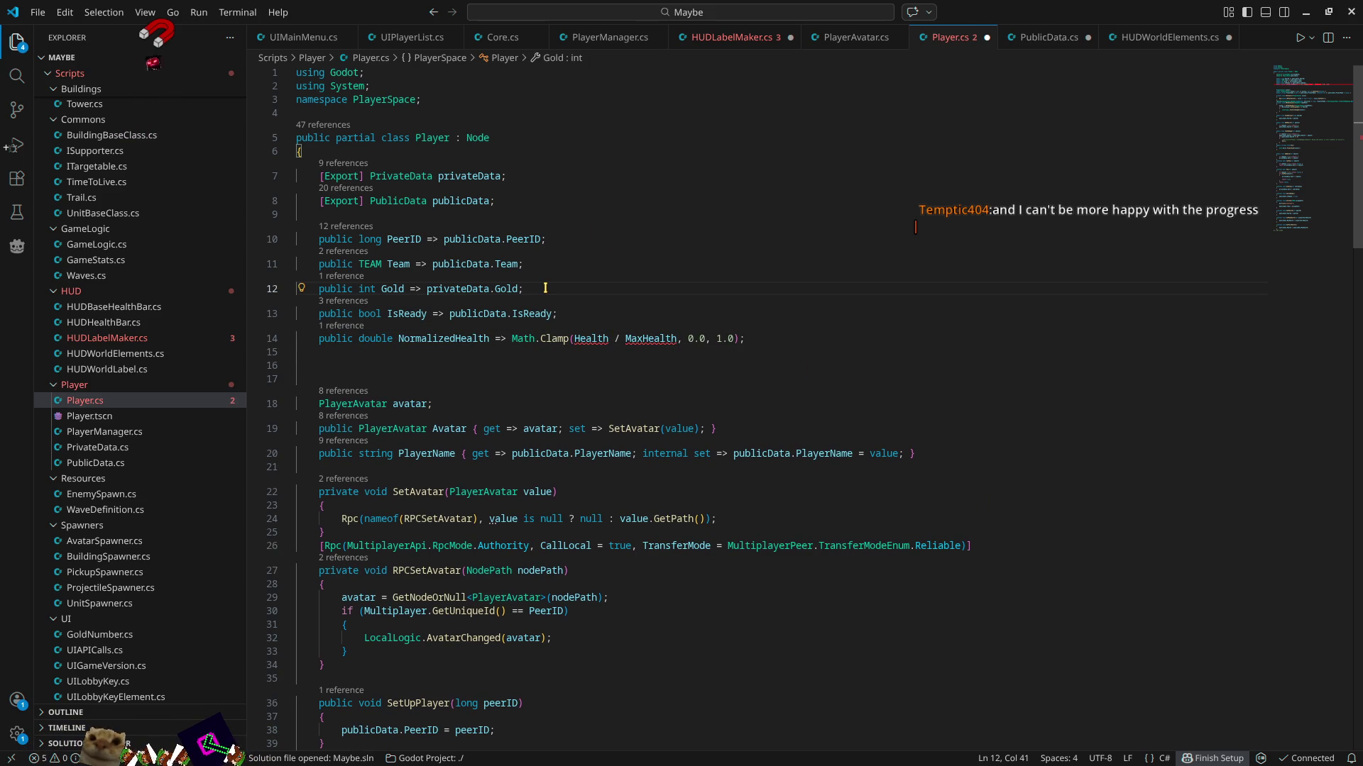
pyautogui.hotkey('shift', 'alt', 'Down')
pyautogui.doubleClick(462, 265)
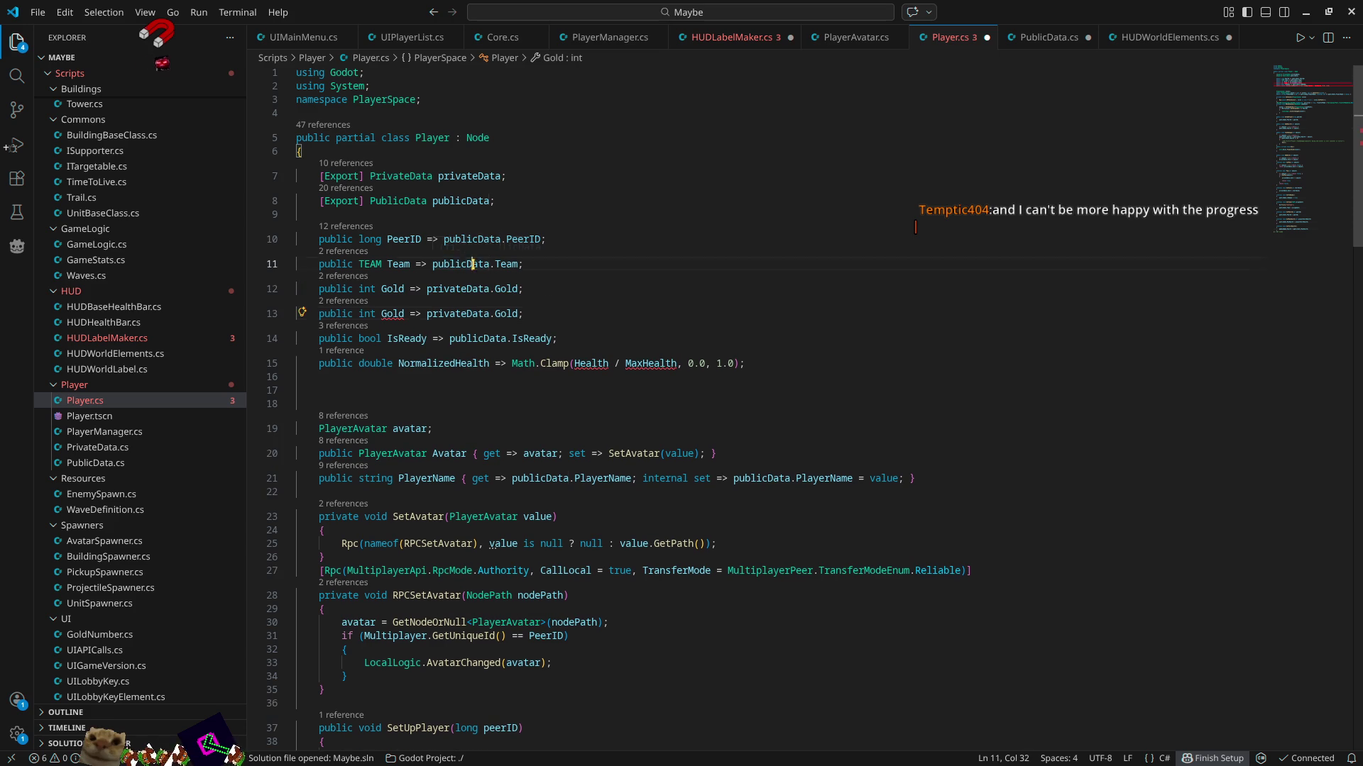
pyautogui.hotkey('ctrl', 'c')
pyautogui.doubleClick(456, 314)
pyautogui.hotkey('ctrl', 'v')
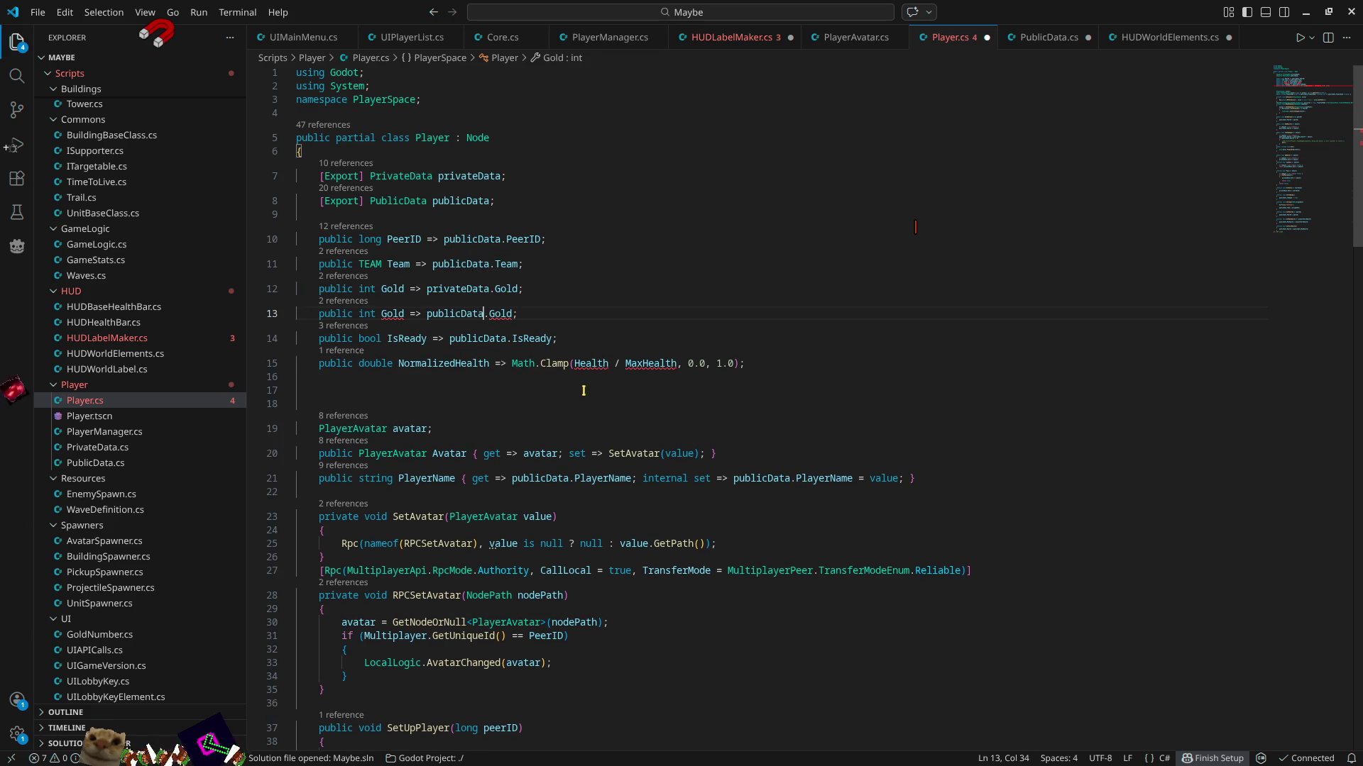
# - Turn the copied line into a float Health property returning publicData.Health
pyautogui.doubleClick(393, 314)
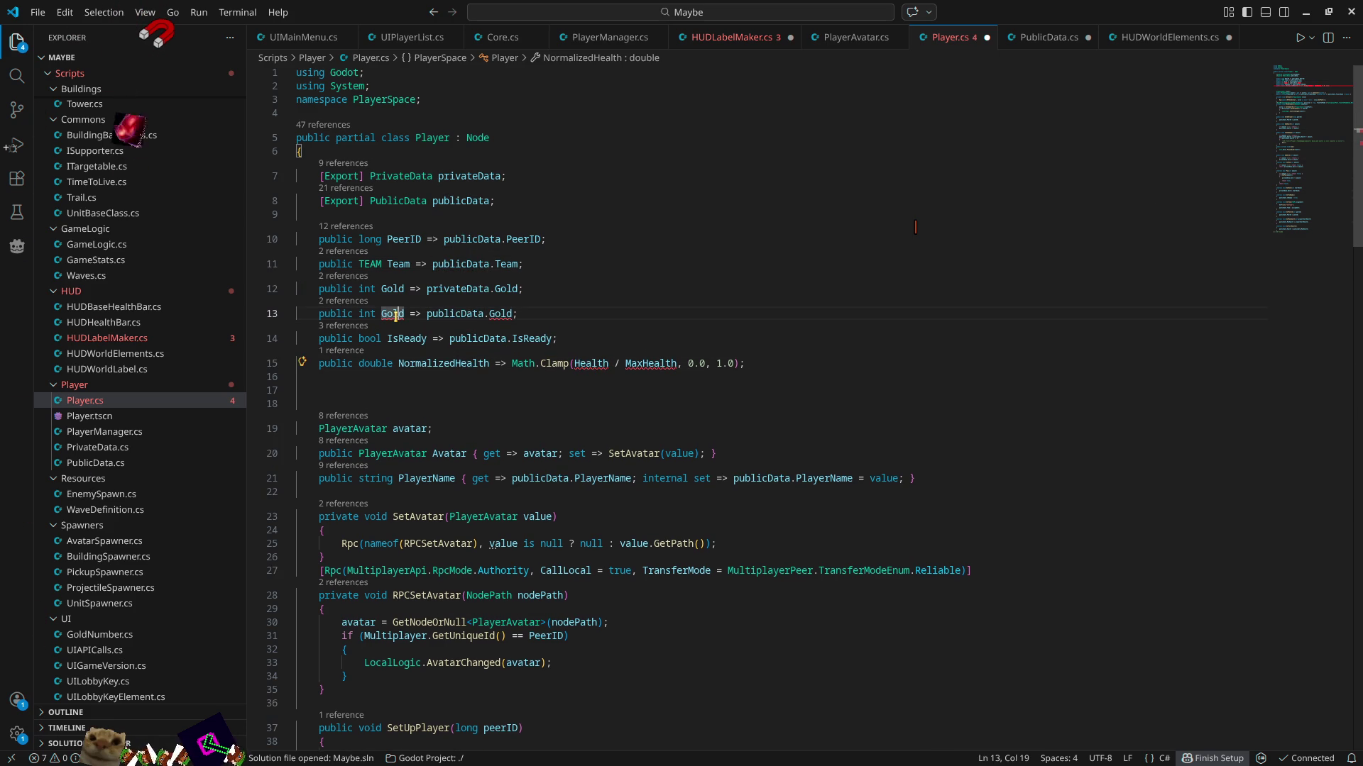
pyautogui.write('Health')
pyautogui.doubleClick(366, 313)
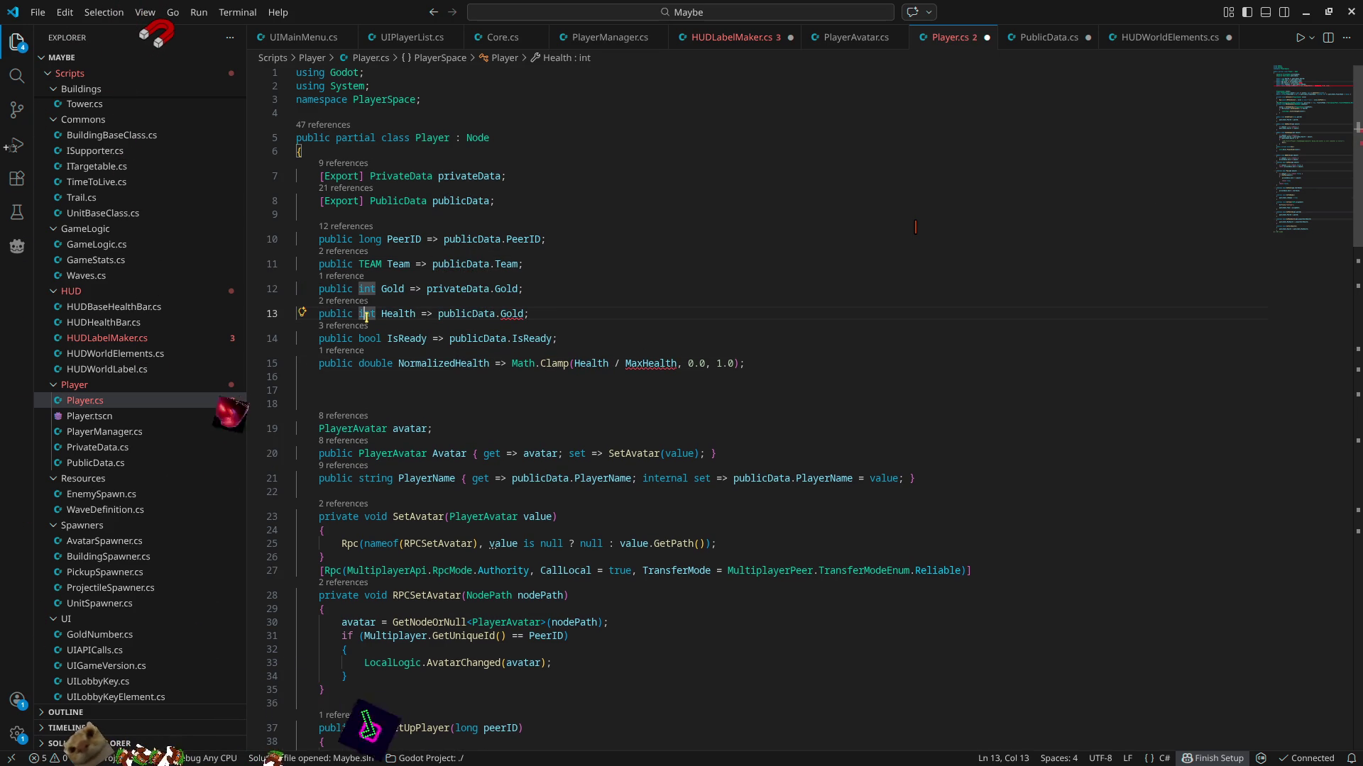
pyautogui.write('floa')
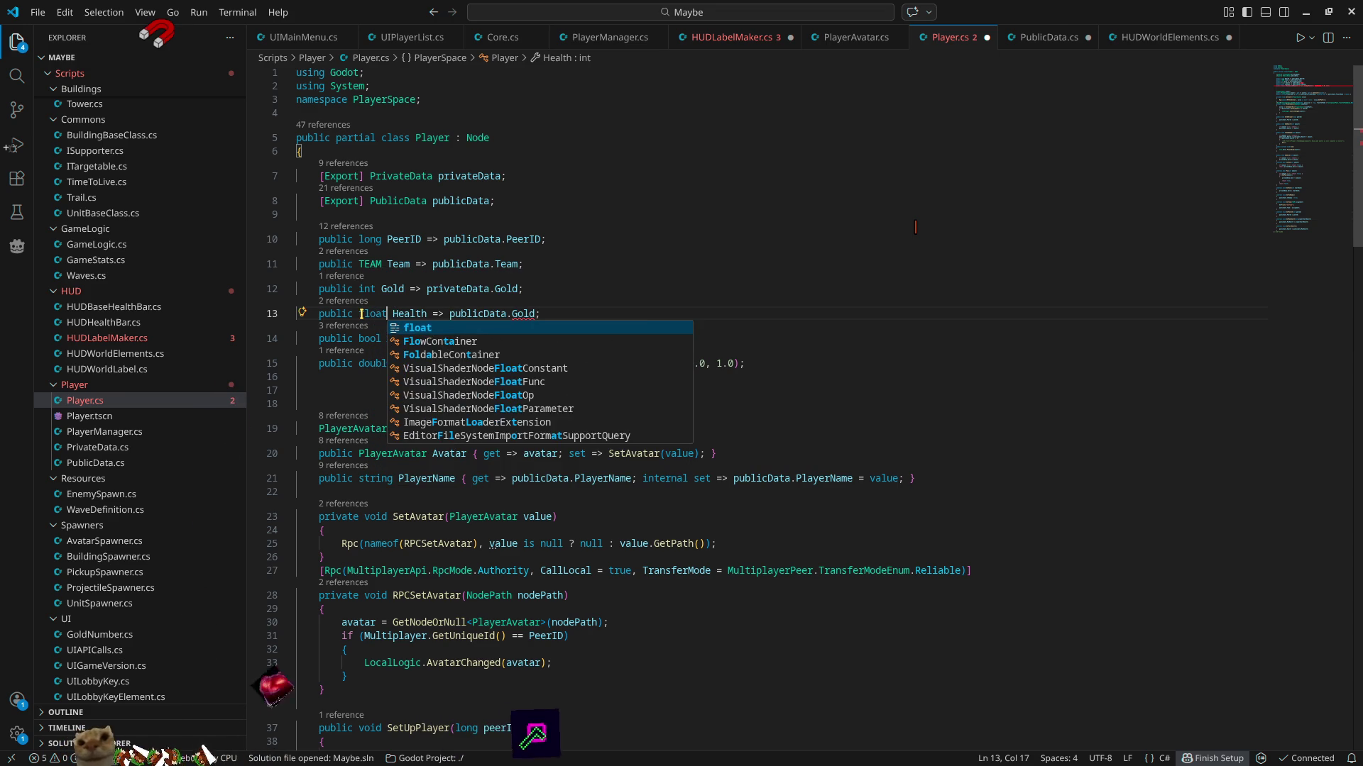
pyautogui.press('Return')
pyautogui.press('End')
pyautogui.press('Left')
pyautogui.hotkey('ctrl', 'shift', 'Left')
pyautogui.press('BackSpace')
pyautogui.write('H')
pyautogui.press('Return')
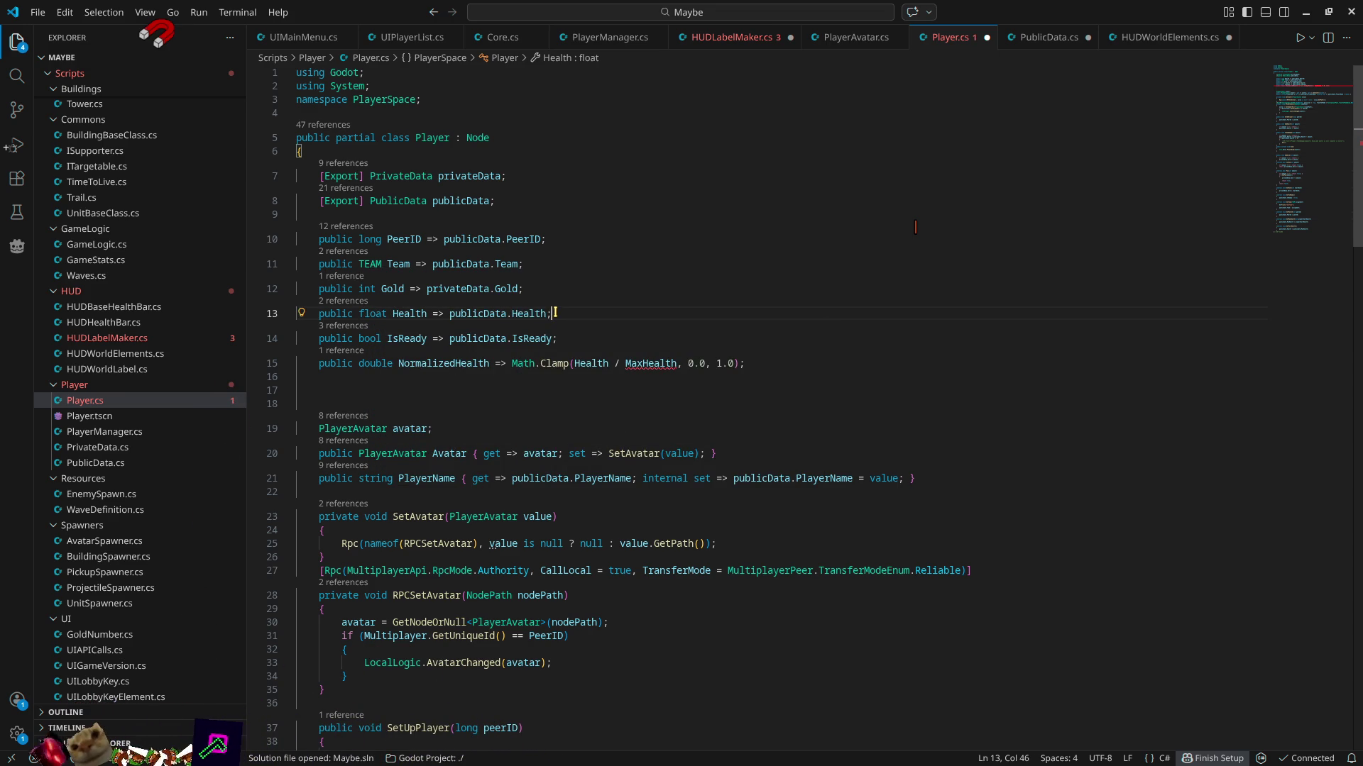
# - Duplicate the Health line into a float MaxHealth property returning publicData.MaxHealth
pyautogui.hotkey('shift', 'alt', 'Down')
pyautogui.doubleClick(650, 388)
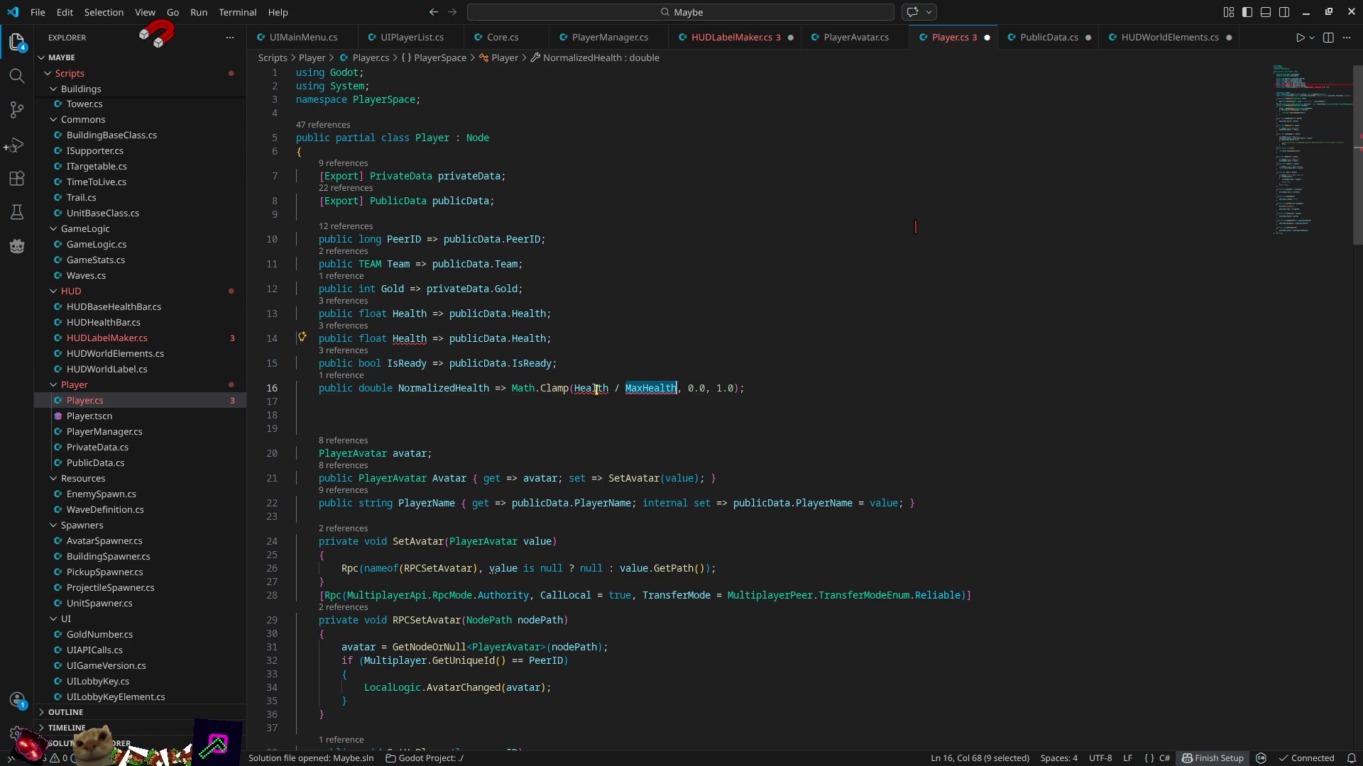
pyautogui.doubleClick(410, 338)
pyautogui.hotkey('ctrl', 'v')
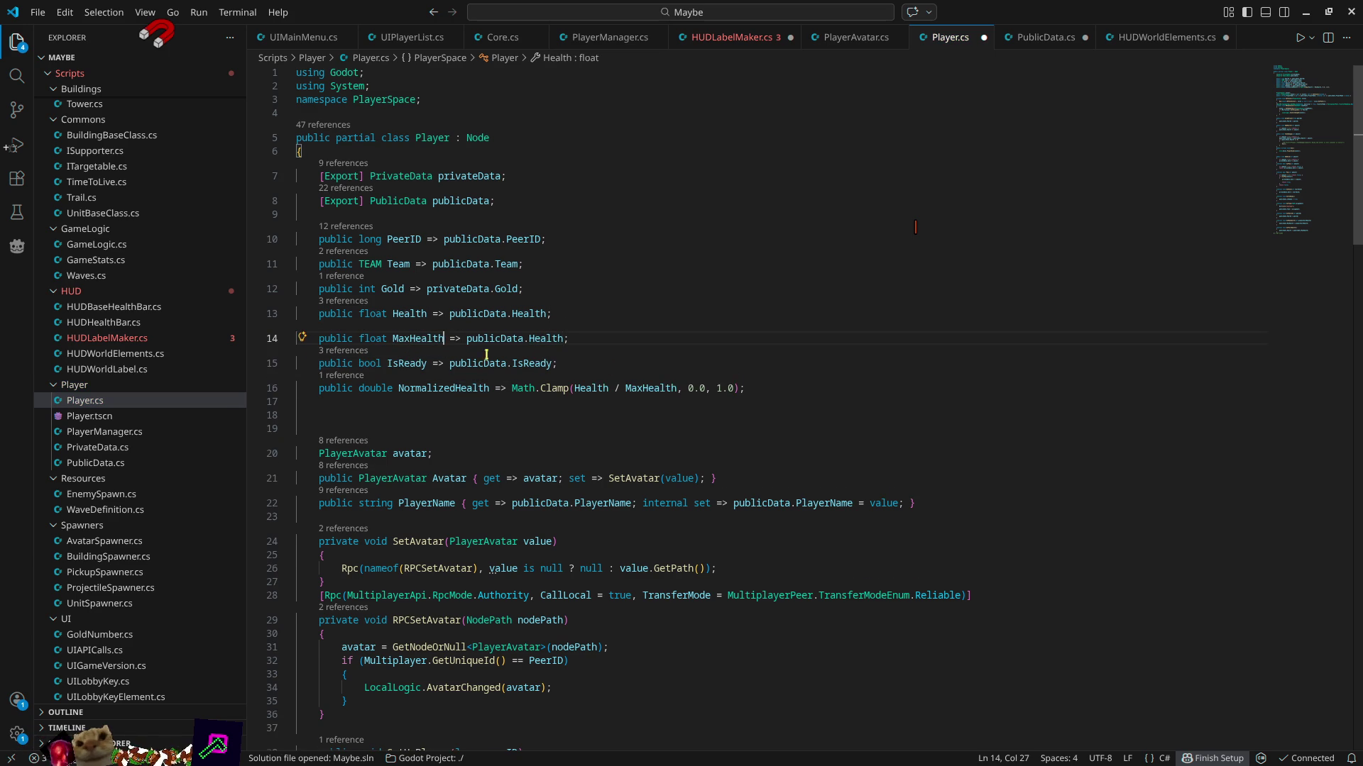
pyautogui.doubleClick(534, 338)
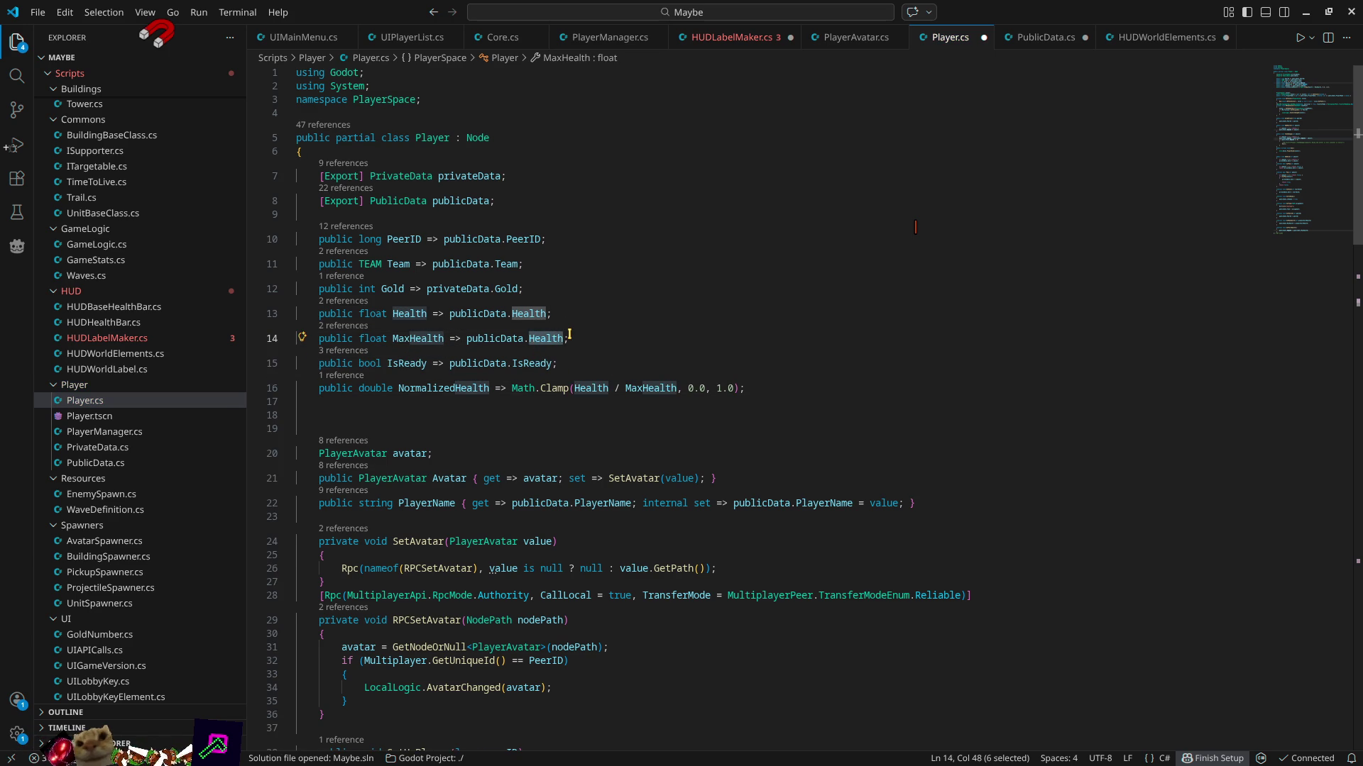
pyautogui.write('M')
pyautogui.press('Tab')
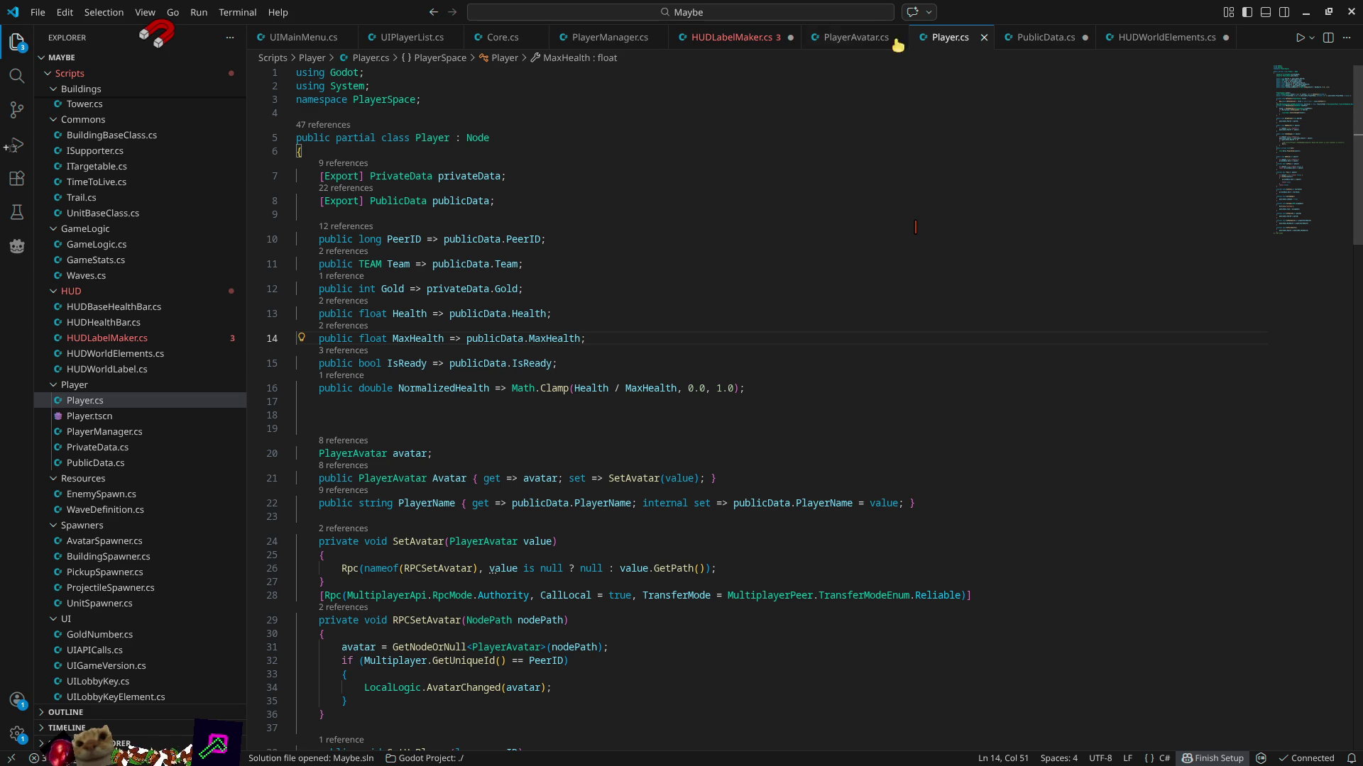
pyautogui.click(727, 36)
# - Finish the ShowPlayerSign call with avatar.player.NormalizedHealth and a closing semicolon
pyautogui.doubleClick(1093, 335)
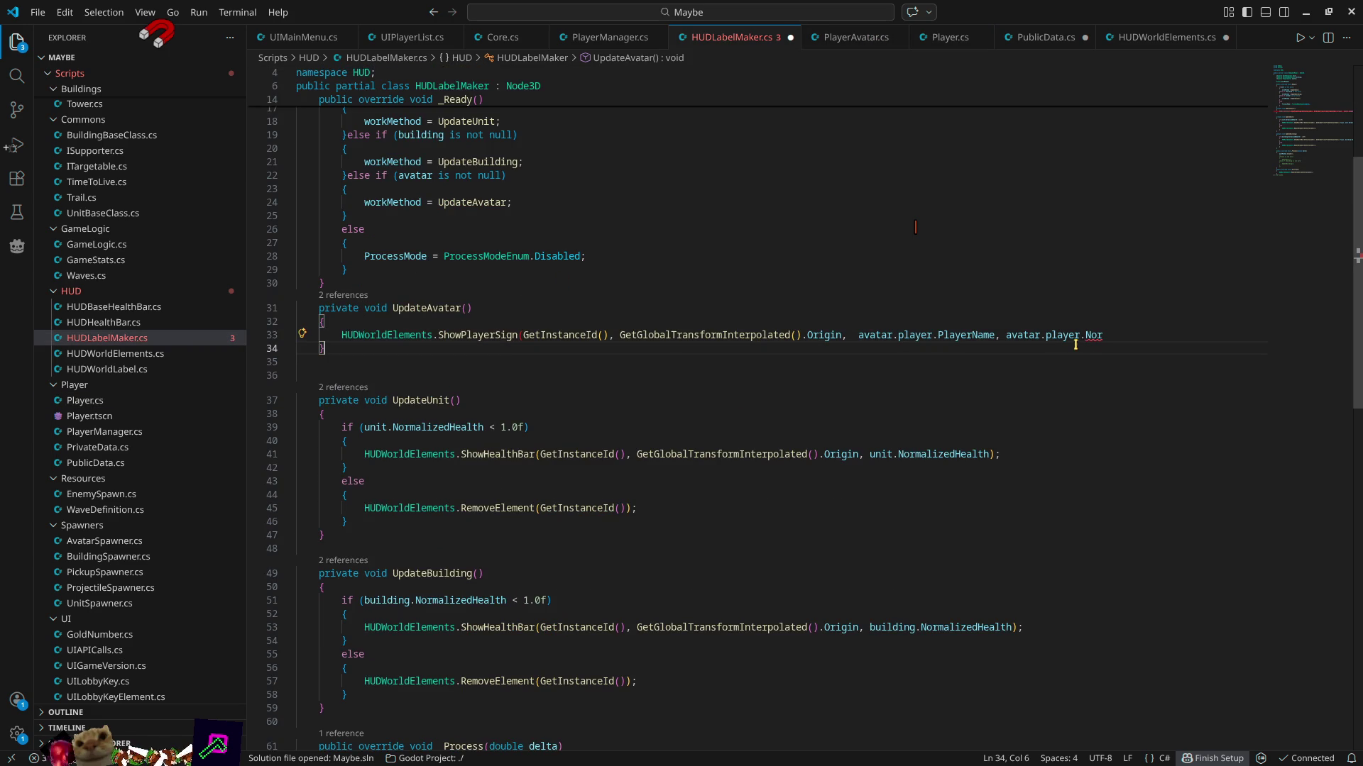
pyautogui.write('Nor')
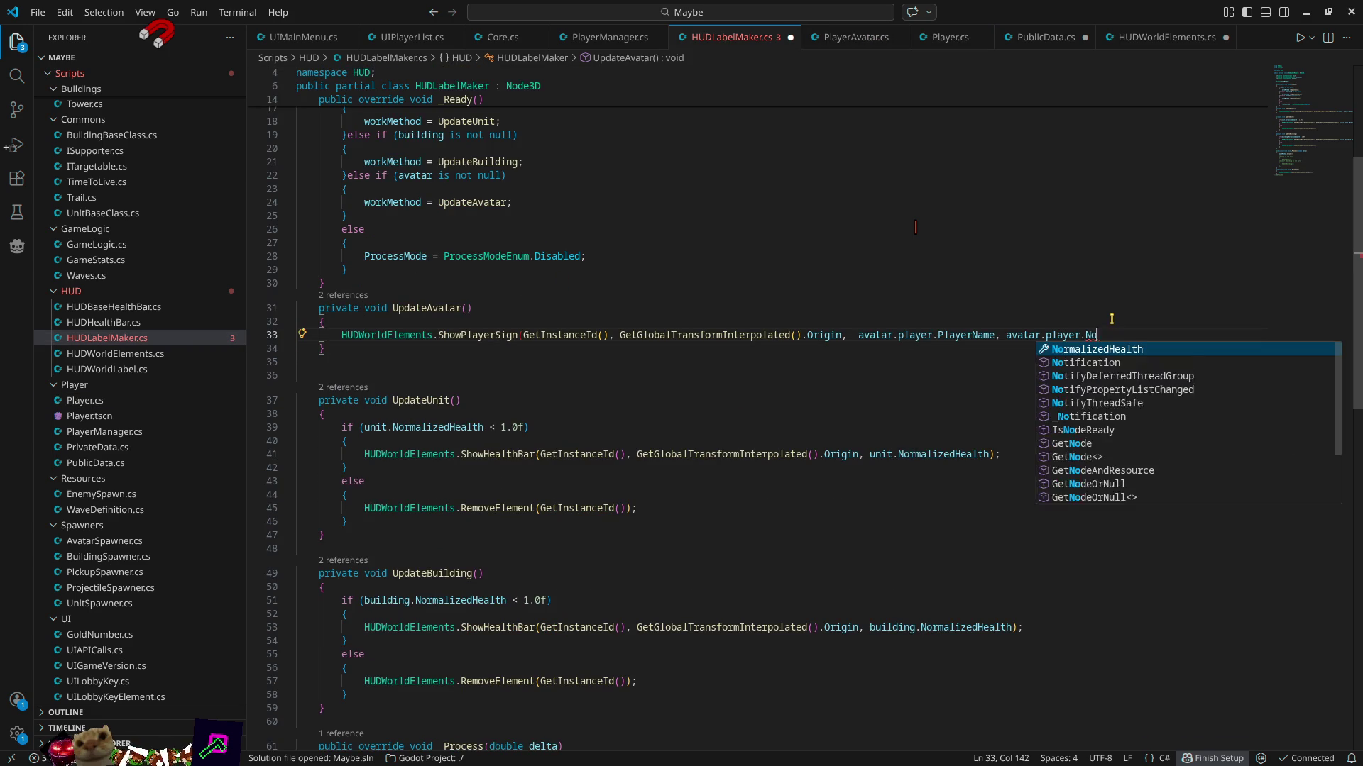
pyautogui.press('Tab')
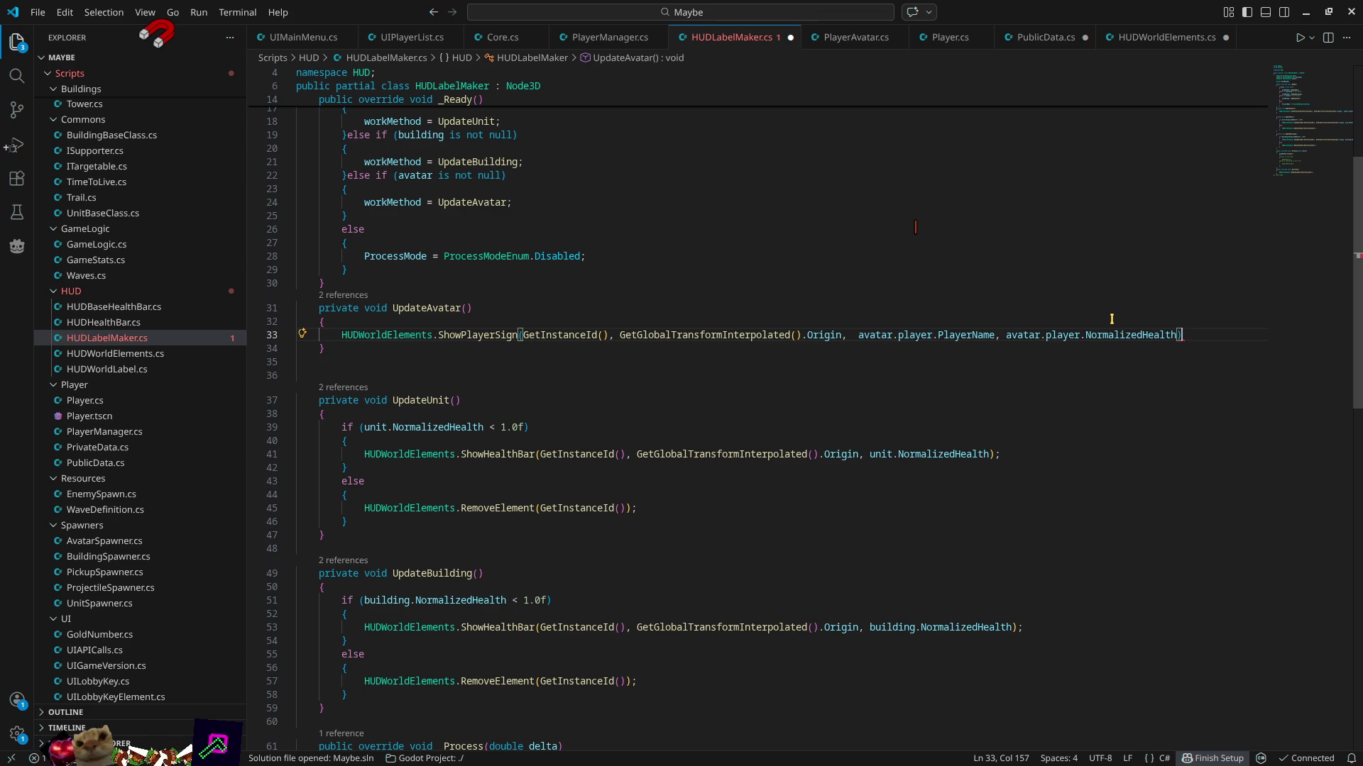
pyautogui.write(';')
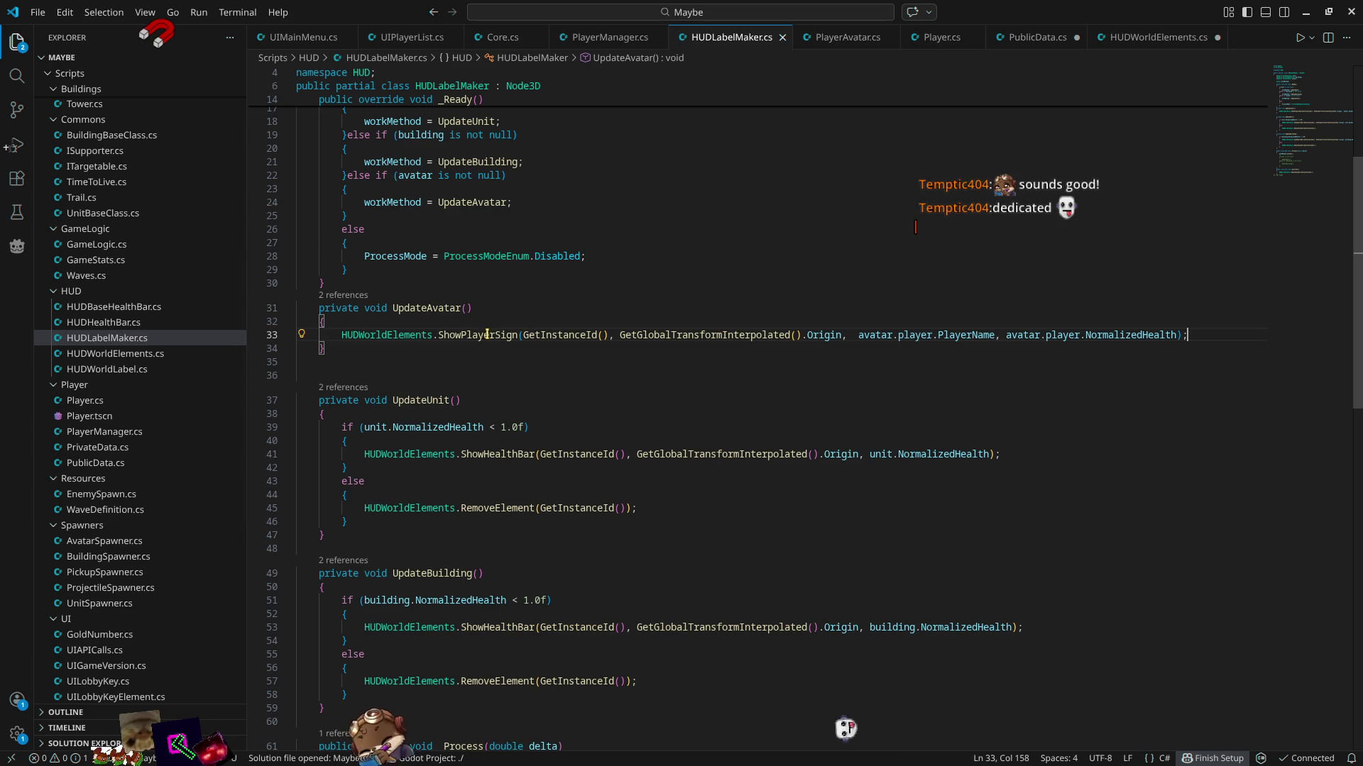
# - Go to the ShowPlayerSign definition in HUDWorldElements.cs
pyautogui.moveTo(486, 334)
pyautogui.press('ctrl')
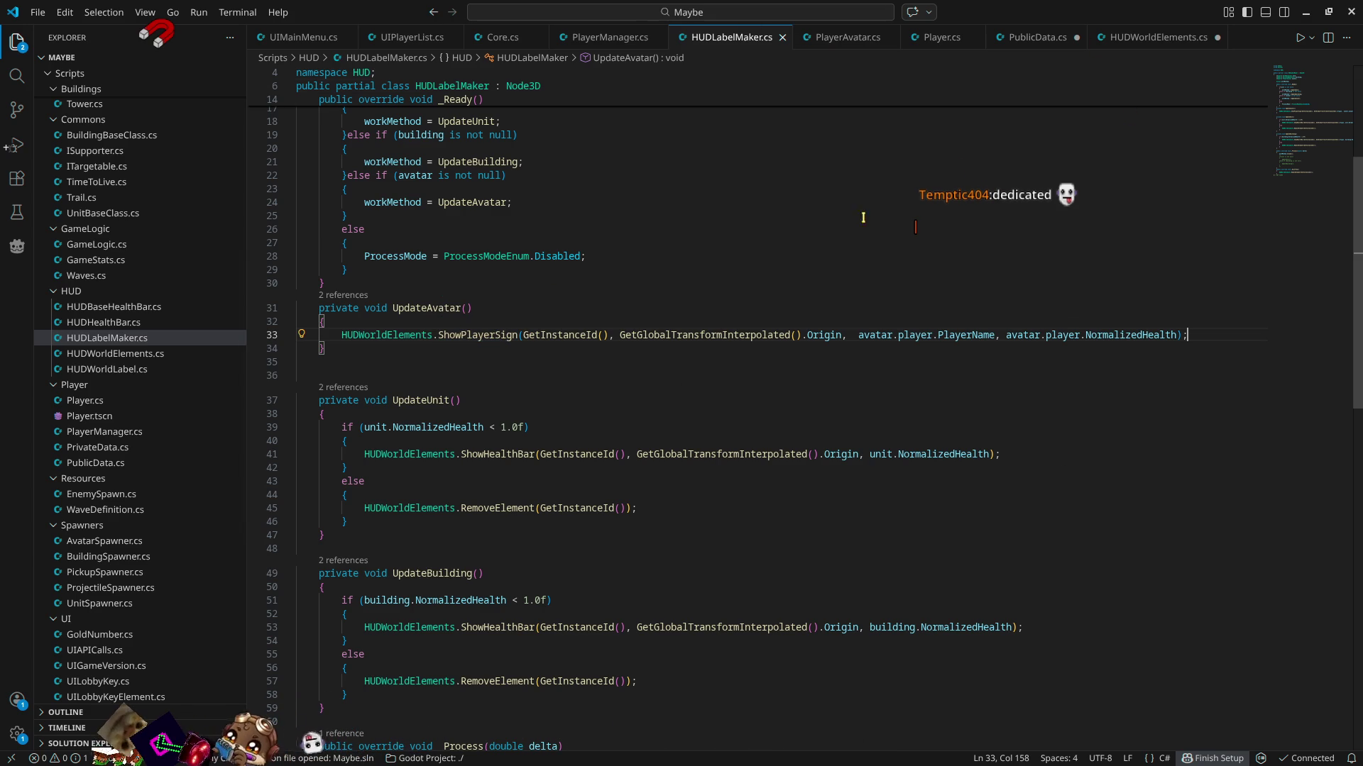
pyautogui.keyDown('ctrl'); pyautogui.click(493, 335); pyautogui.keyUp('ctrl')
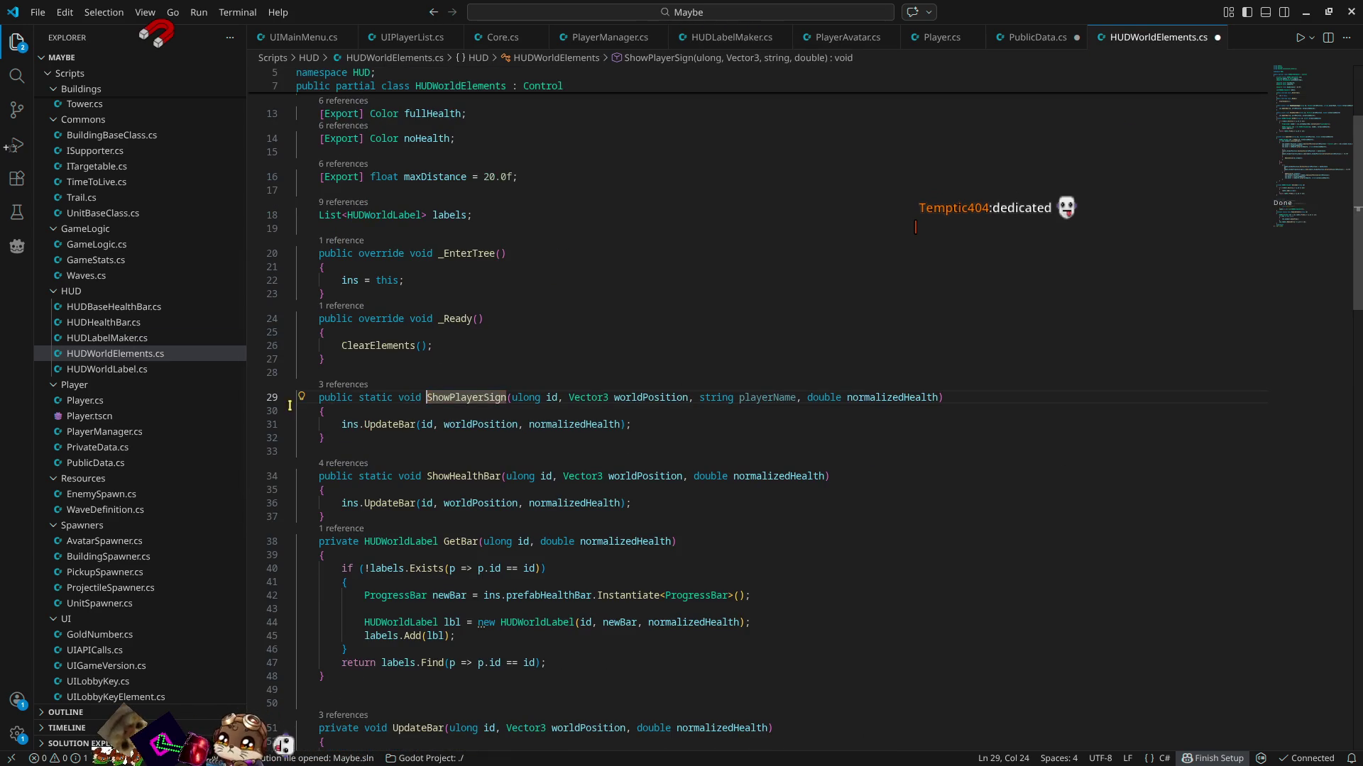
# - Highlight the UpdateBar call in ShowPlayerSign and read how UpdateBar uses normalizedHealth
pyautogui.scroll(-5, 906, 313)
pyautogui.doubleClick(390, 211)
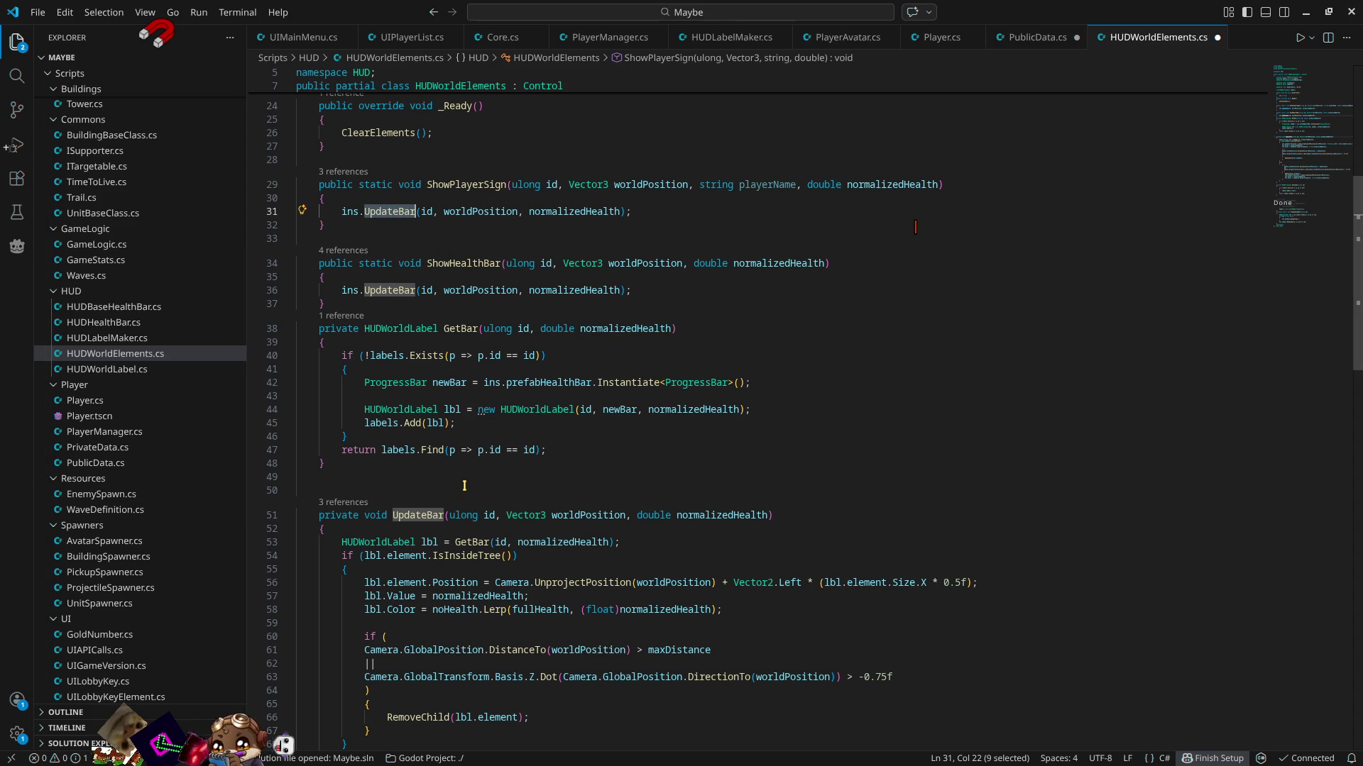
pyautogui.scroll(-5, 468, 454)
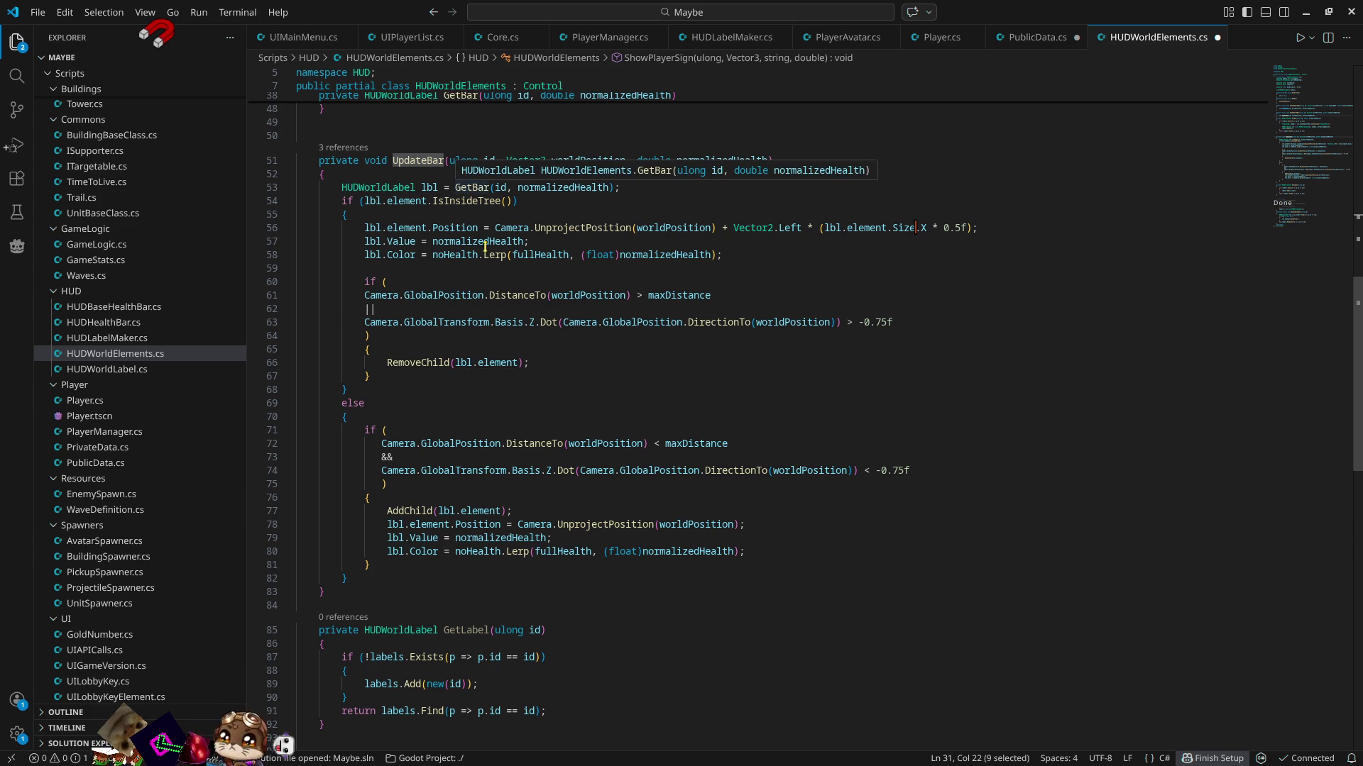
pyautogui.scroll(-3, 588, 637)
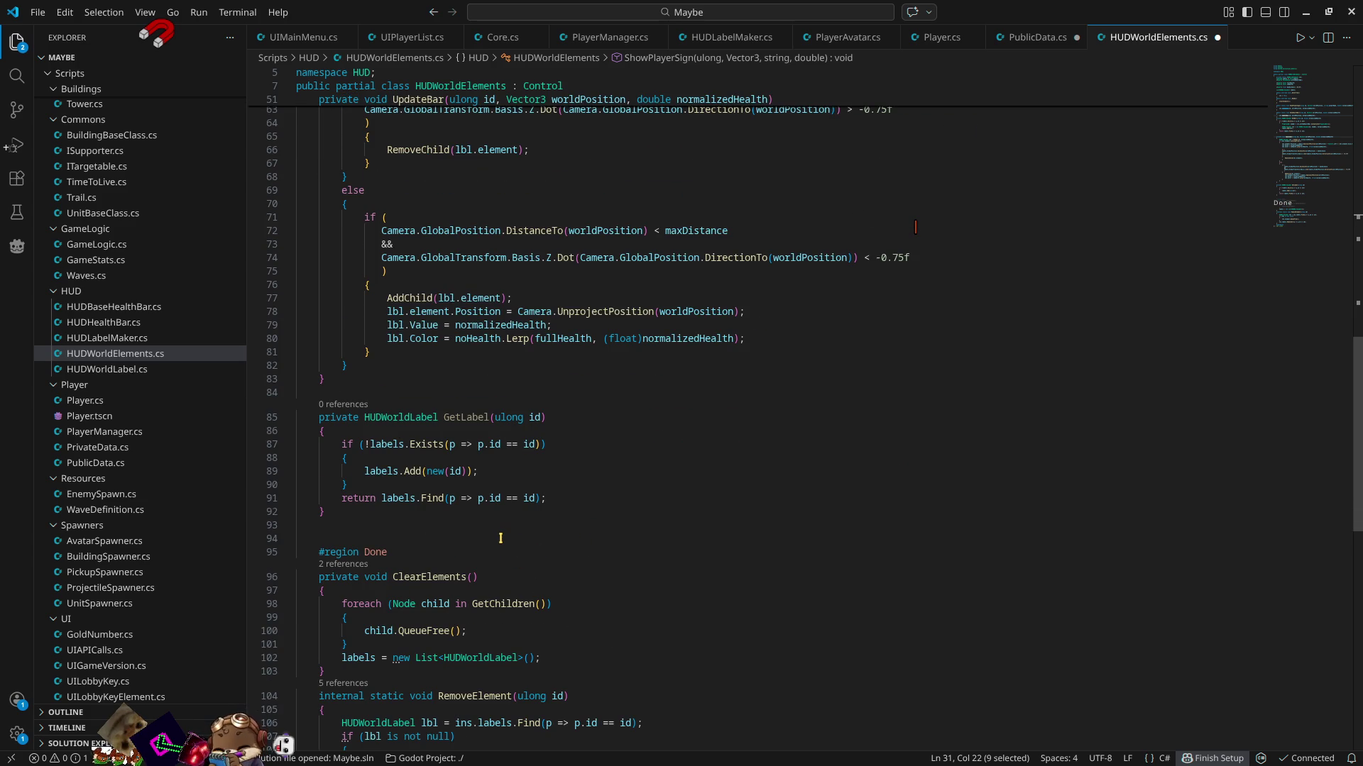
pyautogui.scroll(3, 500, 538)
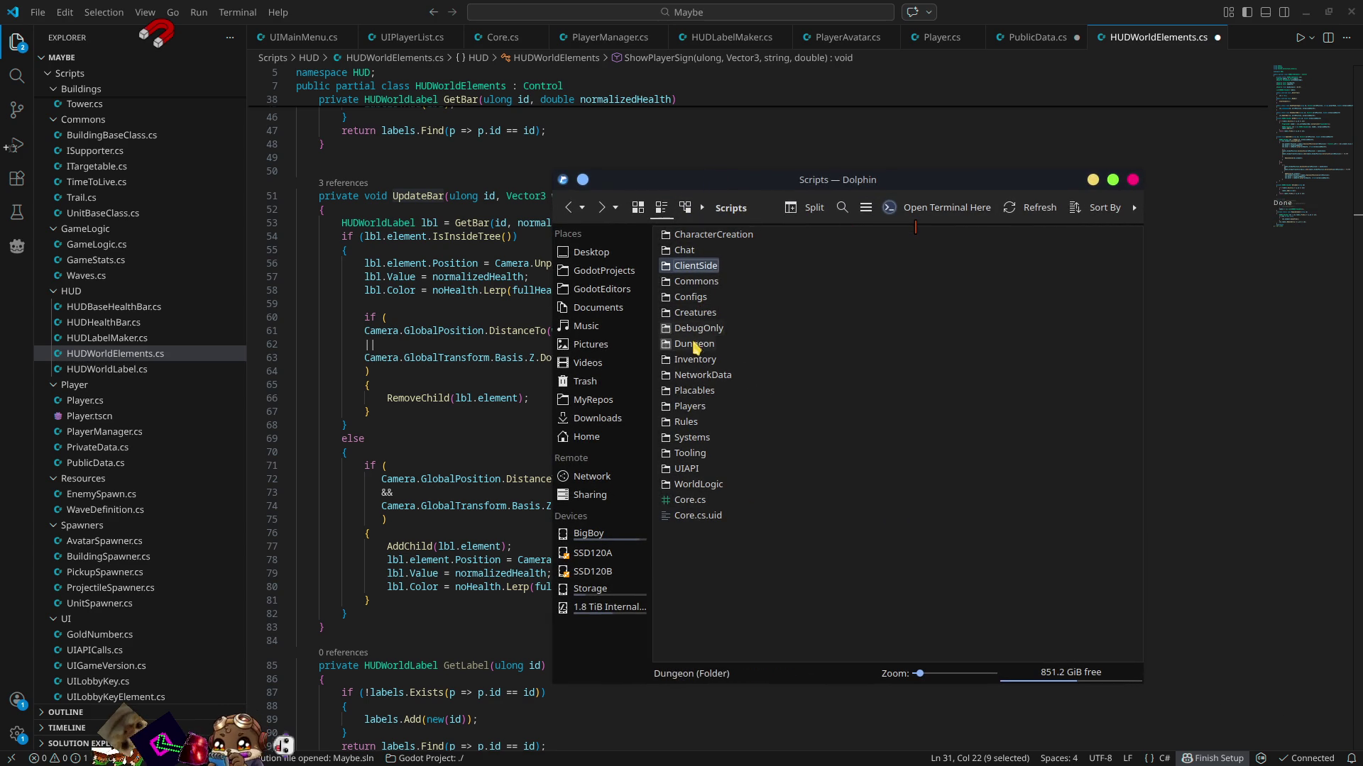
# - Browse to UIAPI/HUDElements in Dolphin and open HudWorldElements.cs in Kate
pyautogui.doubleClick(686, 468)
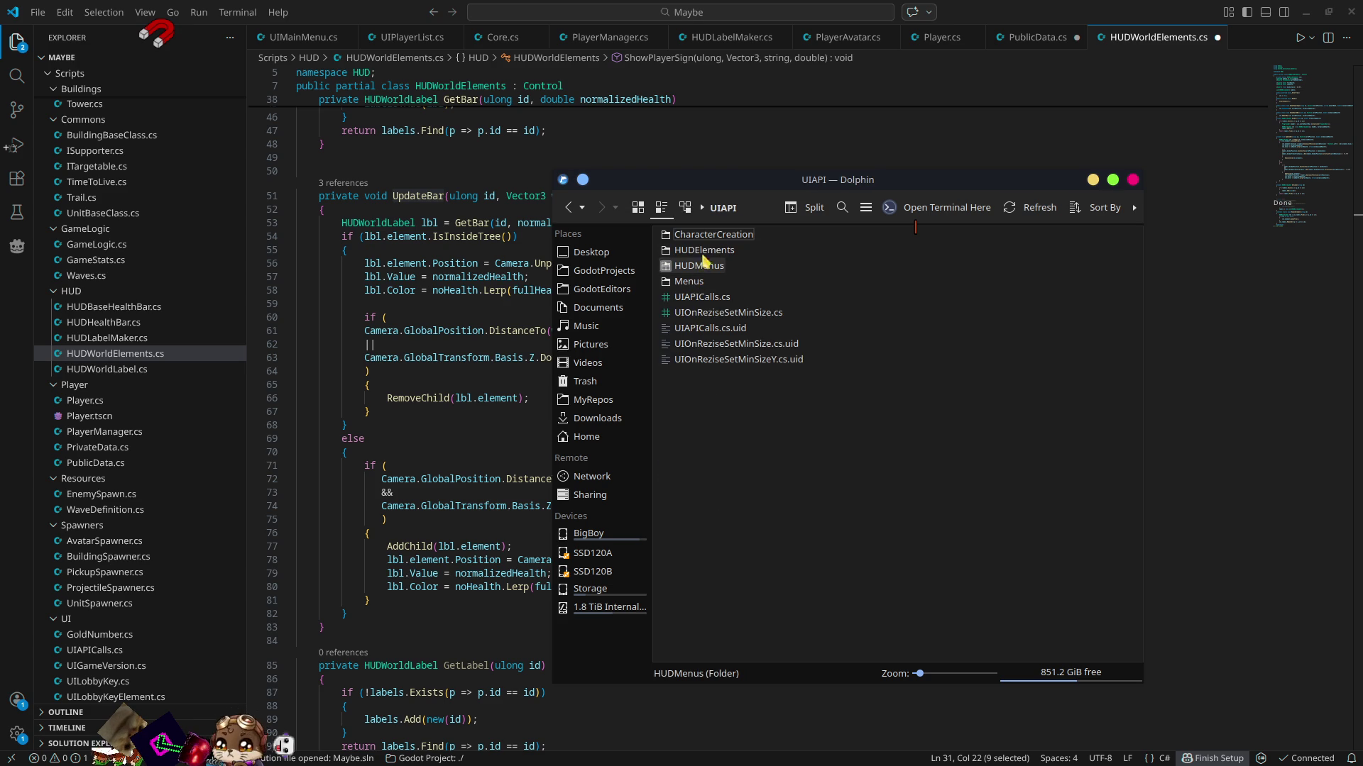
pyautogui.click(705, 266)
pyautogui.doubleClick(705, 267)
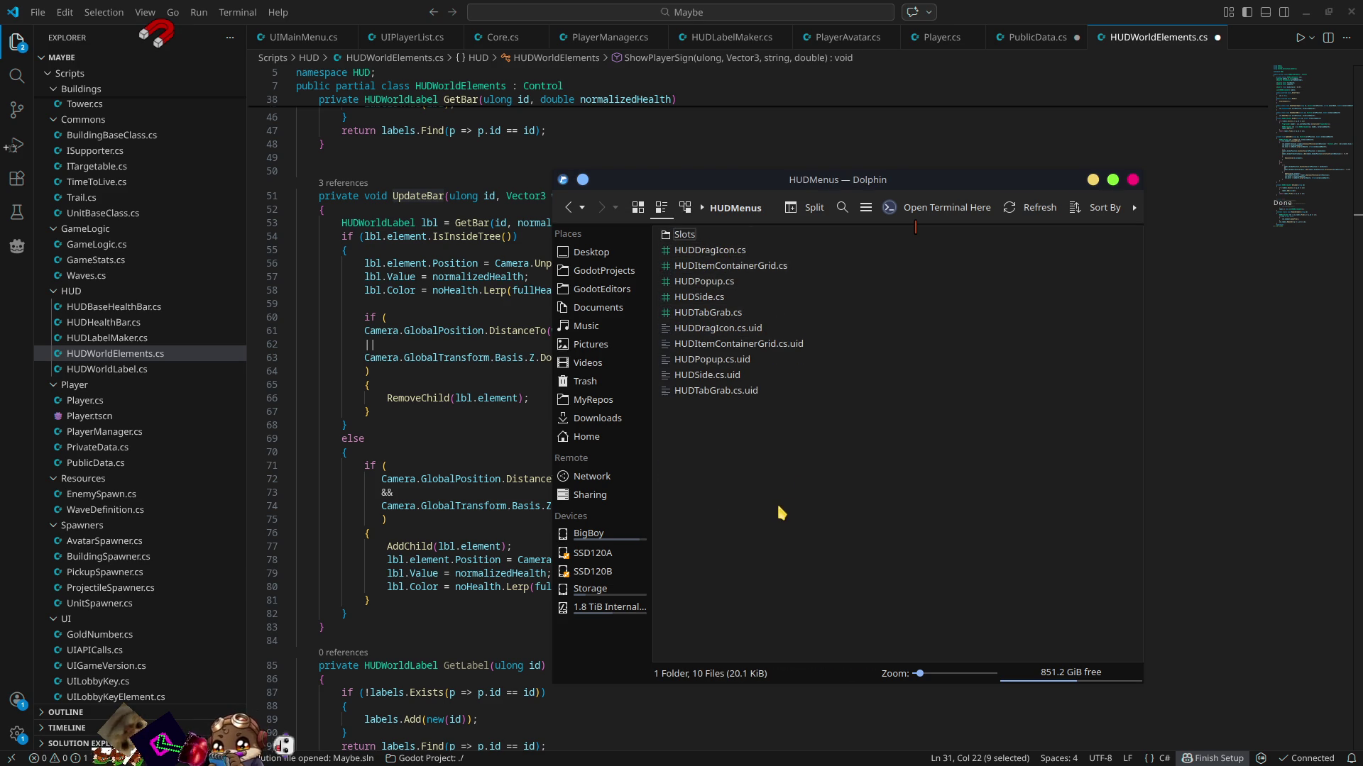
pyautogui.hotkey('alt', 'Left')
pyautogui.doubleClick(704, 251)
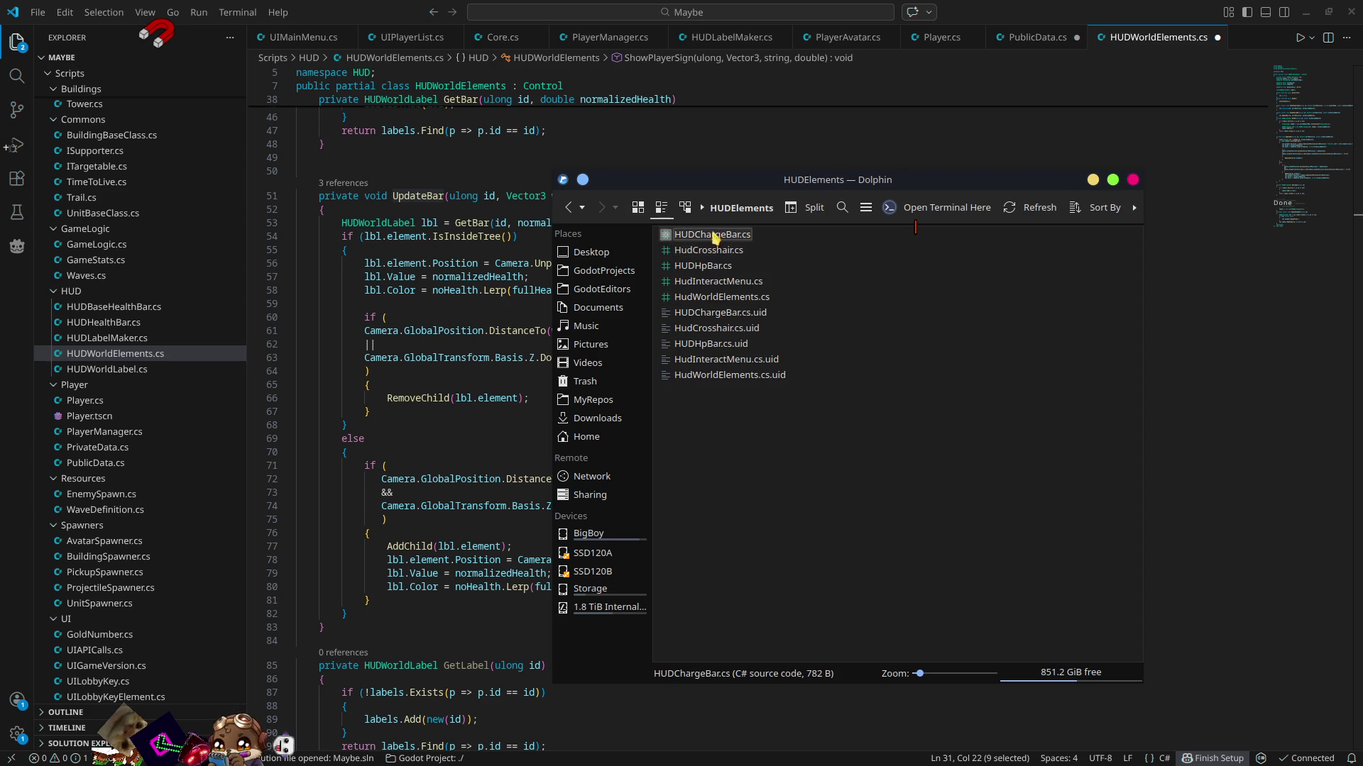
pyautogui.click(720, 298)
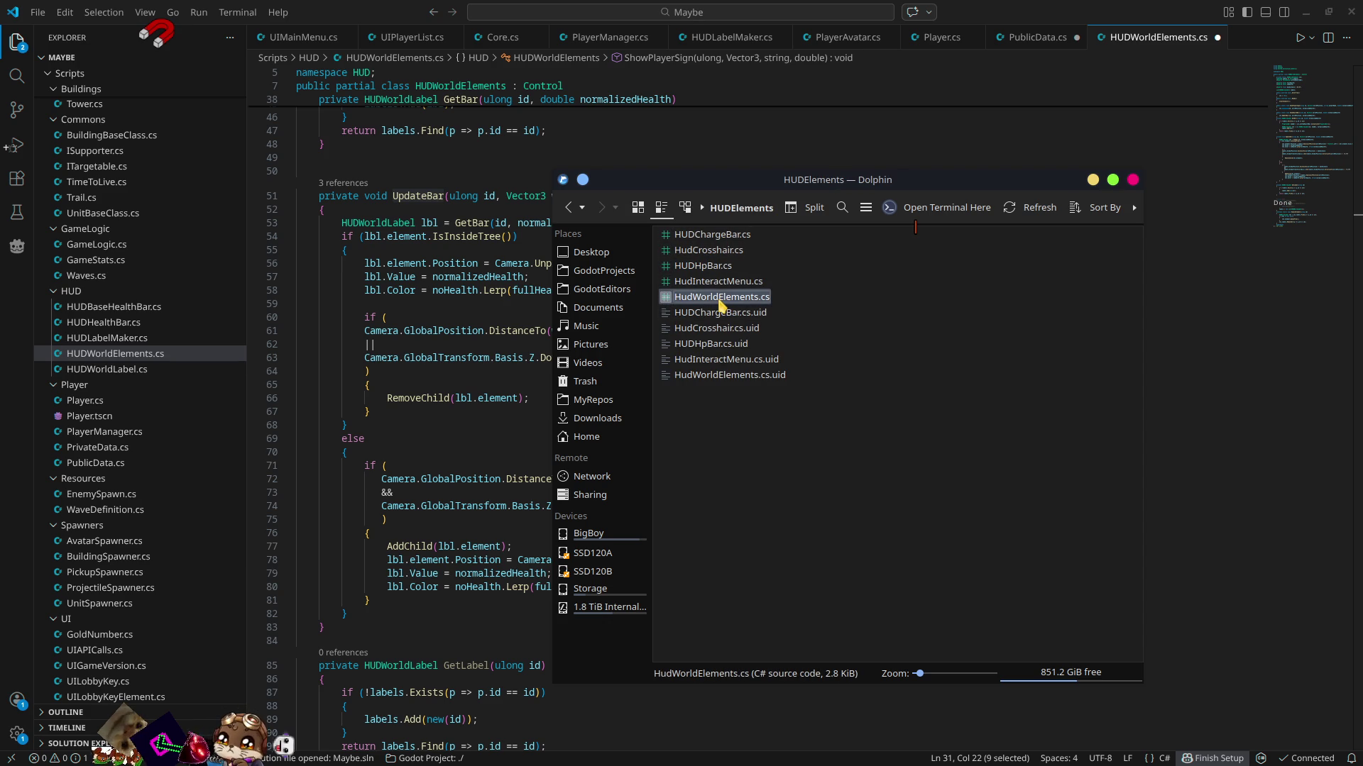
pyautogui.doubleClick(720, 303)
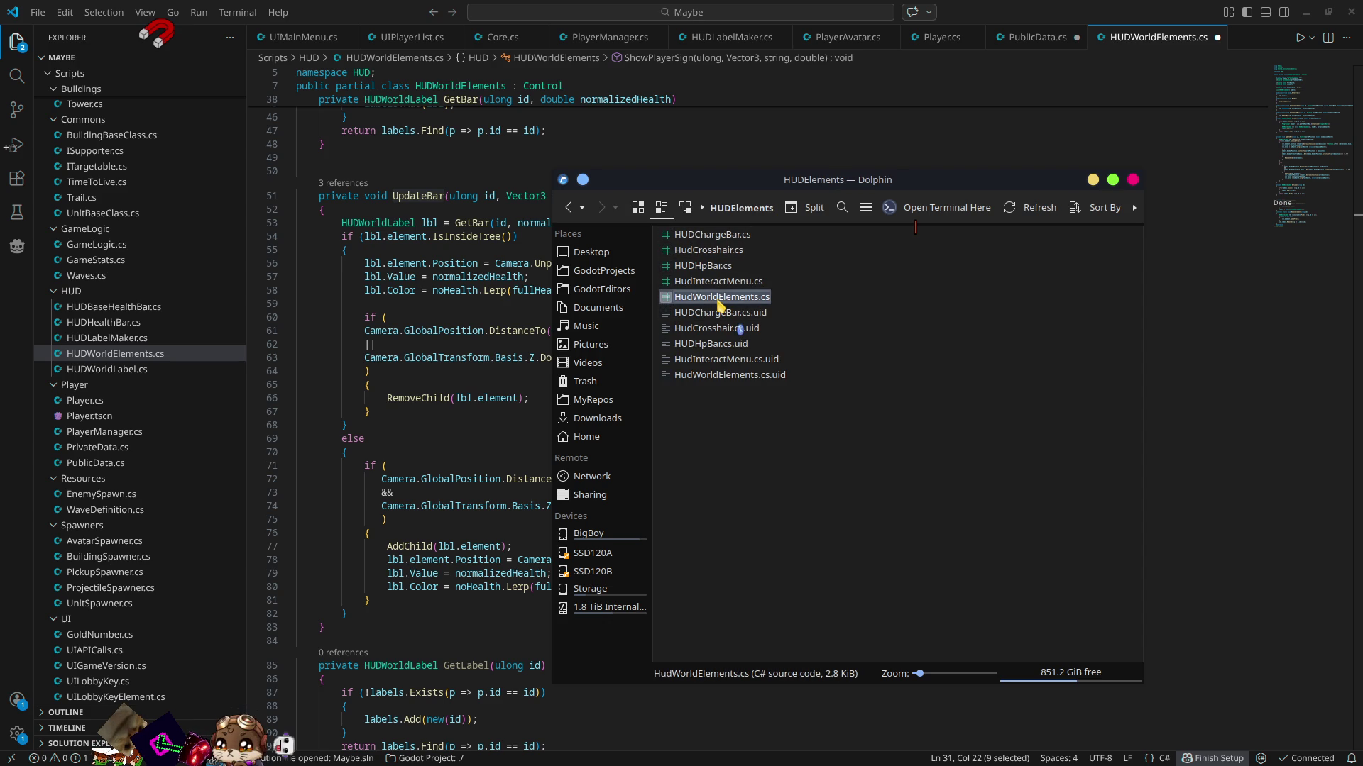
pyautogui.scroll(-7, 872, 331)
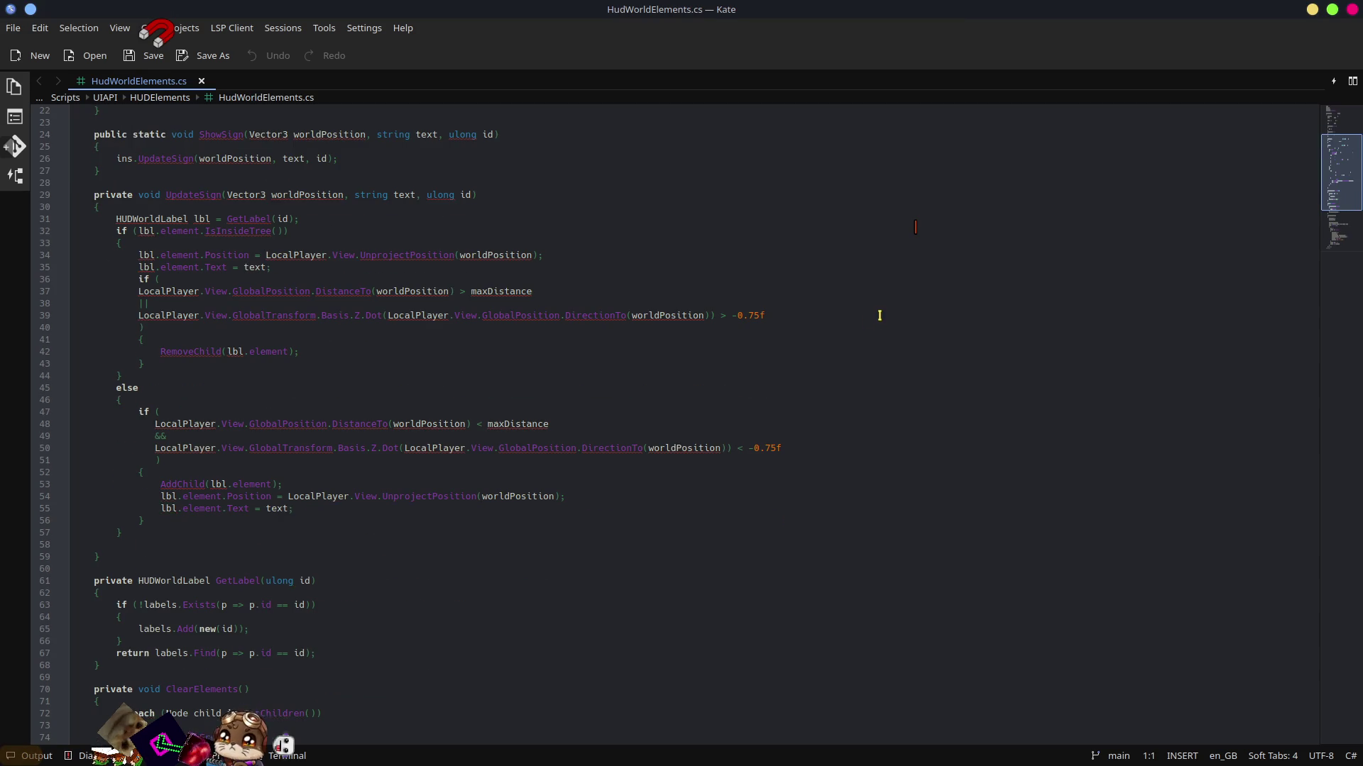
# - Copy the whole UpdateSign method, lines 29–59, in Kate
pyautogui.click(195, 195)
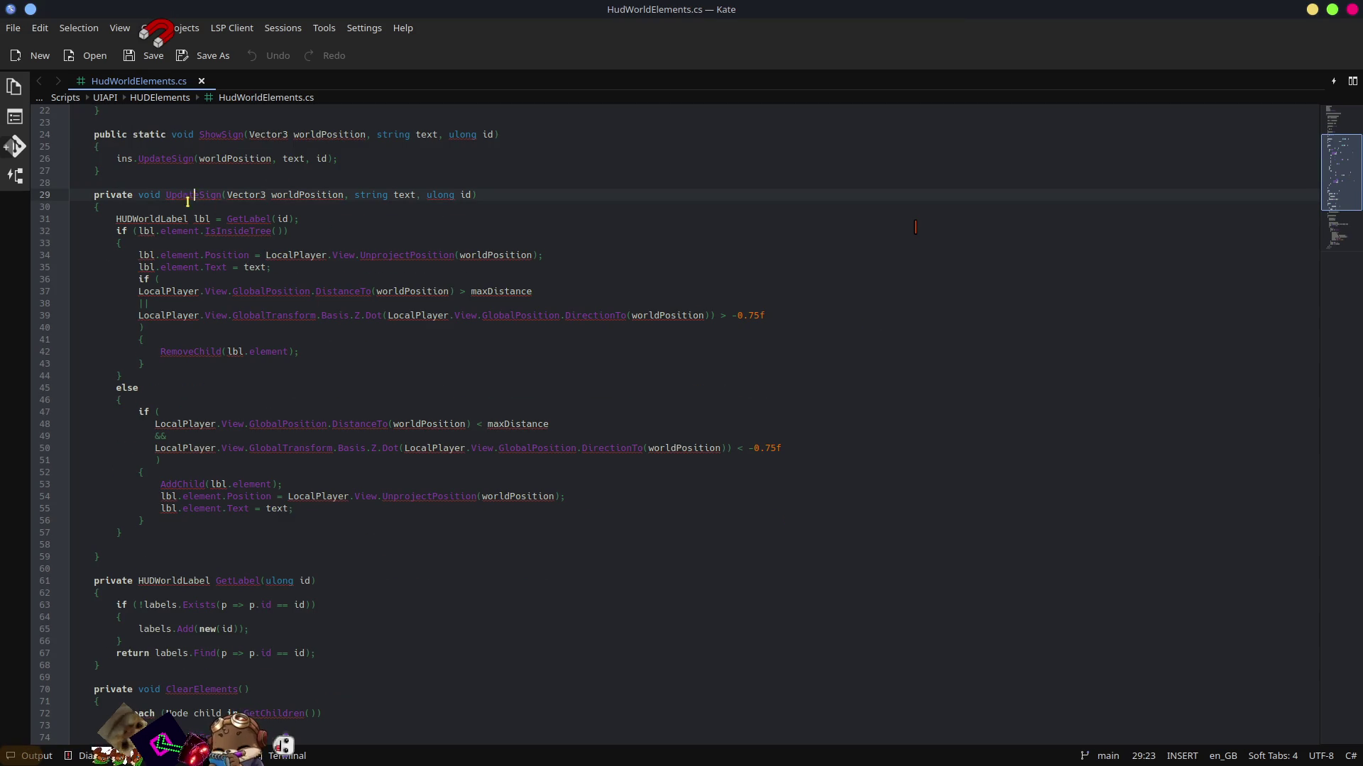
pyautogui.moveTo(98, 571); pyautogui.dragTo(82, 194)
pyautogui.hotkey('ctrl', 'c')
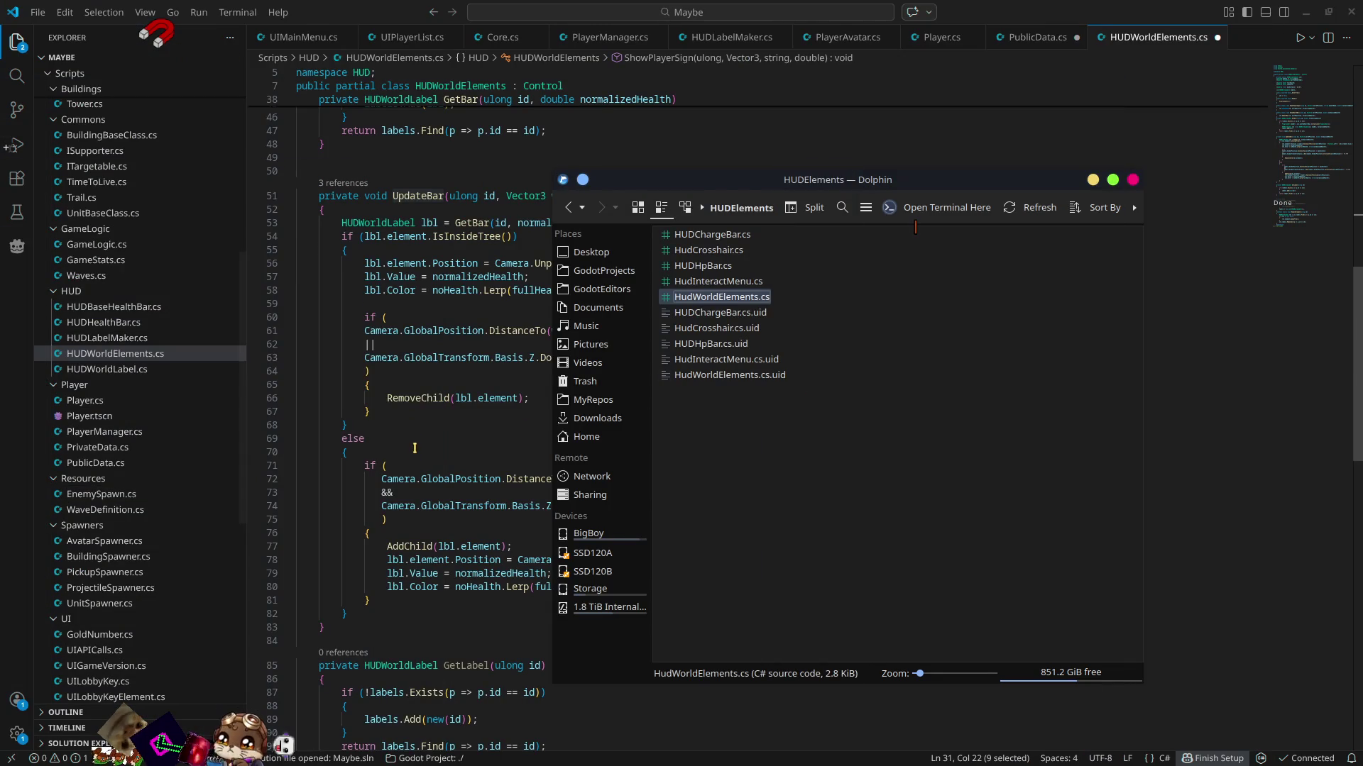
pyautogui.scroll(9, 417, 434)
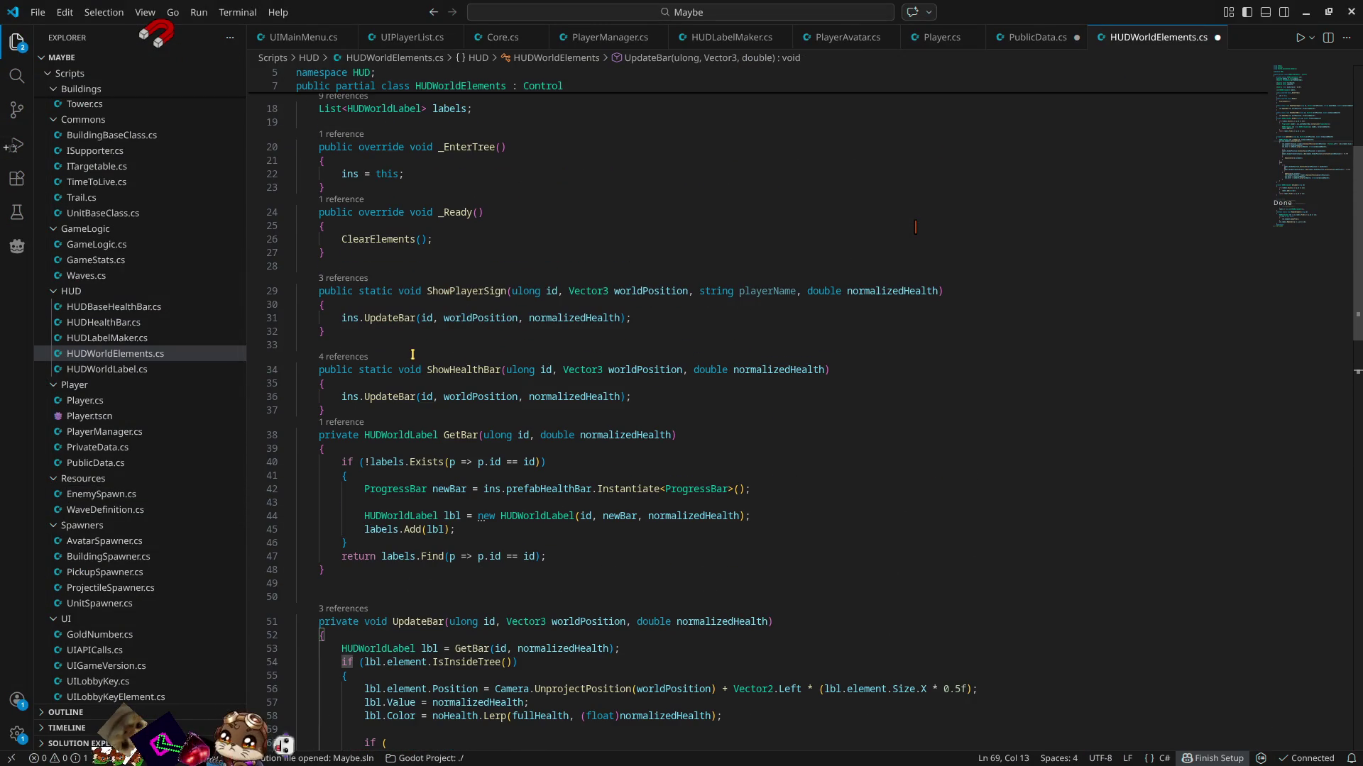
# - Insert blank lines below ShowPlayerSign in HUDWorldElements.cs
pyautogui.click(369, 345)
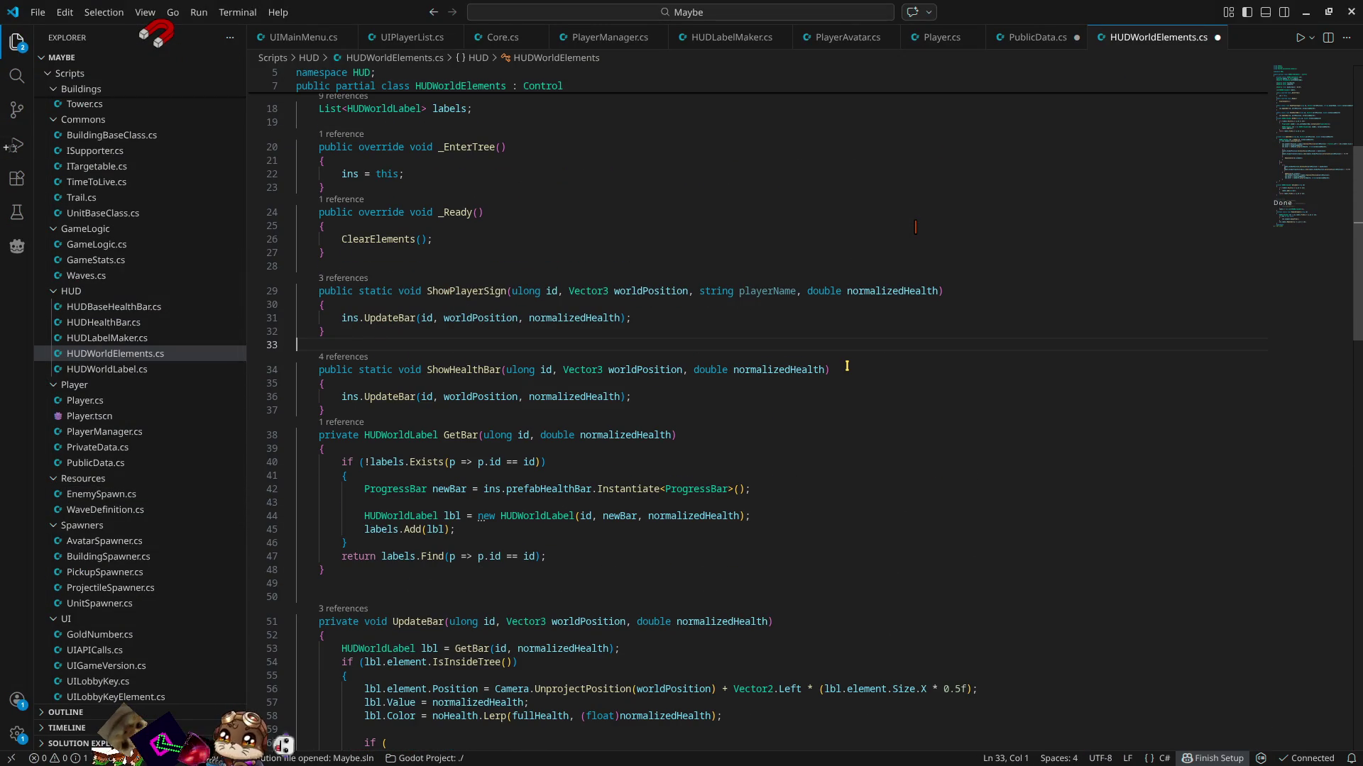
pyautogui.press('Return')
pyautogui.press('Return')
pyautogui.press('Return')
pyautogui.press('Up')
pyautogui.press('Up')
pyautogui.press('Up')
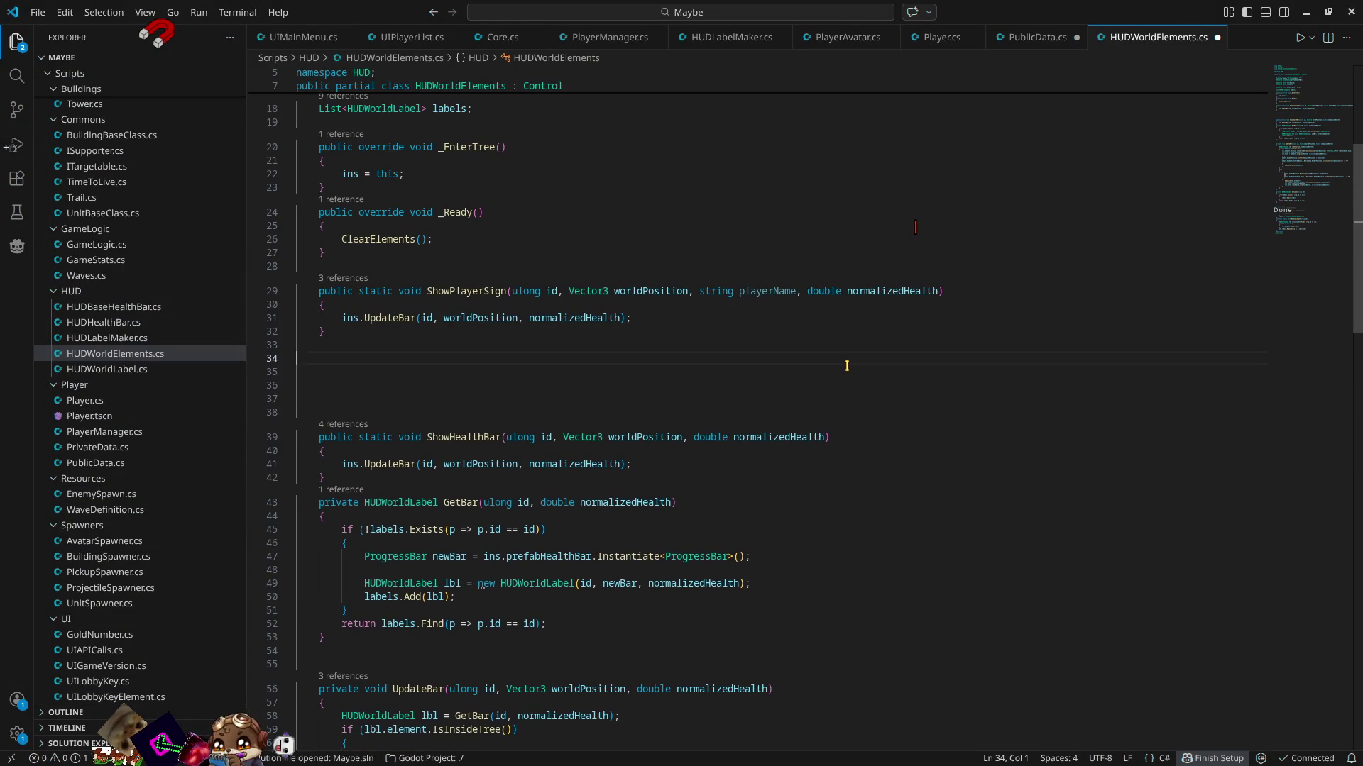
# - Paste the UpdateSign method and make ShowPlayerSign call UpdateSign instead of UpdateBar
pyautogui.hotkey('ctrl', 'v')
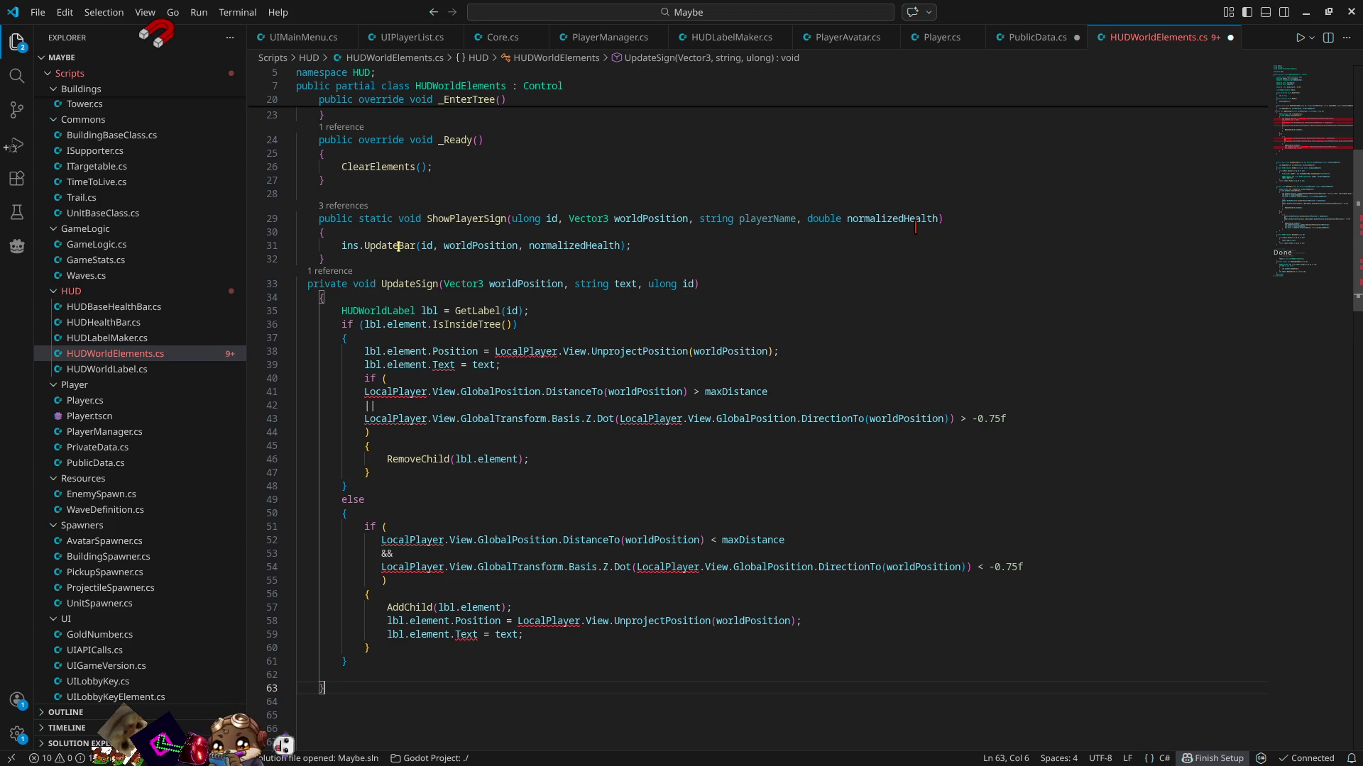
pyautogui.doubleClick(399, 284)
pyautogui.doubleClick(388, 245)
pyautogui.write('UpdateSign')
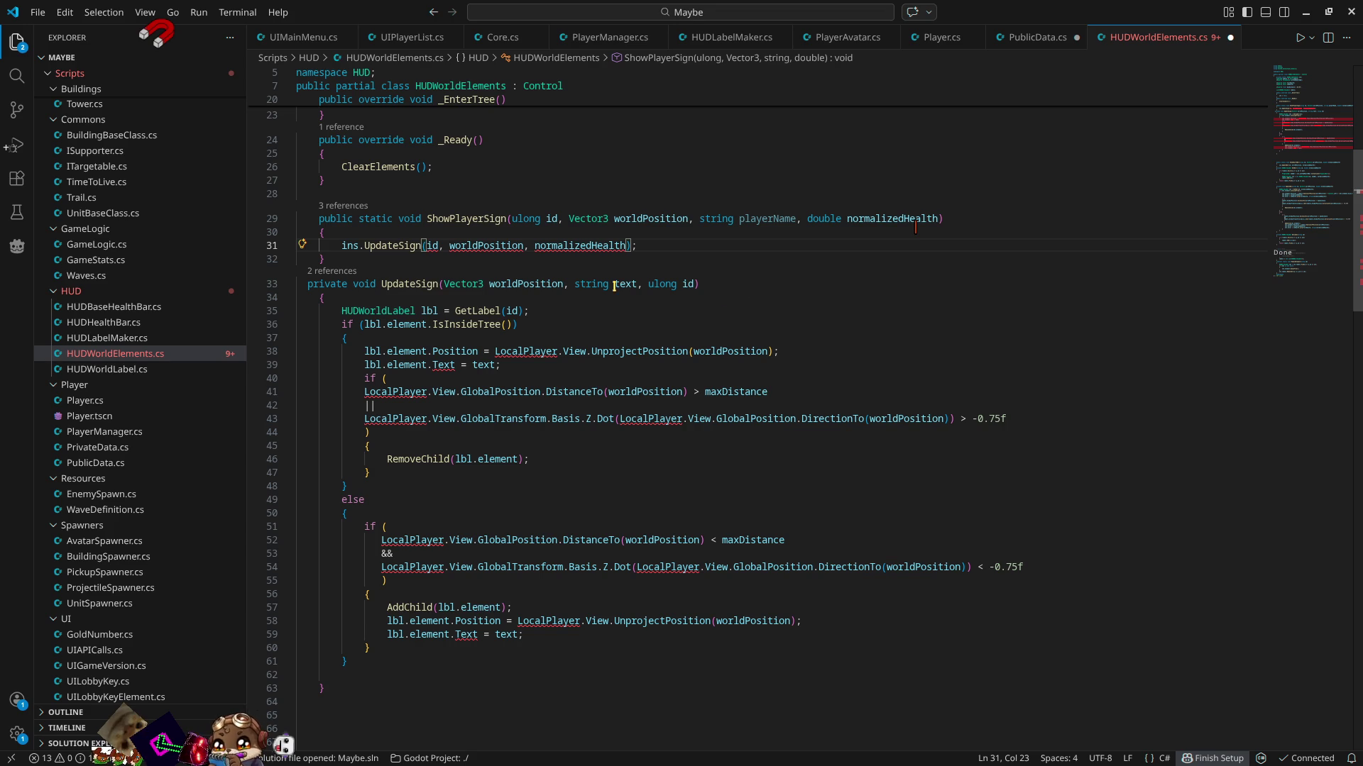
# - Move ulong id to the front of UpdateSign's parameters and add double normalizedHealth
pyautogui.moveTo(649, 284); pyautogui.dragTo(694, 284)
pyautogui.hotkey('ctrl', 'c')
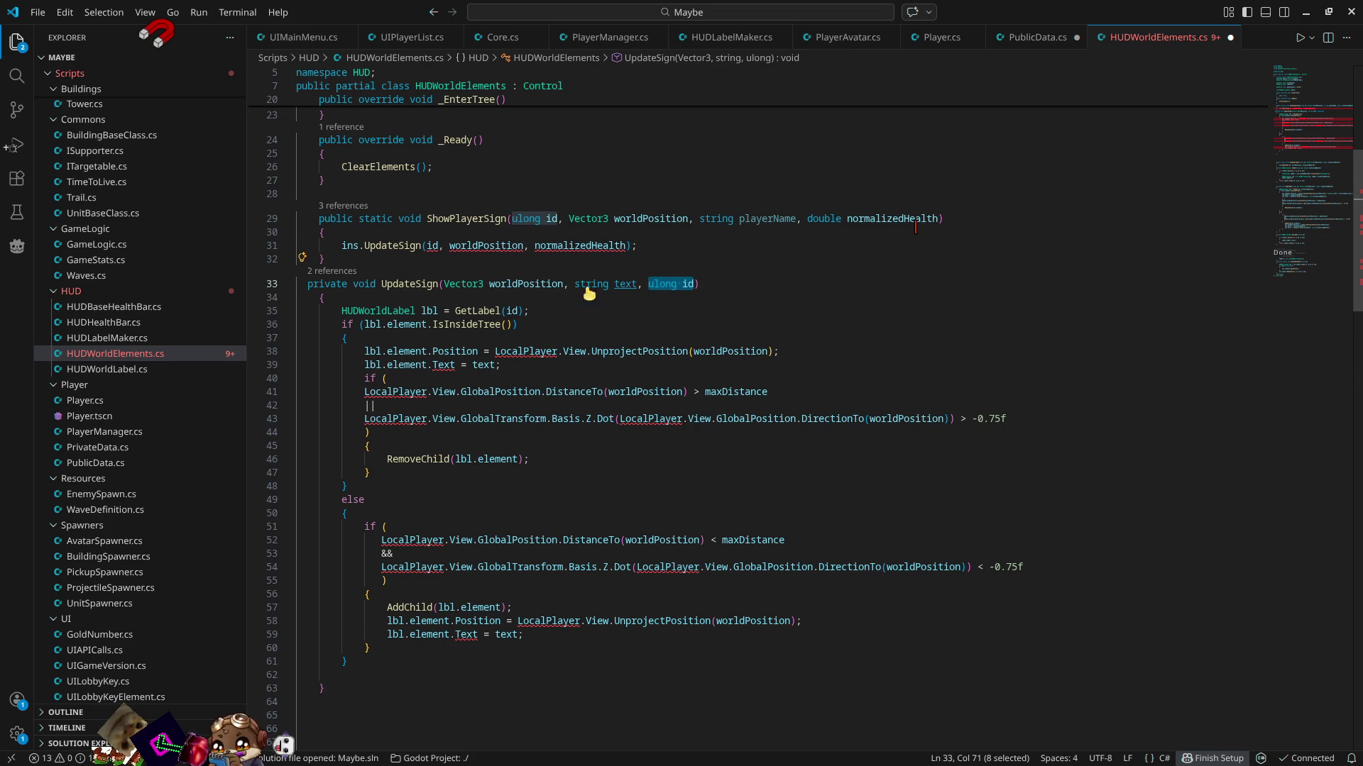
pyautogui.press('BackSpace')
pyautogui.click(443, 283)
pyautogui.hotkey('ctrl', 'v')
pyautogui.write(',')
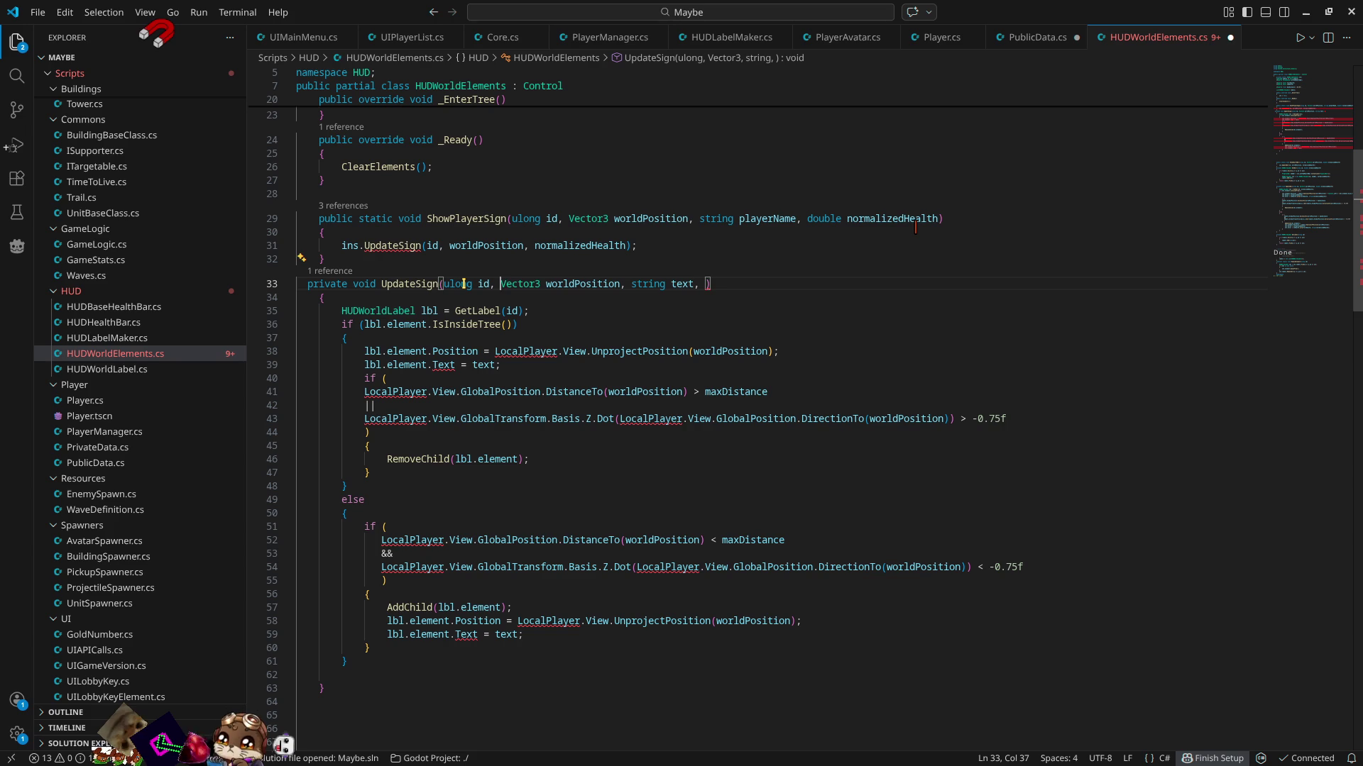
pyautogui.click(699, 284)
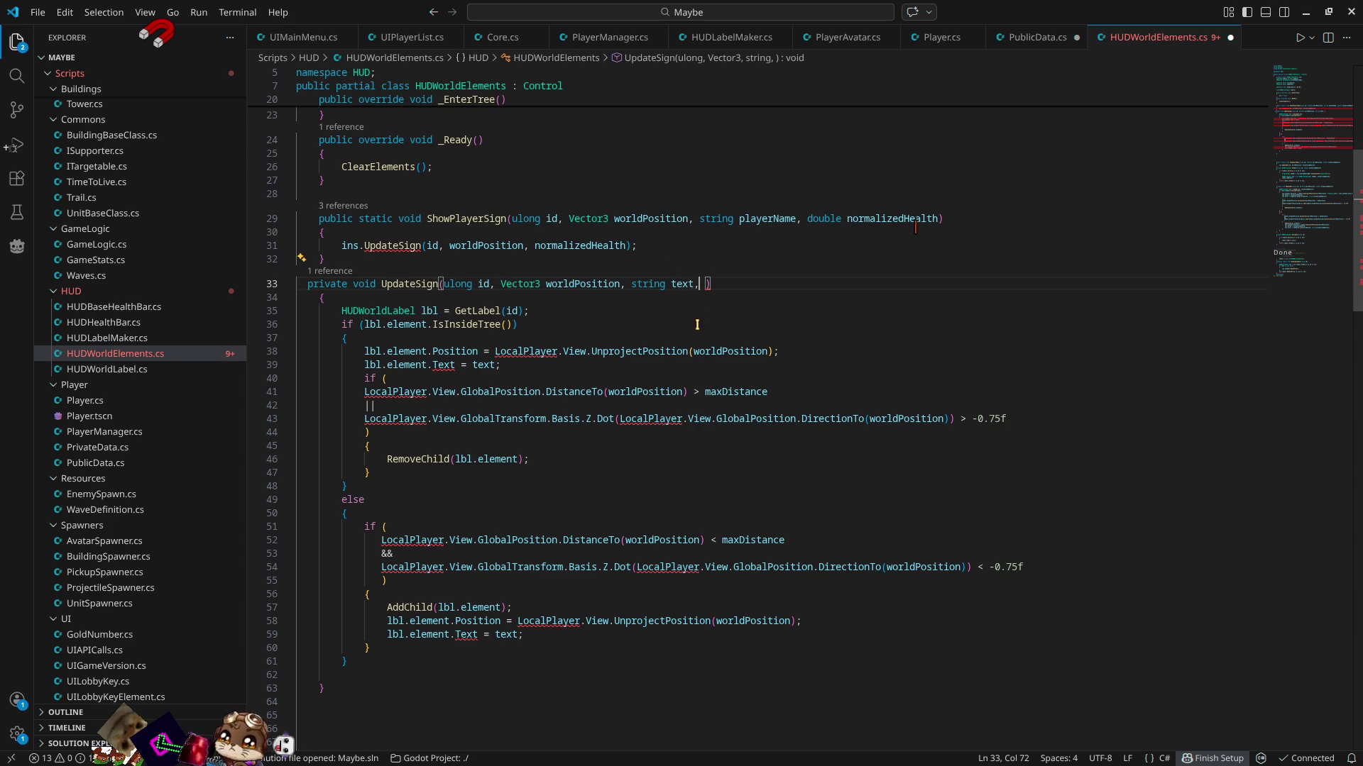
pyautogui.press('BackSpace')
pyautogui.press('BackSpace')
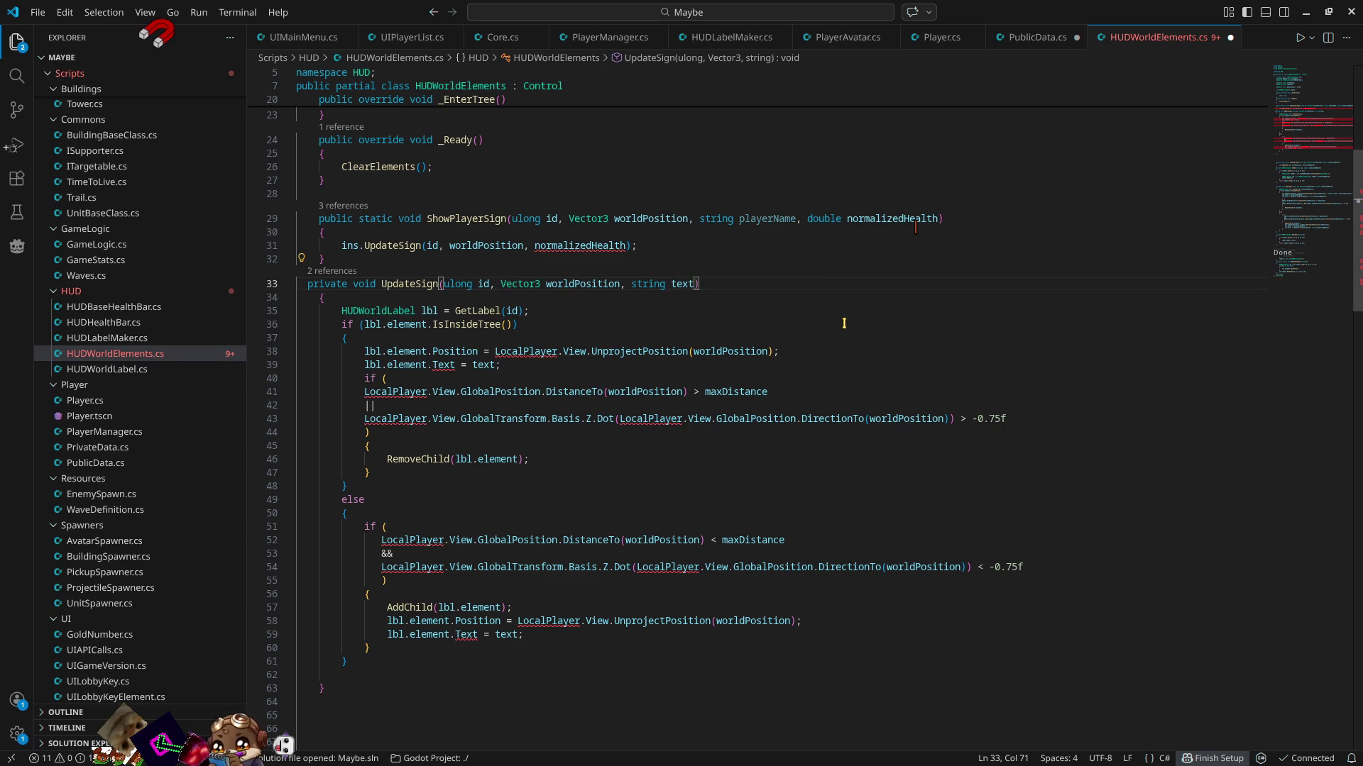
pyautogui.write(', double')
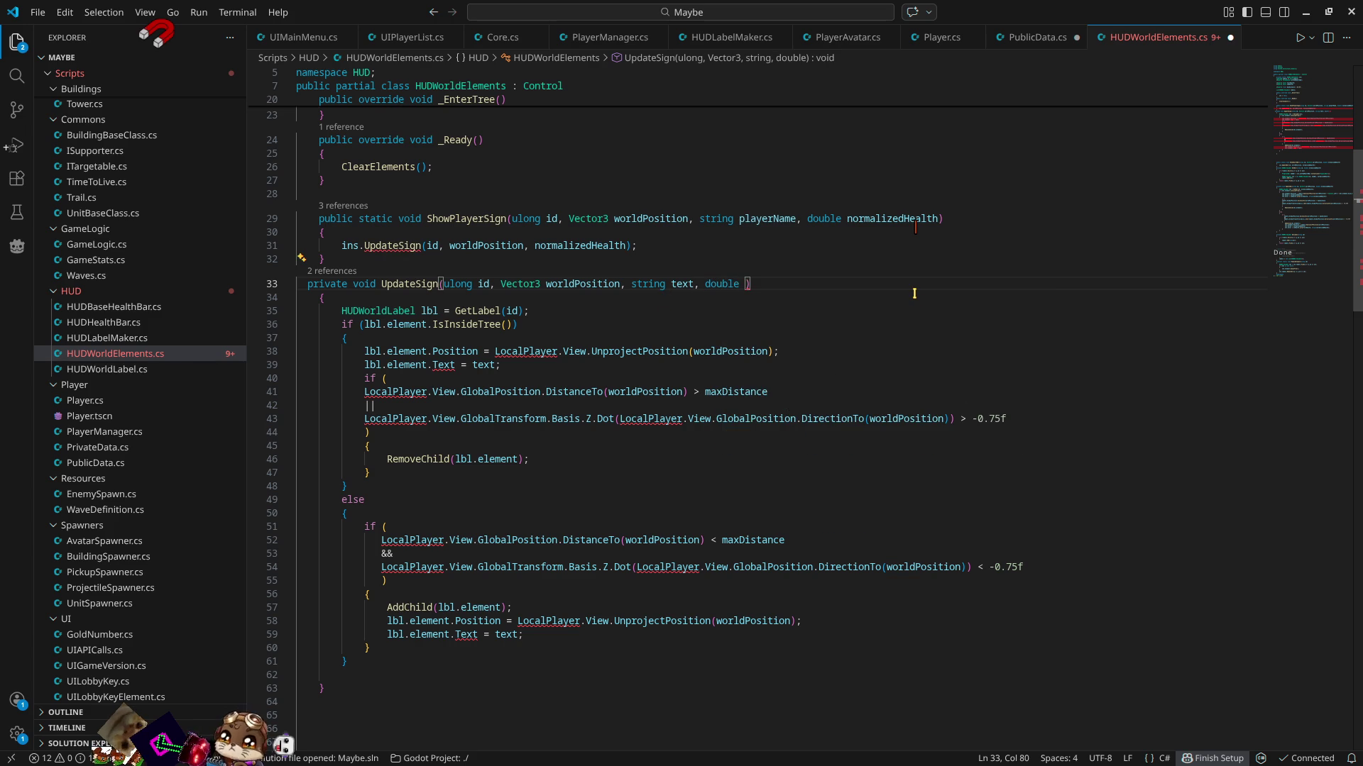
pyautogui.write(' norm')
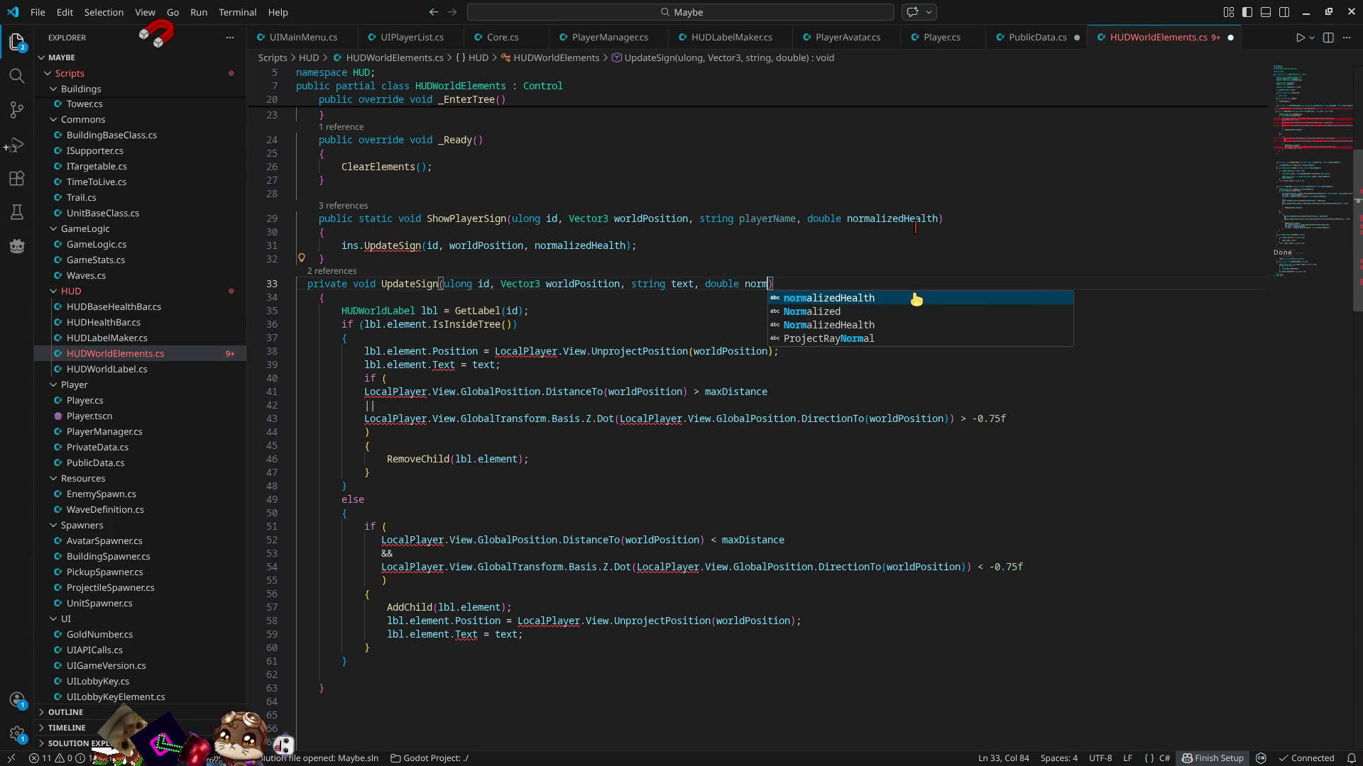
pyautogui.click(915, 295)
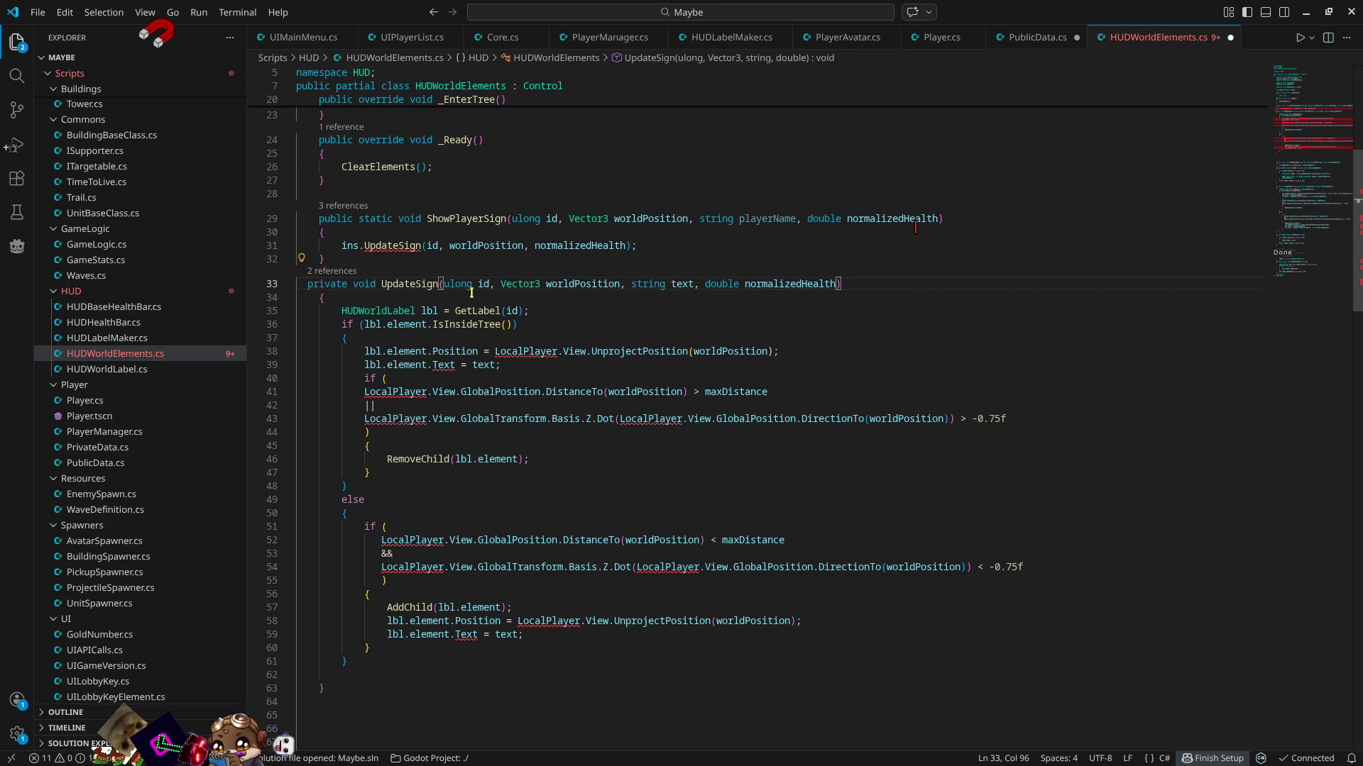
pyautogui.hotkey('shift', 'alt', 'f')
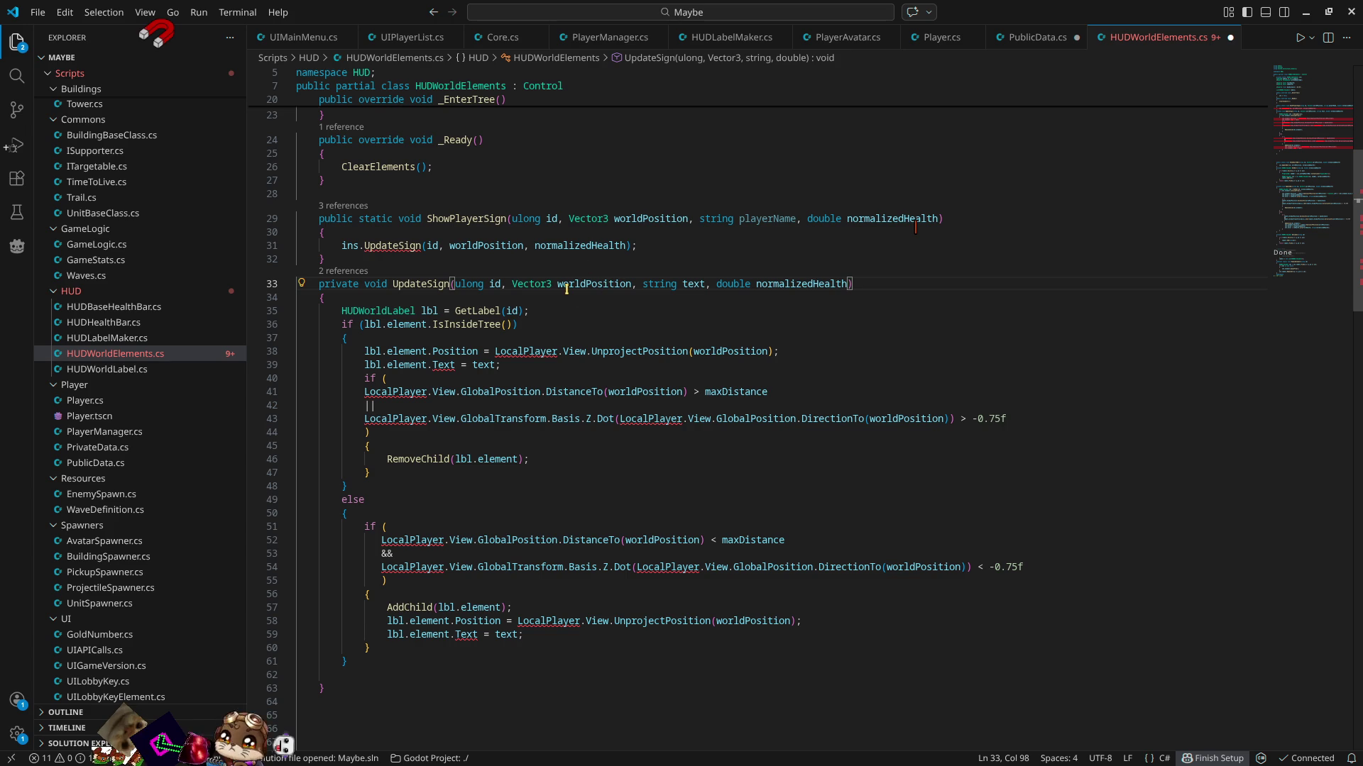
# - Pass playerName into the UpdateSign call ahead of normalizedHealth
pyautogui.click(785, 217)
pyautogui.click(535, 245)
pyautogui.write('playerName,')
pyautogui.press('Escape')
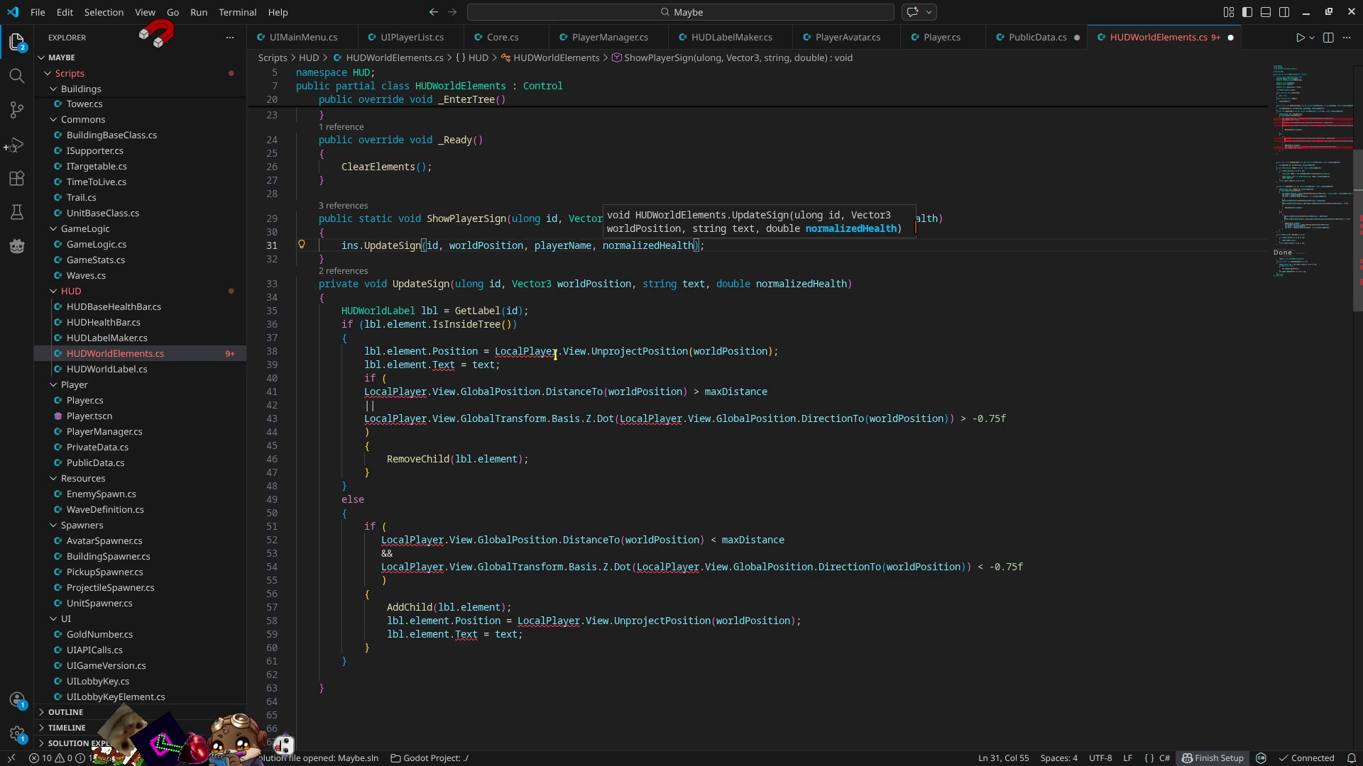
pyautogui.click(533, 313)
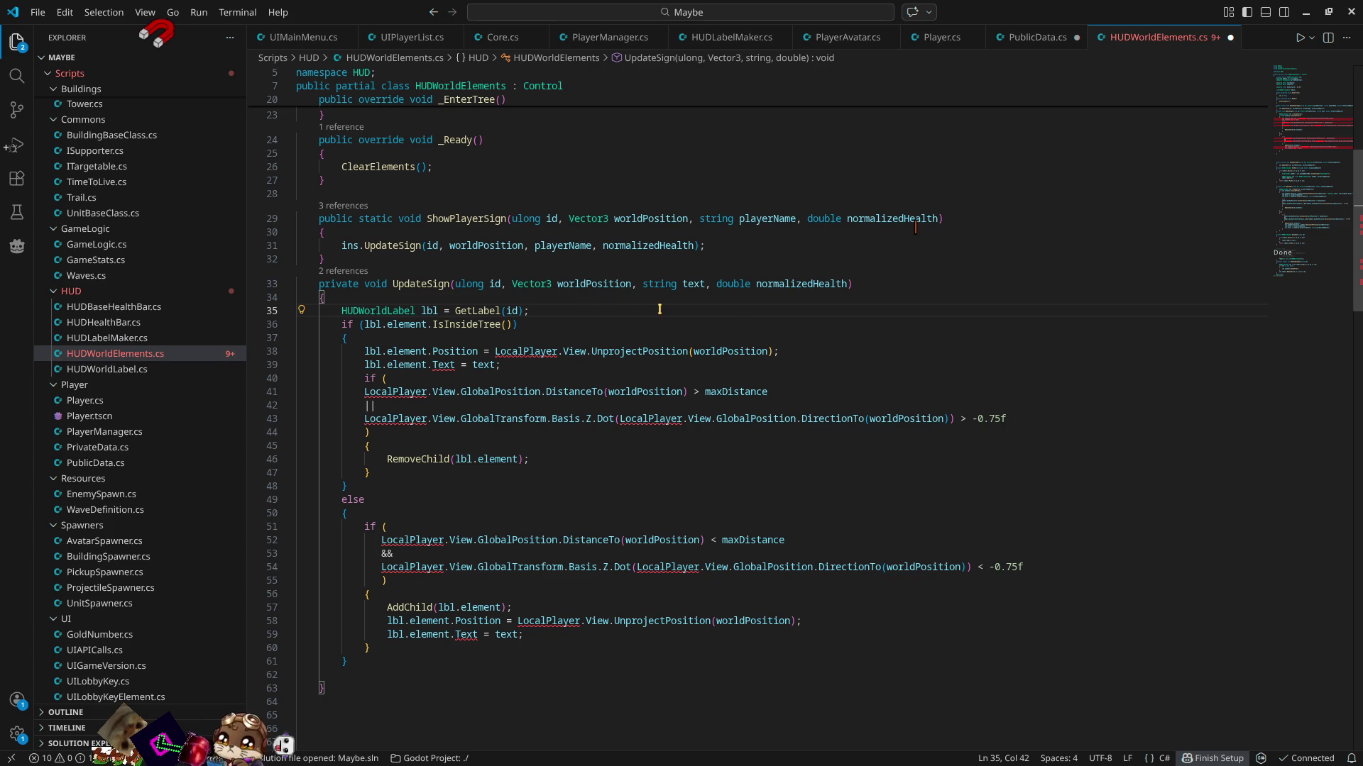
# - Review the HUDWorldLabel usage in UpdateSign and the Camera reference in the health-bar code
pyautogui.doubleClick(409, 310)
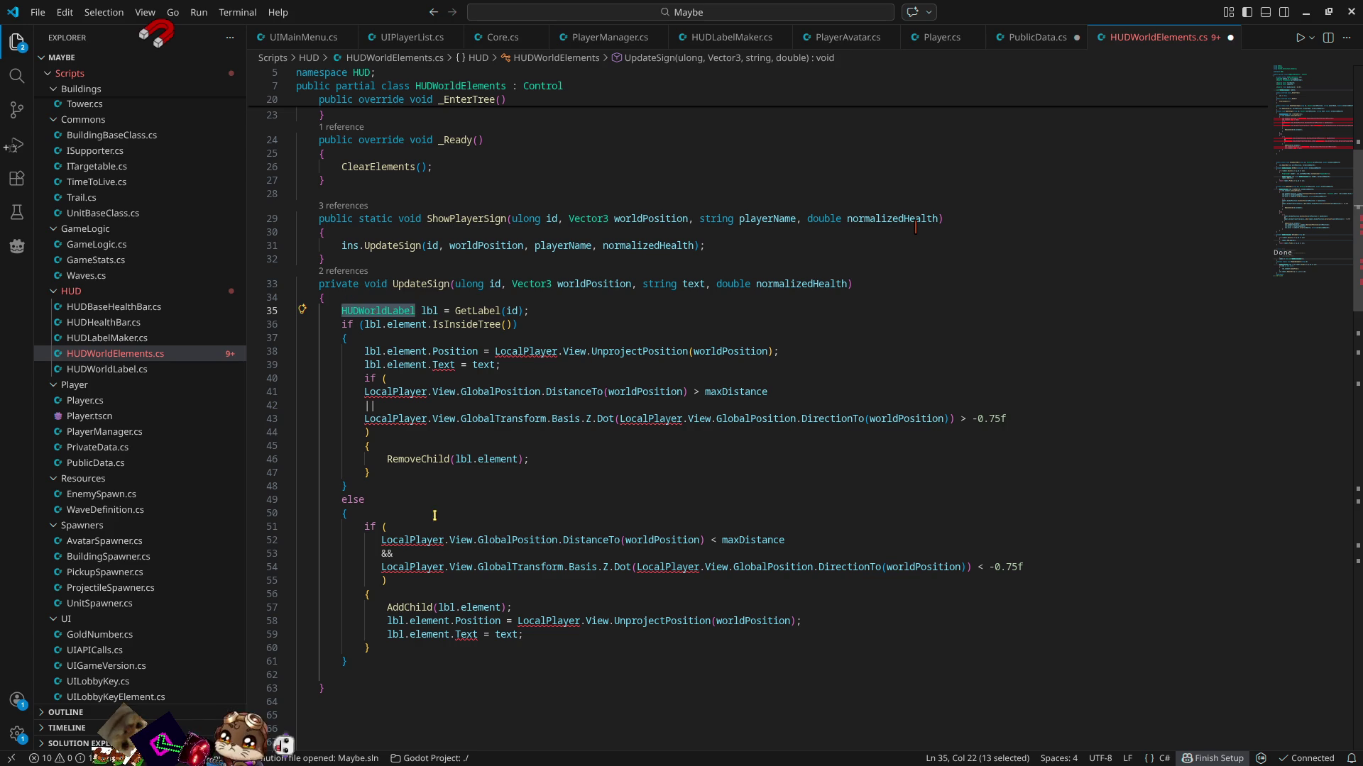
pyautogui.scroll(-2, 453, 494)
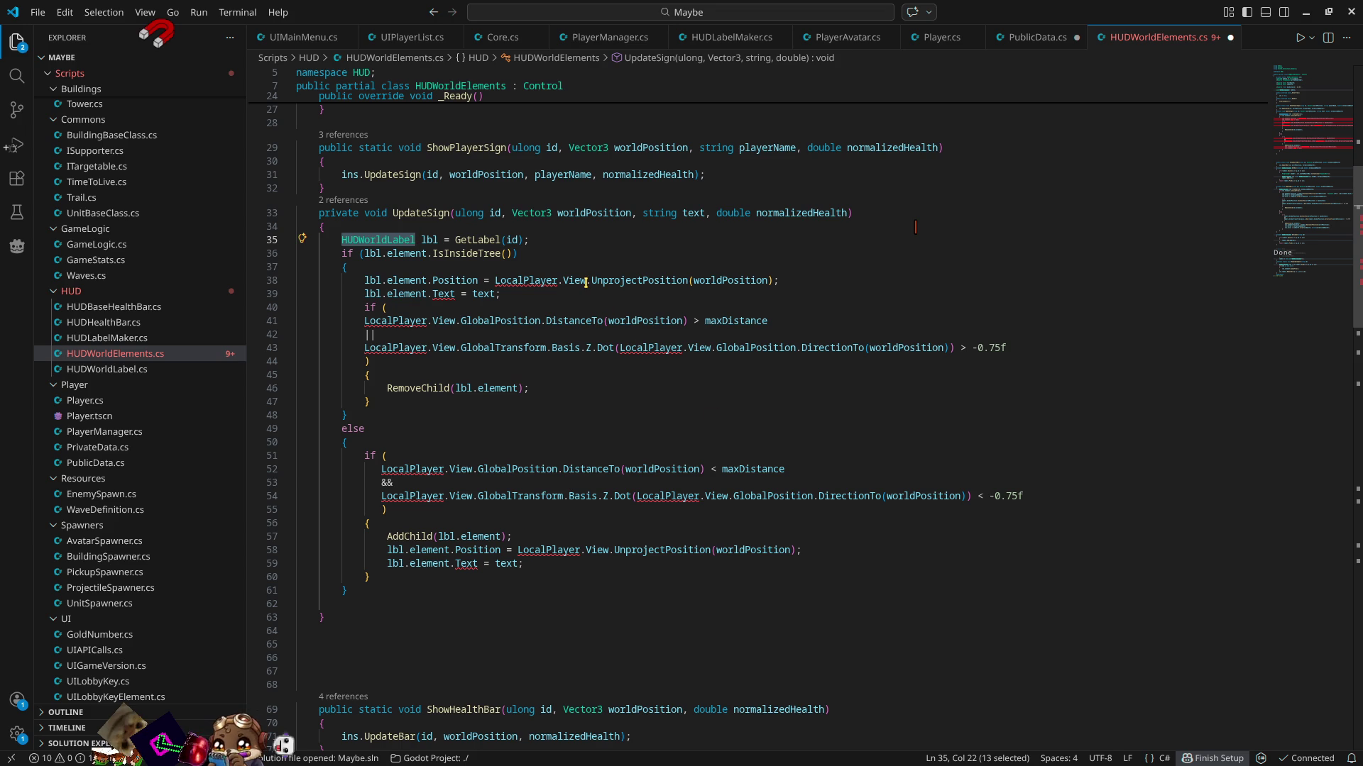
pyautogui.scroll(-7, 645, 490)
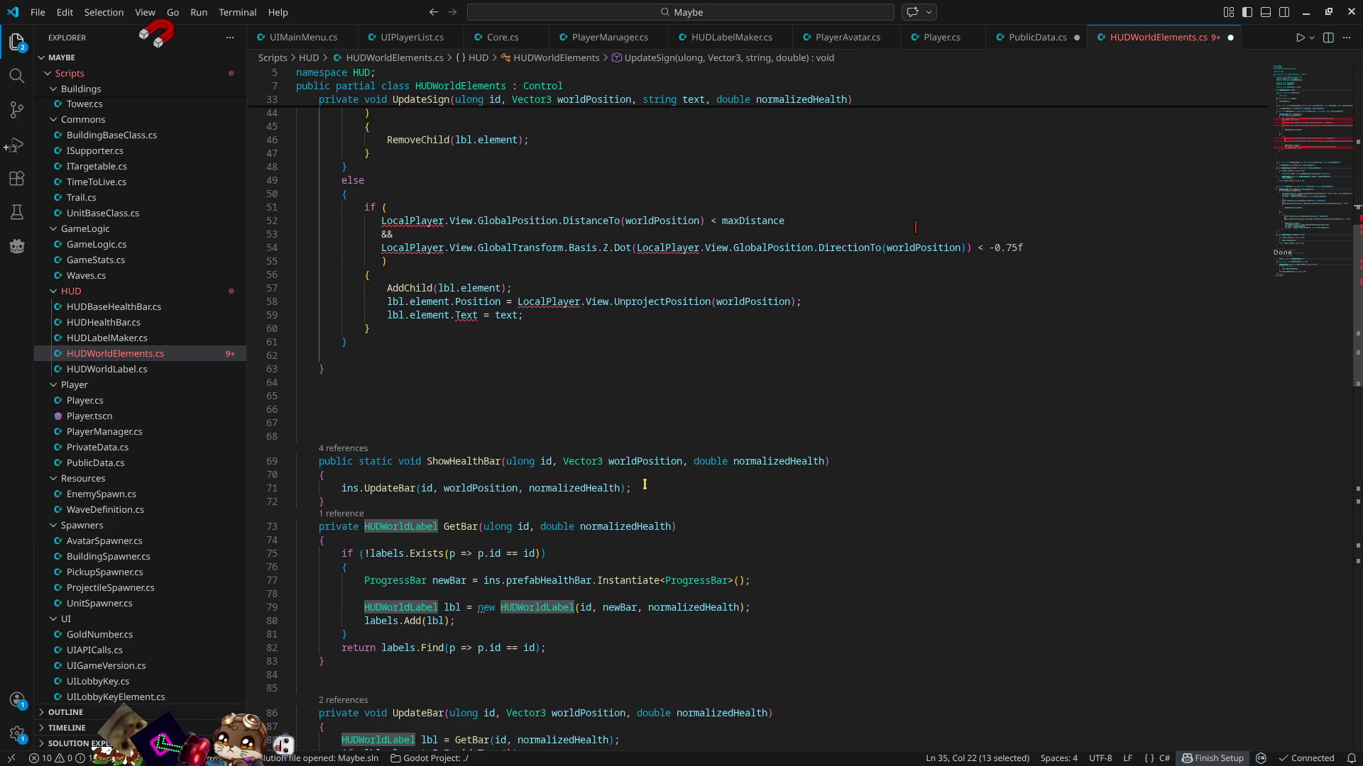
pyautogui.scroll(-3, 645, 484)
pyautogui.scroll(-3, 645, 484)
pyautogui.doubleClick(505, 462)
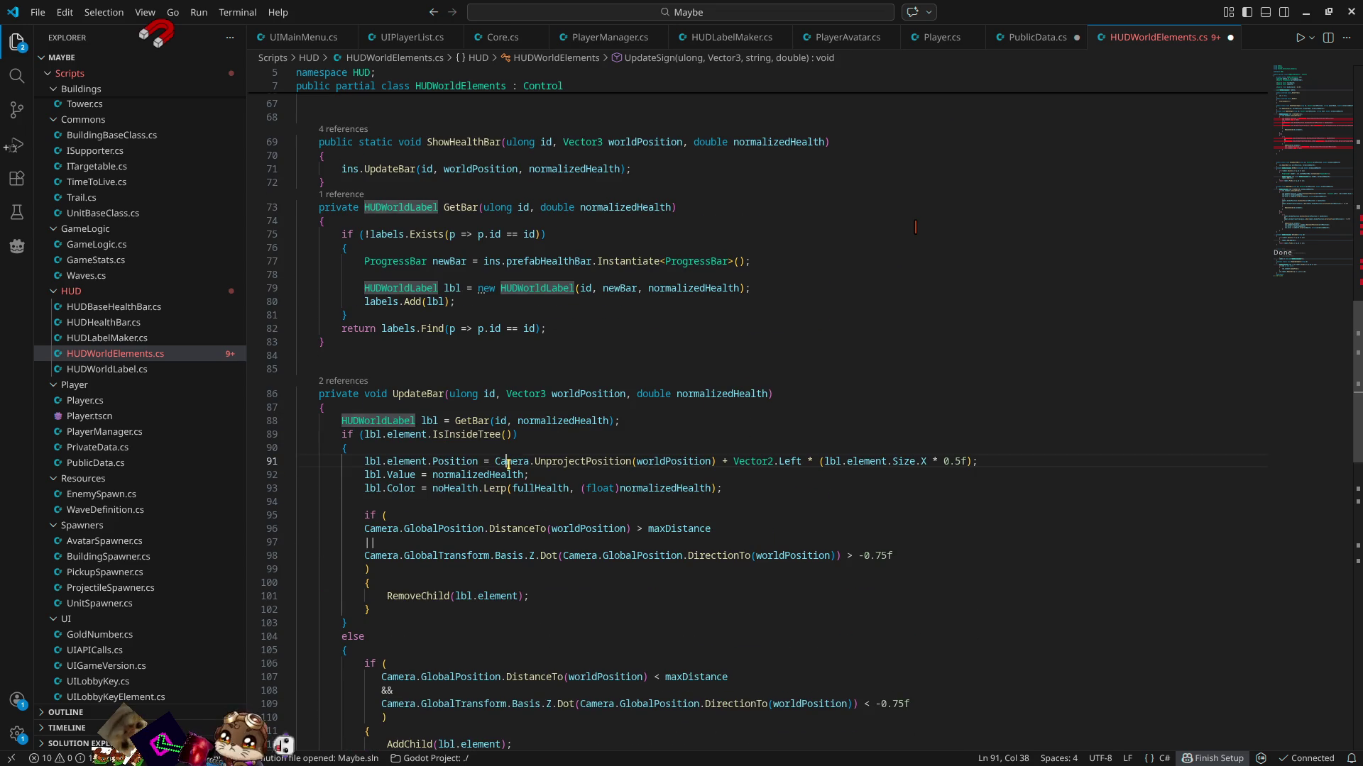
pyautogui.scroll(12, 951, 476)
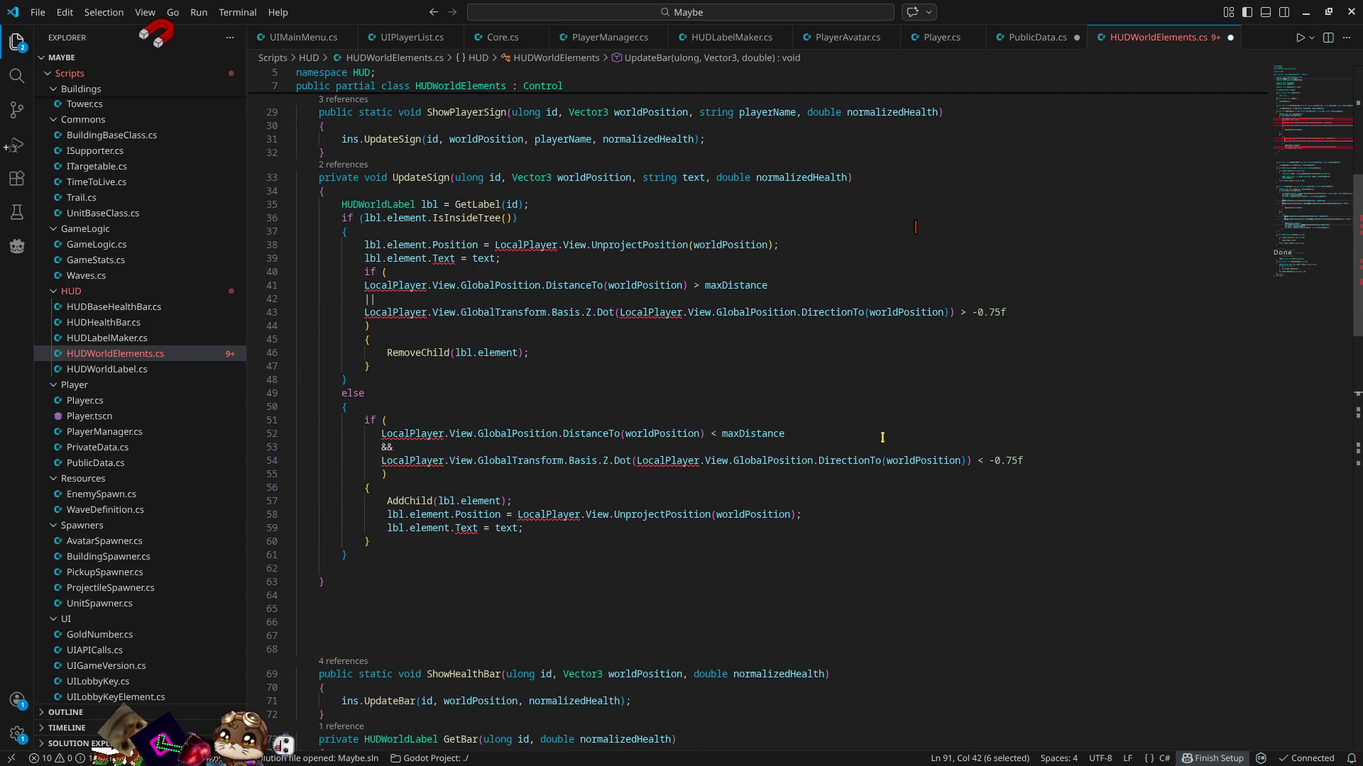
# - Replace all eight LocalPlayer.View occurrences in UpdateSign with Camera
pyautogui.moveTo(586, 245); pyautogui.dragTo(495, 245)
pyautogui.write('Camera')
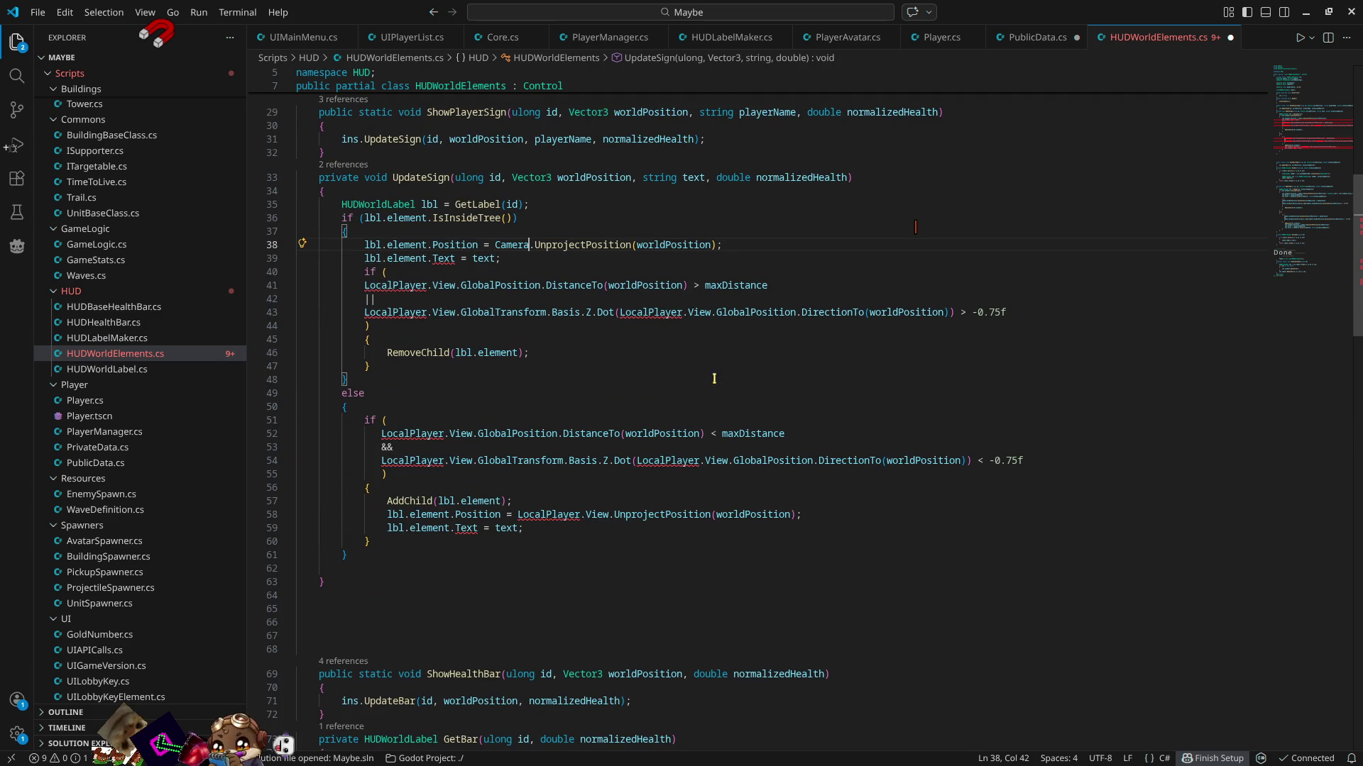
pyautogui.moveTo(709, 312); pyautogui.dragTo(620, 312)
pyautogui.write('Camera')
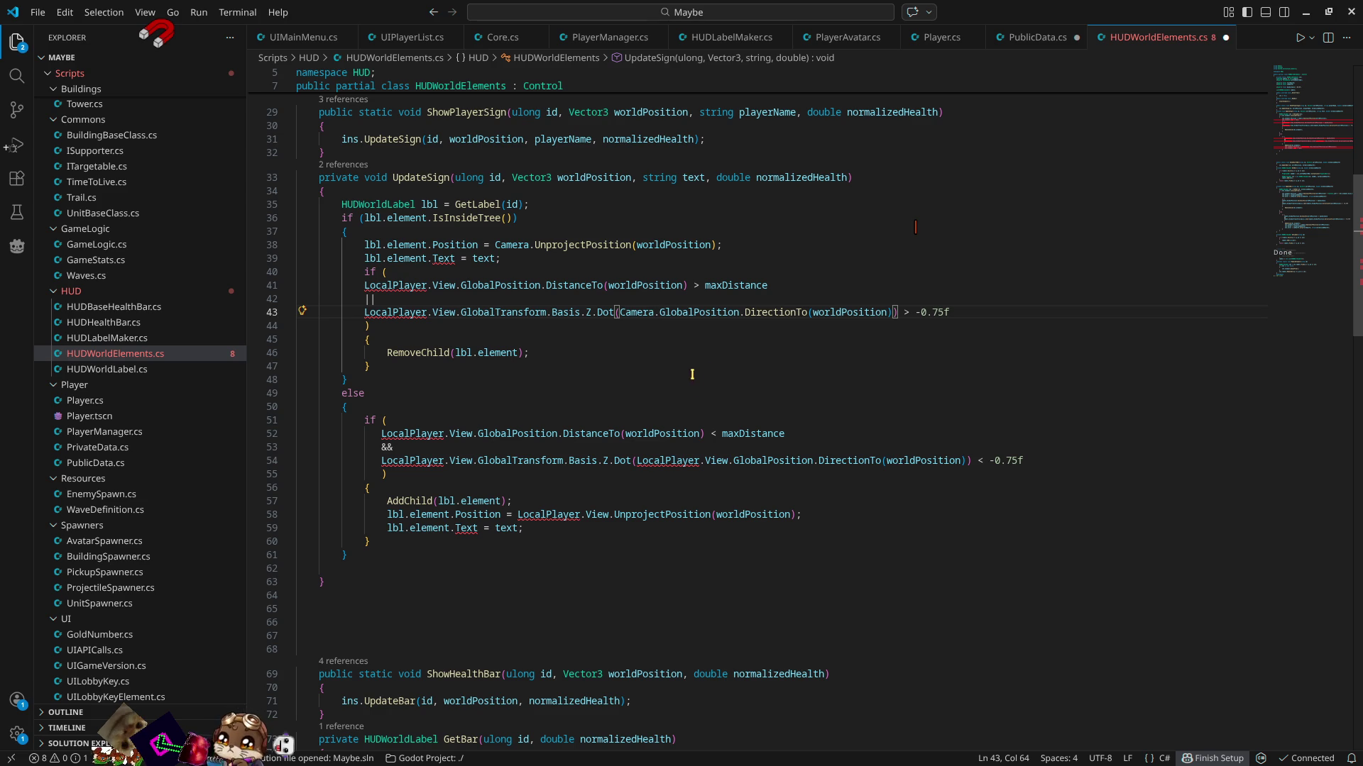
pyautogui.moveTo(636, 461); pyautogui.dragTo(730, 461)
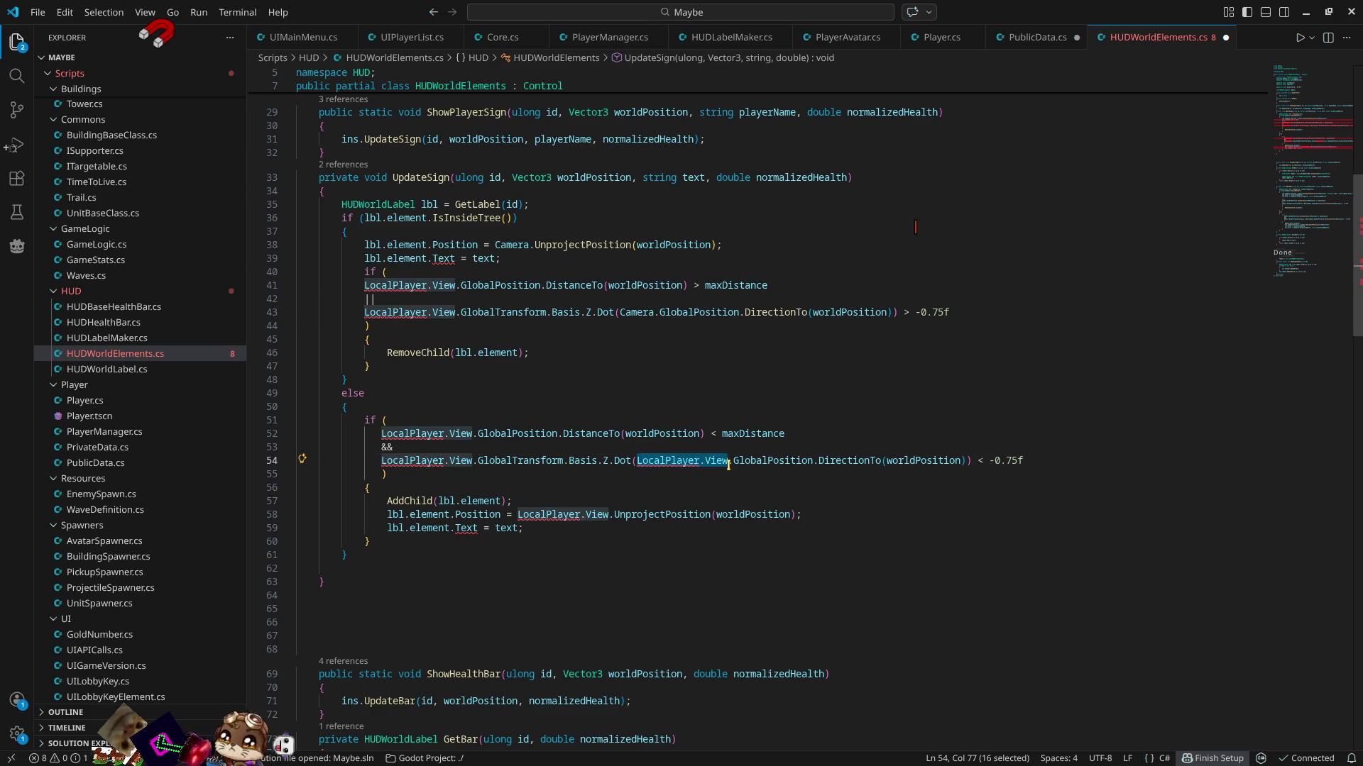
pyautogui.write('Camera')
pyautogui.moveTo(517, 514)
pyautogui.mouseDown()
pyautogui.moveTo(529, 531)
pyautogui.moveTo(608, 515)
pyautogui.mouseUp()
pyautogui.write('Camera')
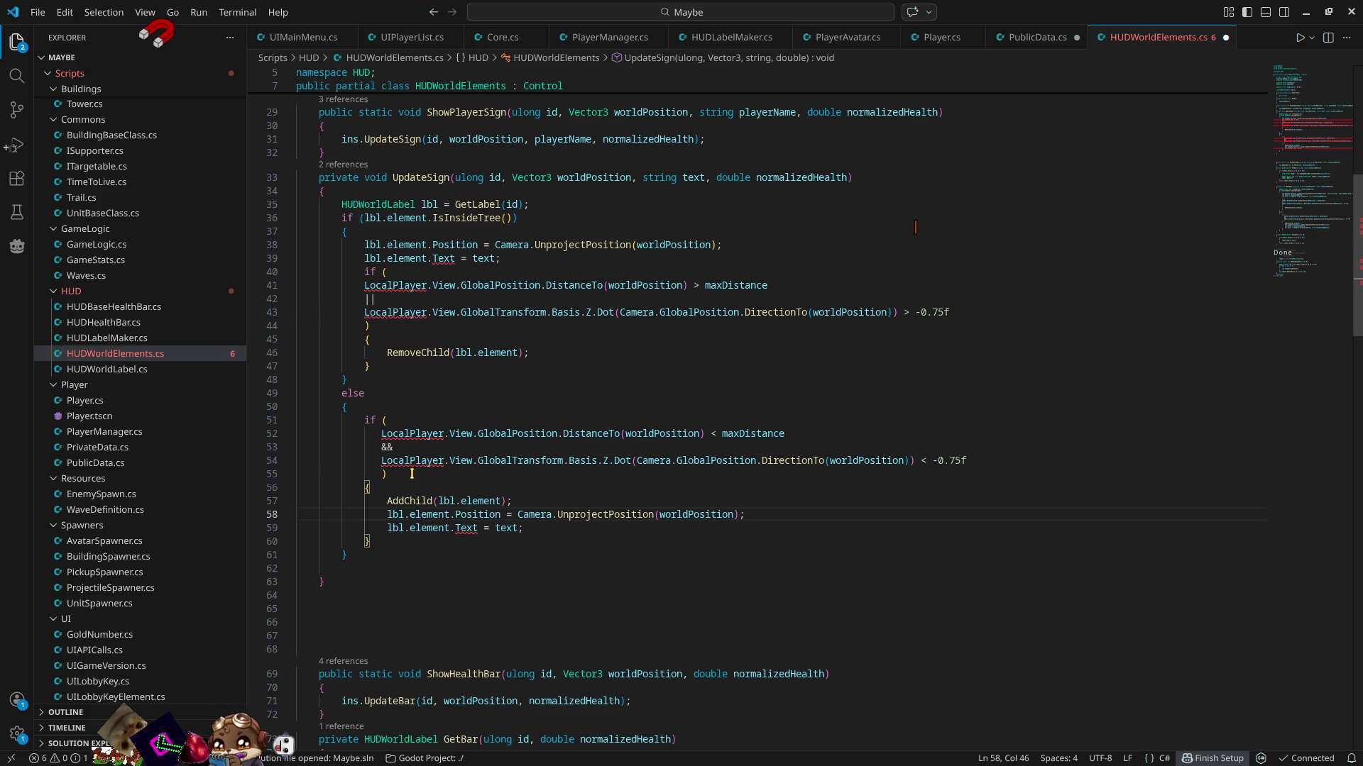
pyautogui.moveTo(381, 434); pyautogui.dragTo(473, 434)
pyautogui.write('Camera')
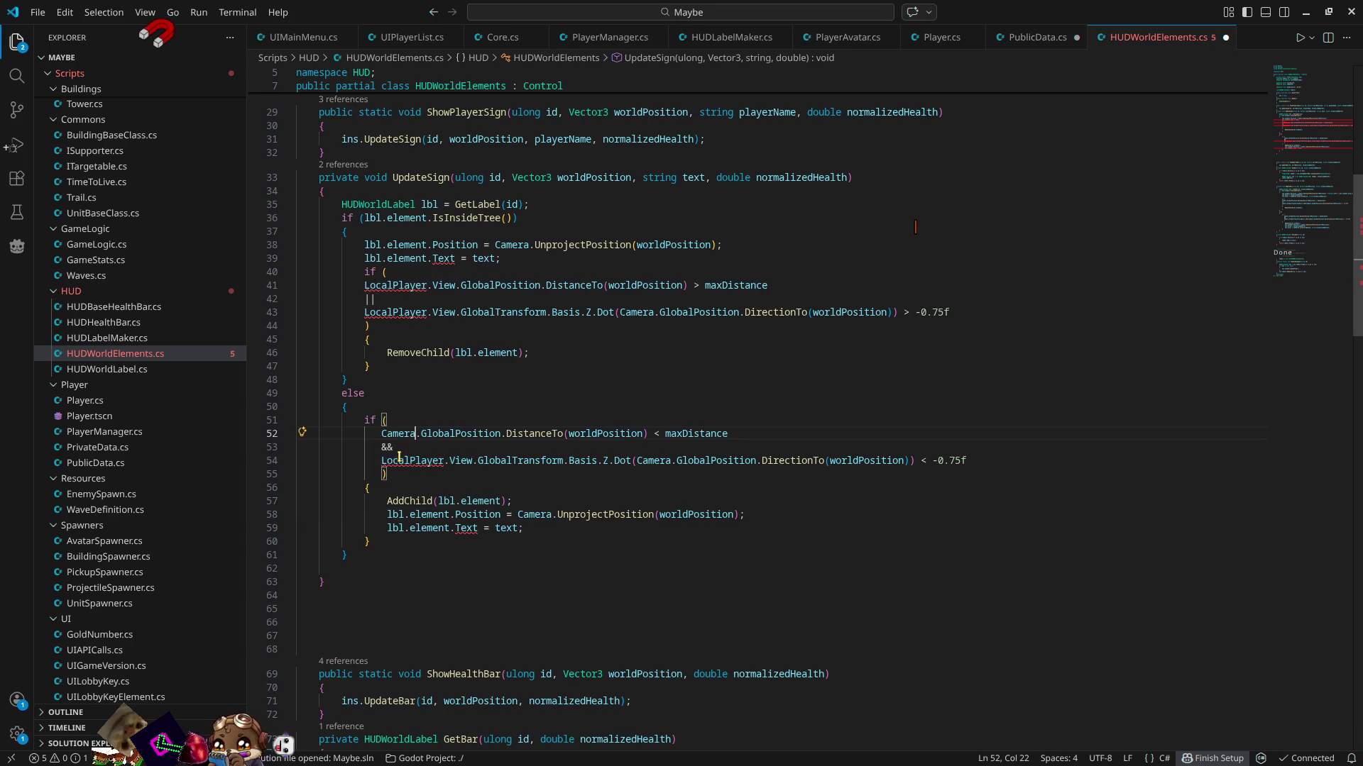
pyautogui.moveTo(381, 461); pyautogui.dragTo(473, 462)
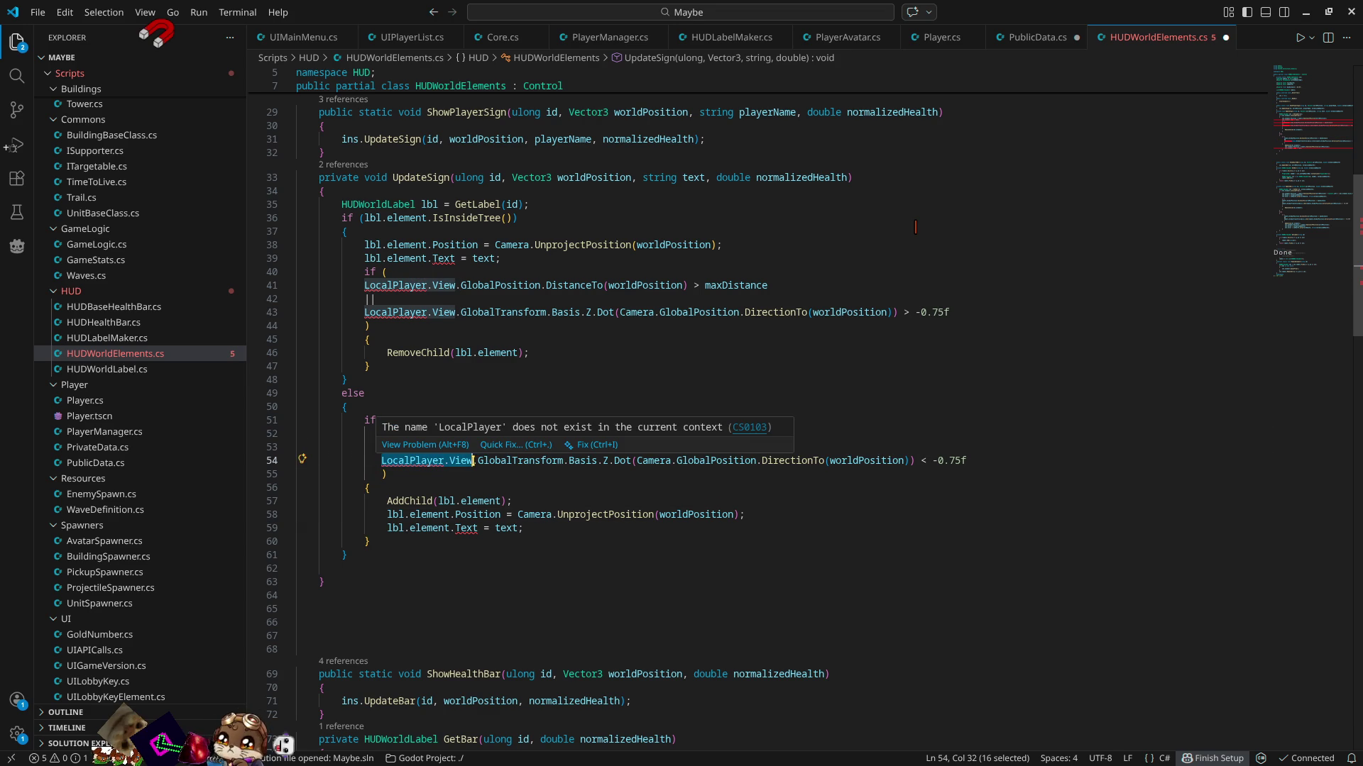
pyautogui.write('Camera')
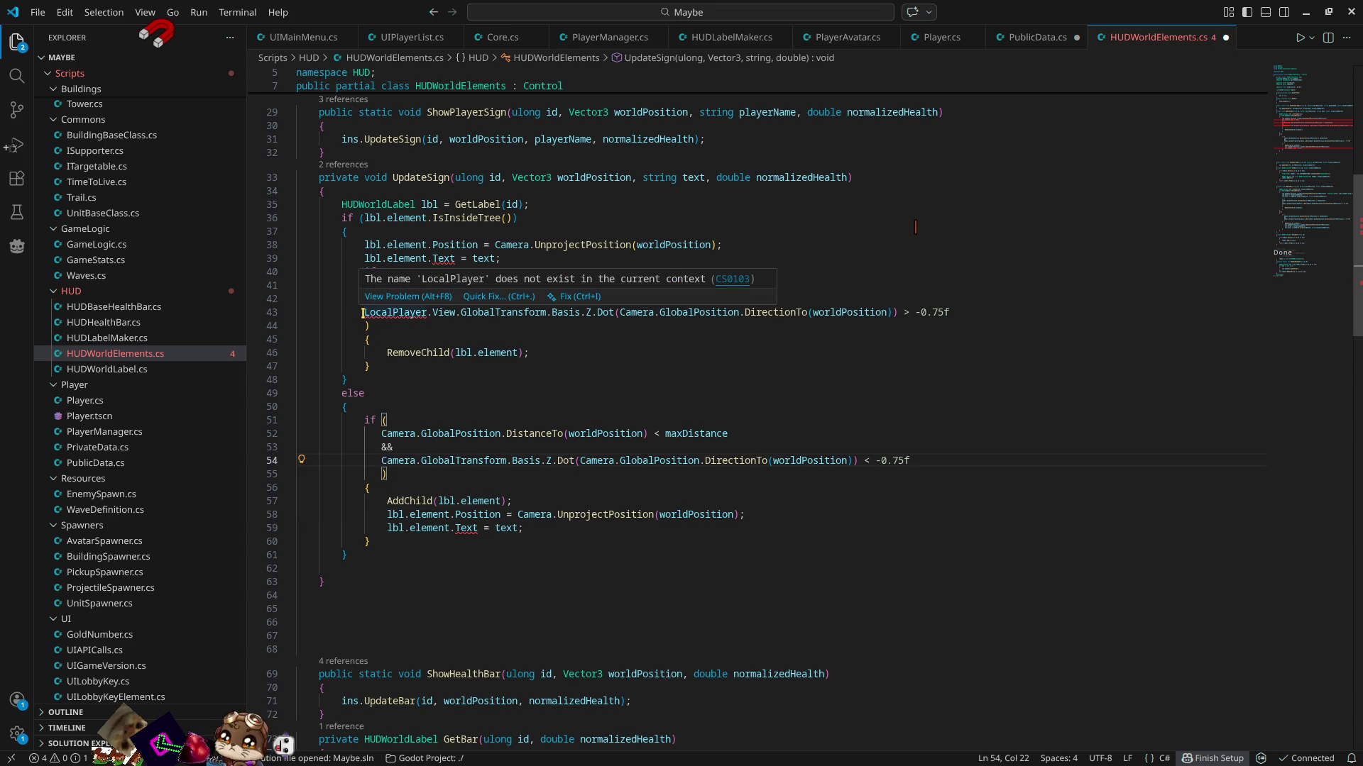
pyautogui.moveTo(365, 312); pyautogui.dragTo(455, 312)
pyautogui.write('Camera')
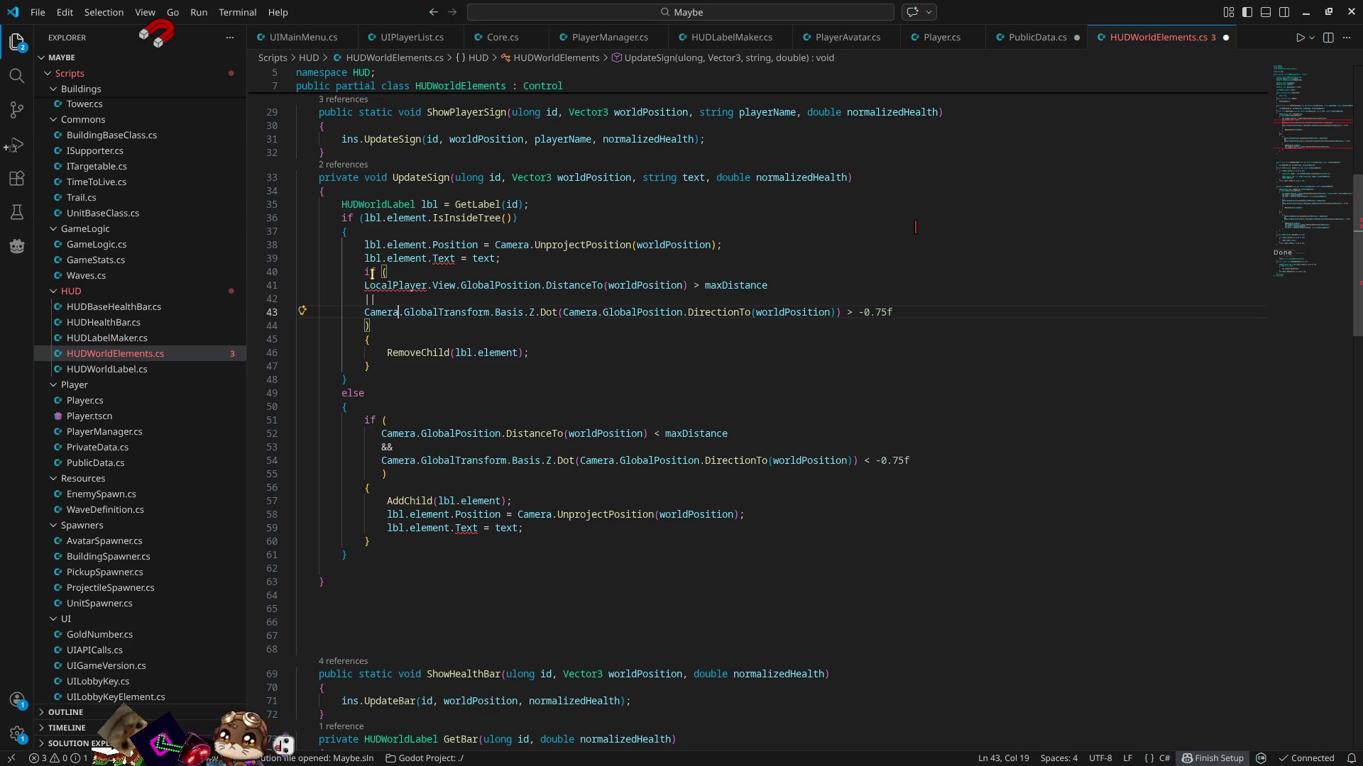
pyautogui.moveTo(365, 285); pyautogui.dragTo(456, 285)
pyautogui.write('Camera')
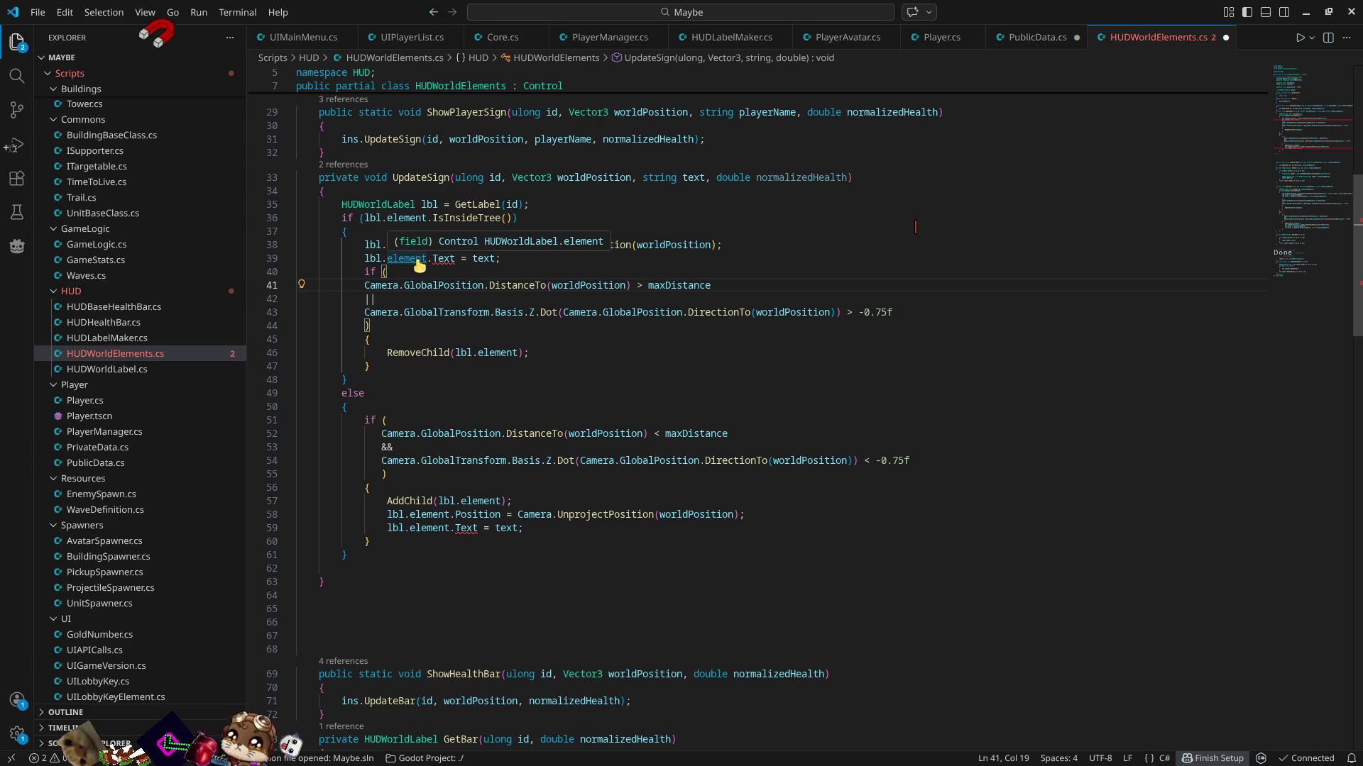
pyautogui.keyDown('ctrl'); pyautogui.click(417, 259); pyautogui.keyUp('ctrl')
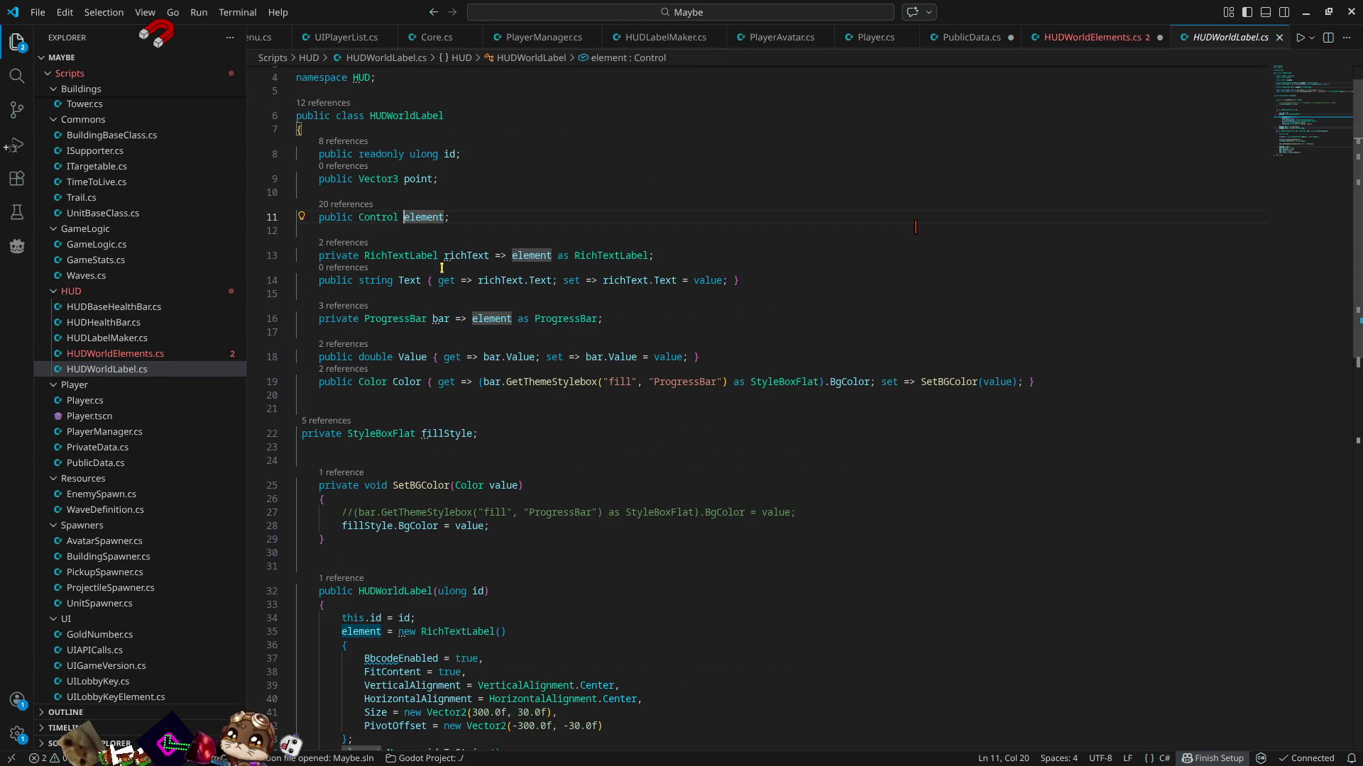
# - Edit line 39's text assignment, swapping in richText and then the Text property
pyautogui.click(466, 256)
pyautogui.doubleClick(466, 256)
pyautogui.hotkey('ctrl', 'c')
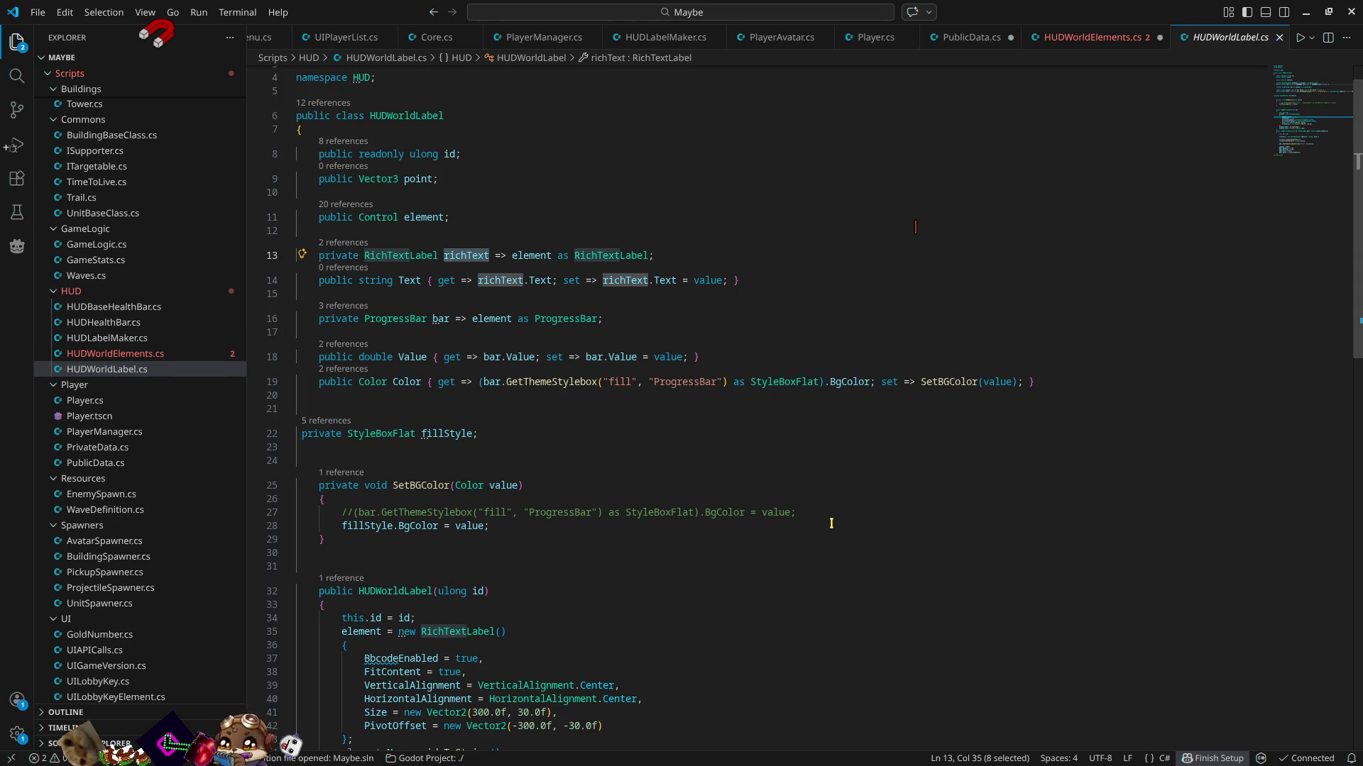
pyautogui.click(1107, 37)
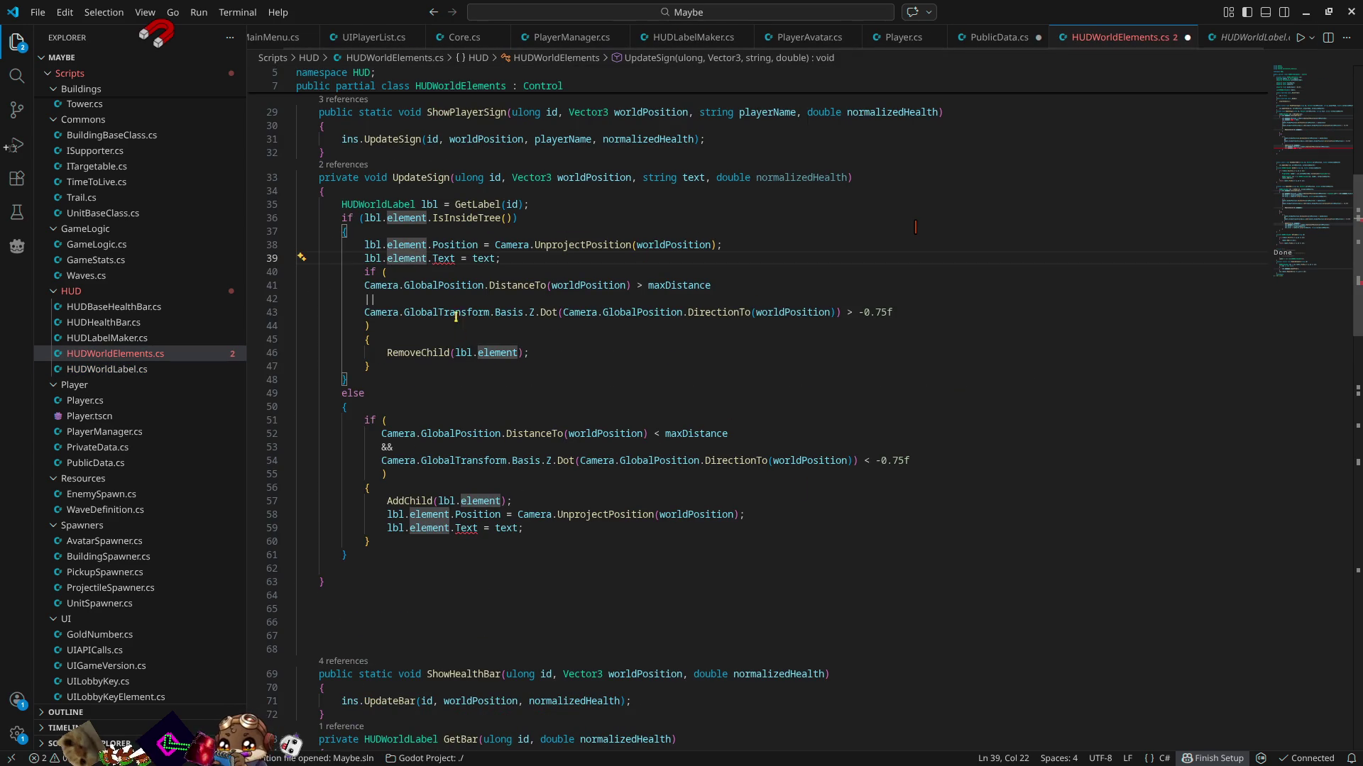
pyautogui.doubleClick(443, 257)
pyautogui.hotkey('ctrl', 'v')
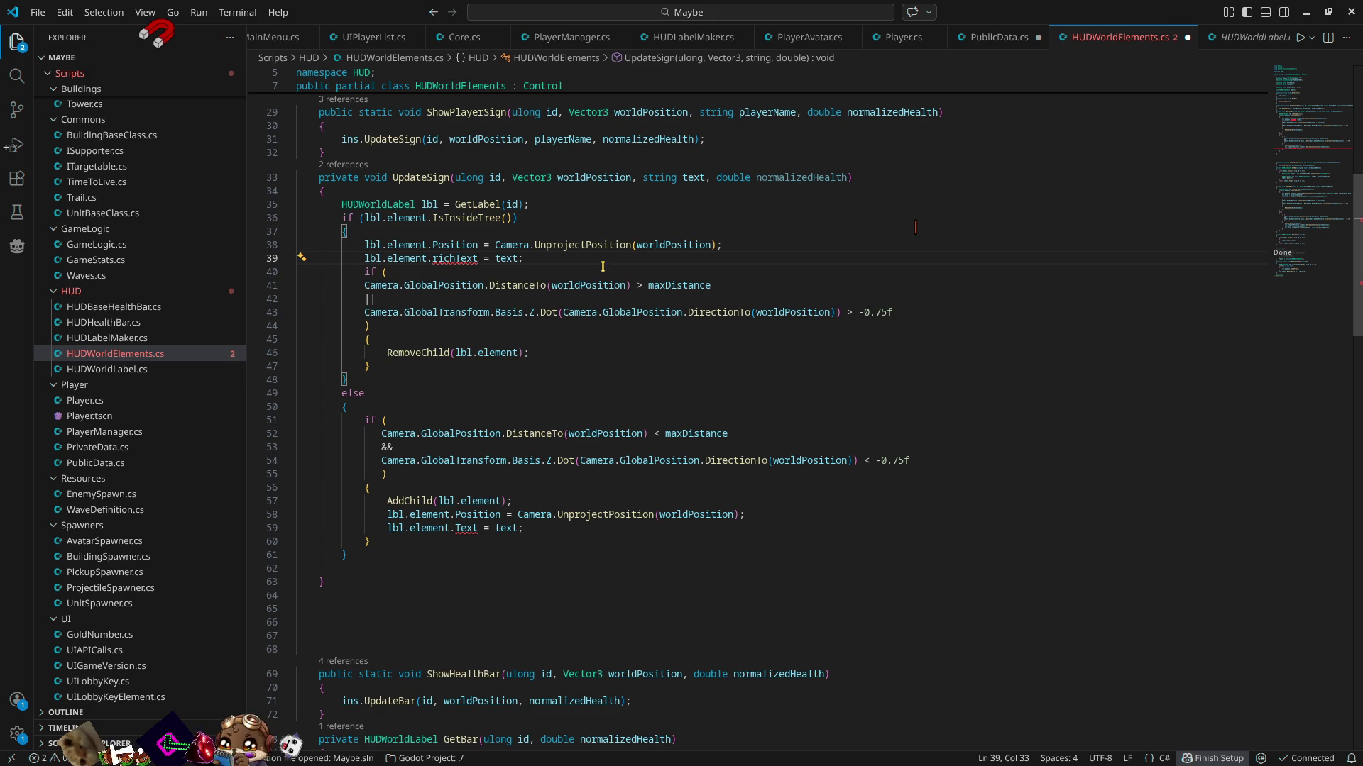
pyautogui.write('.te')
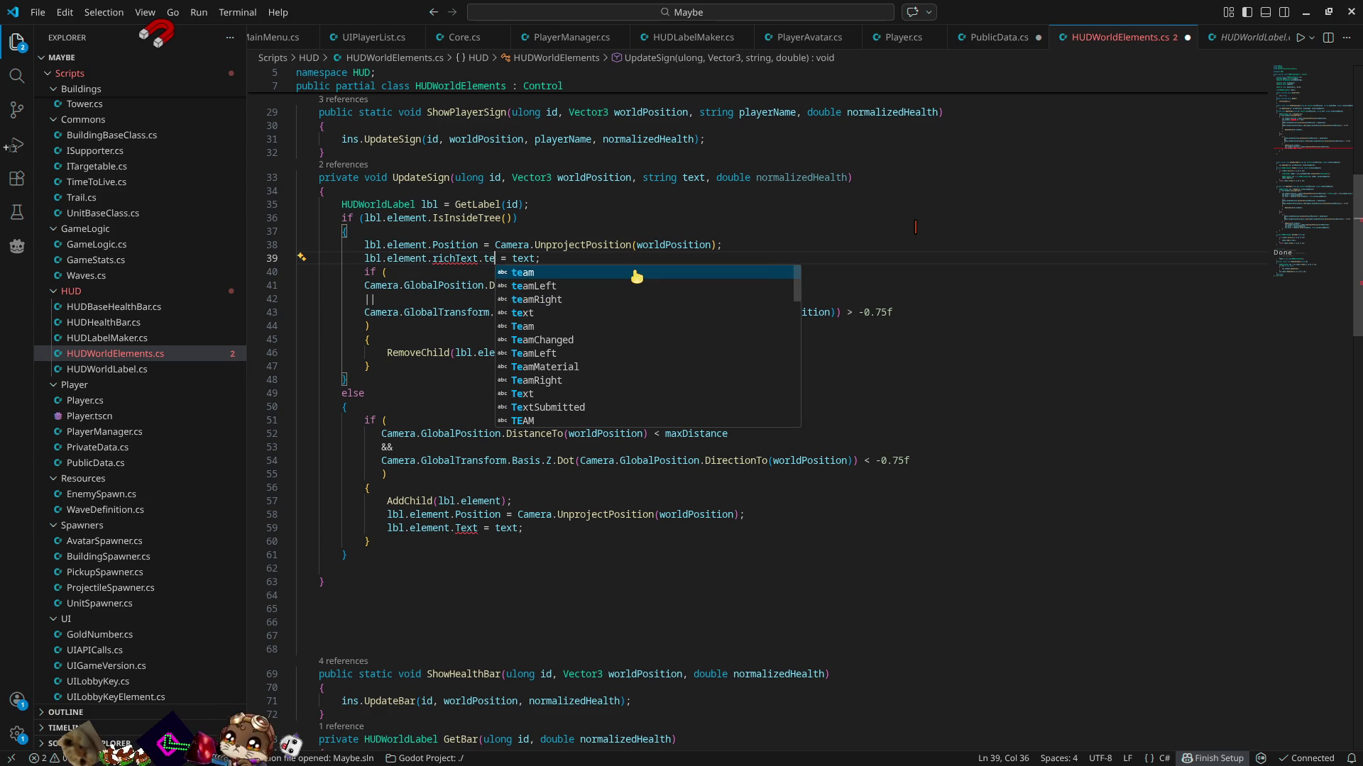
pyautogui.write('x')
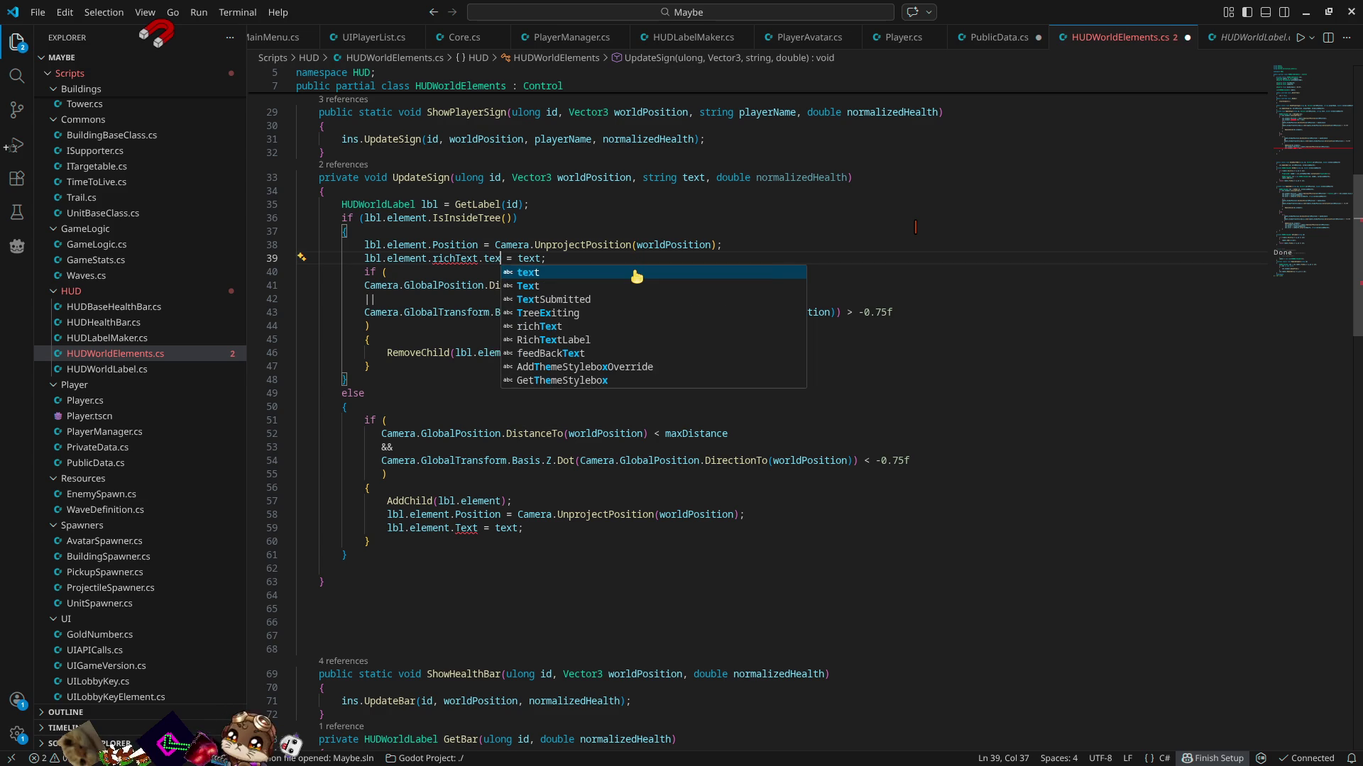
pyautogui.press('Down')
pyautogui.press('Return')
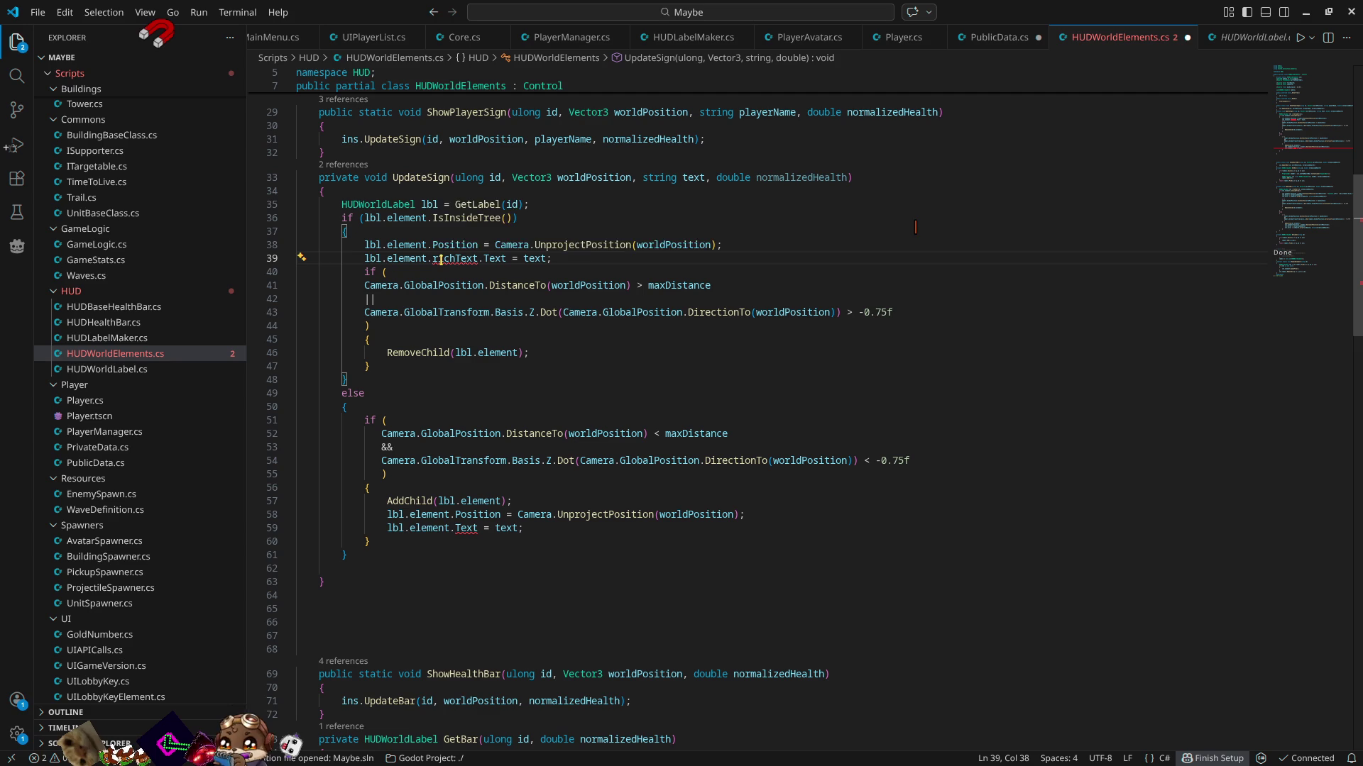
# - Remove the element reference on line 39 so the text is assigned on the label
pyautogui.moveTo(441, 260)
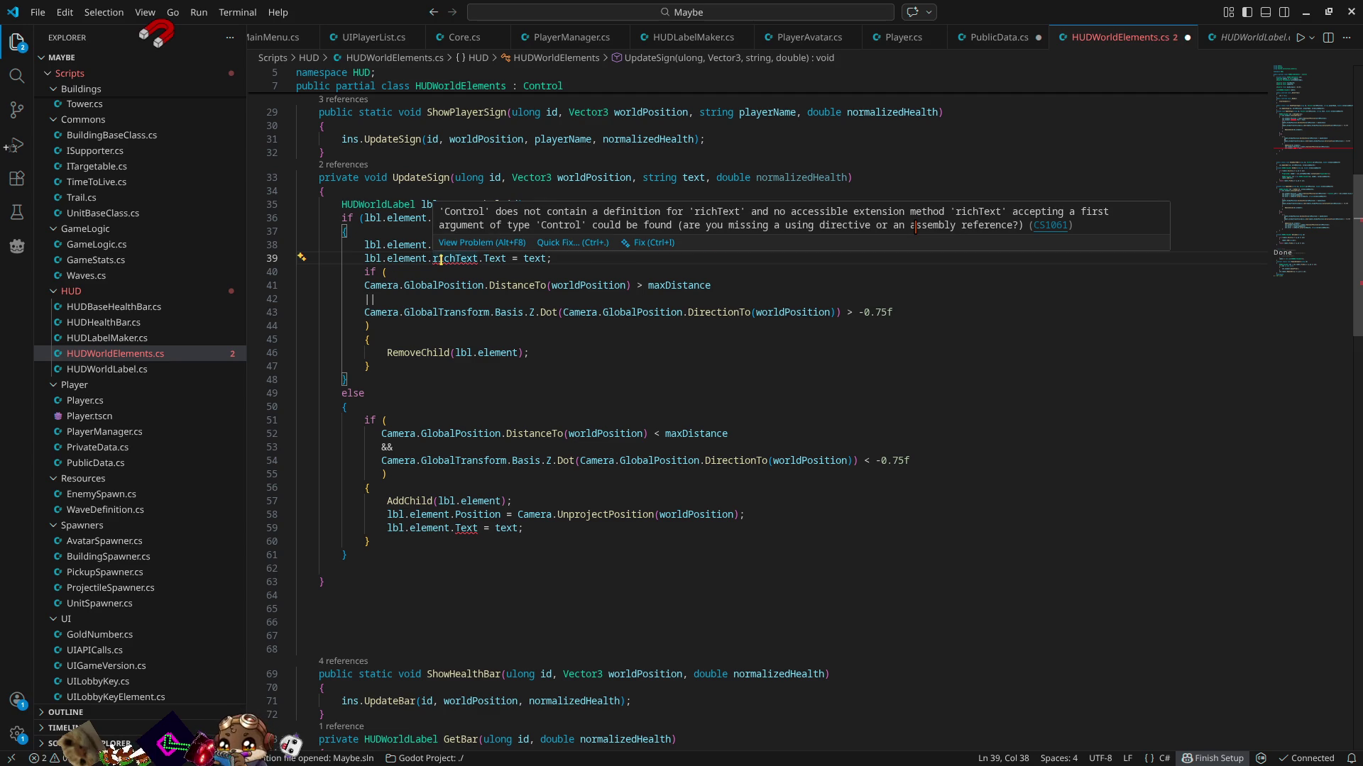
pyautogui.doubleClick(406, 259)
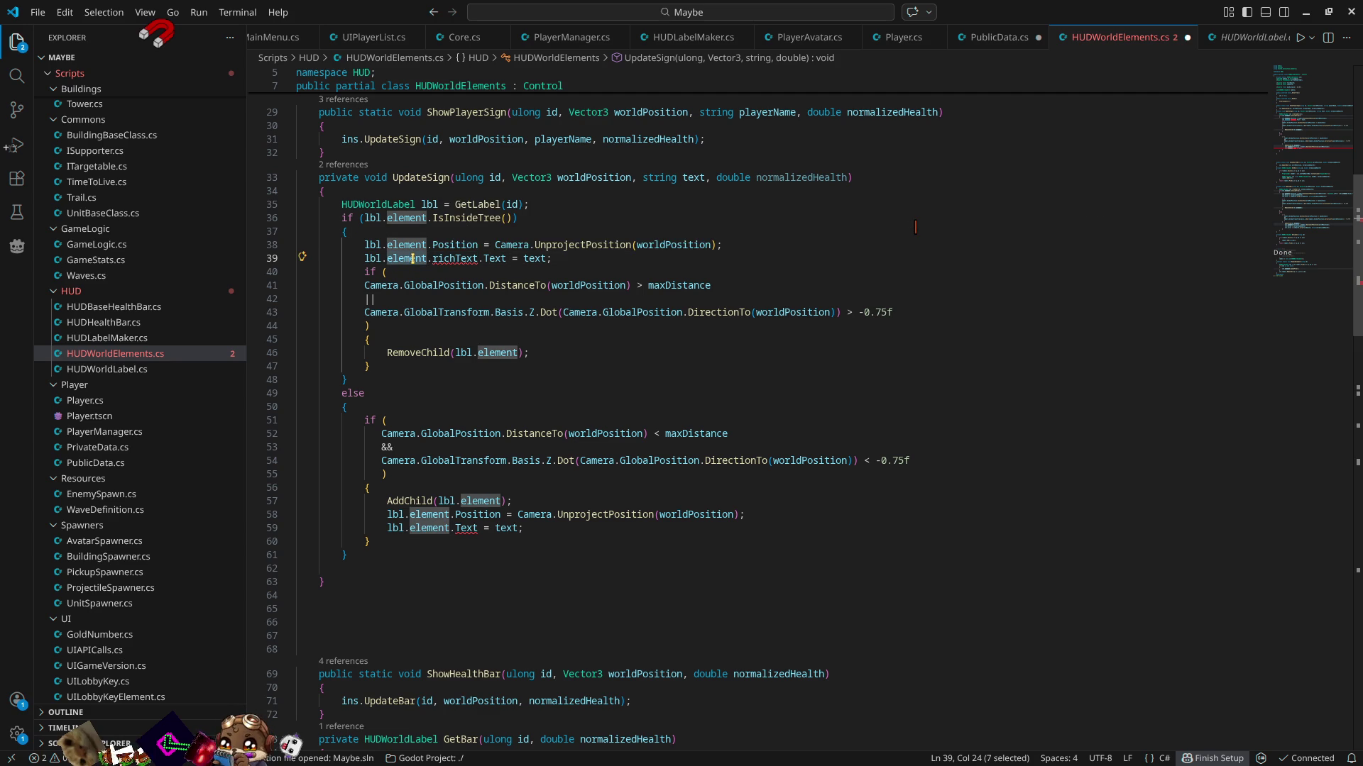
pyautogui.press('BackSpace')
pyautogui.press('Delete')
pyautogui.doubleClick(413, 259)
pyautogui.write('ric')
pyautogui.press('BackSpace')
pyautogui.press('BackSpace')
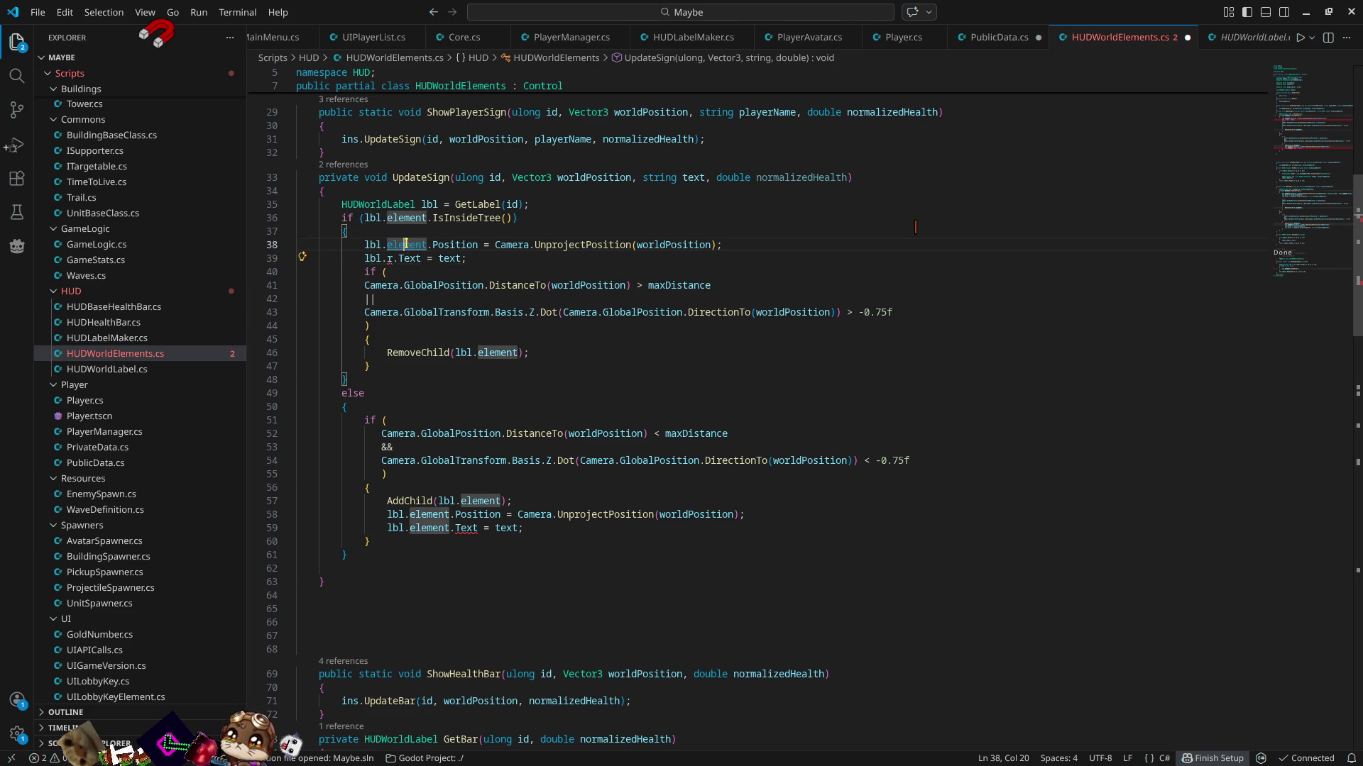
# - Check HUDWorldLabel's Text property and trial-delete element on line 38, then undo it
pyautogui.keyDown('ctrl'); pyautogui.click(420, 245); pyautogui.keyUp('ctrl')
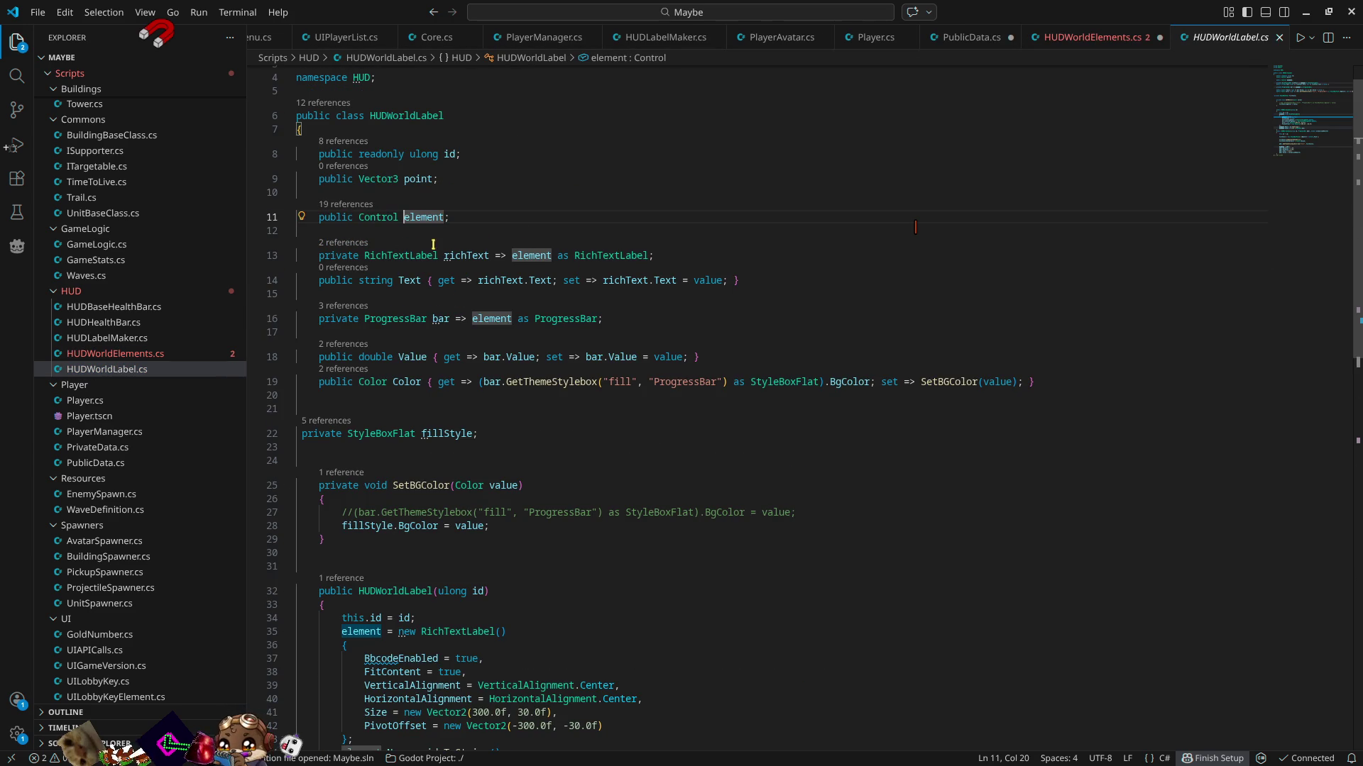
pyautogui.doubleClick(418, 281)
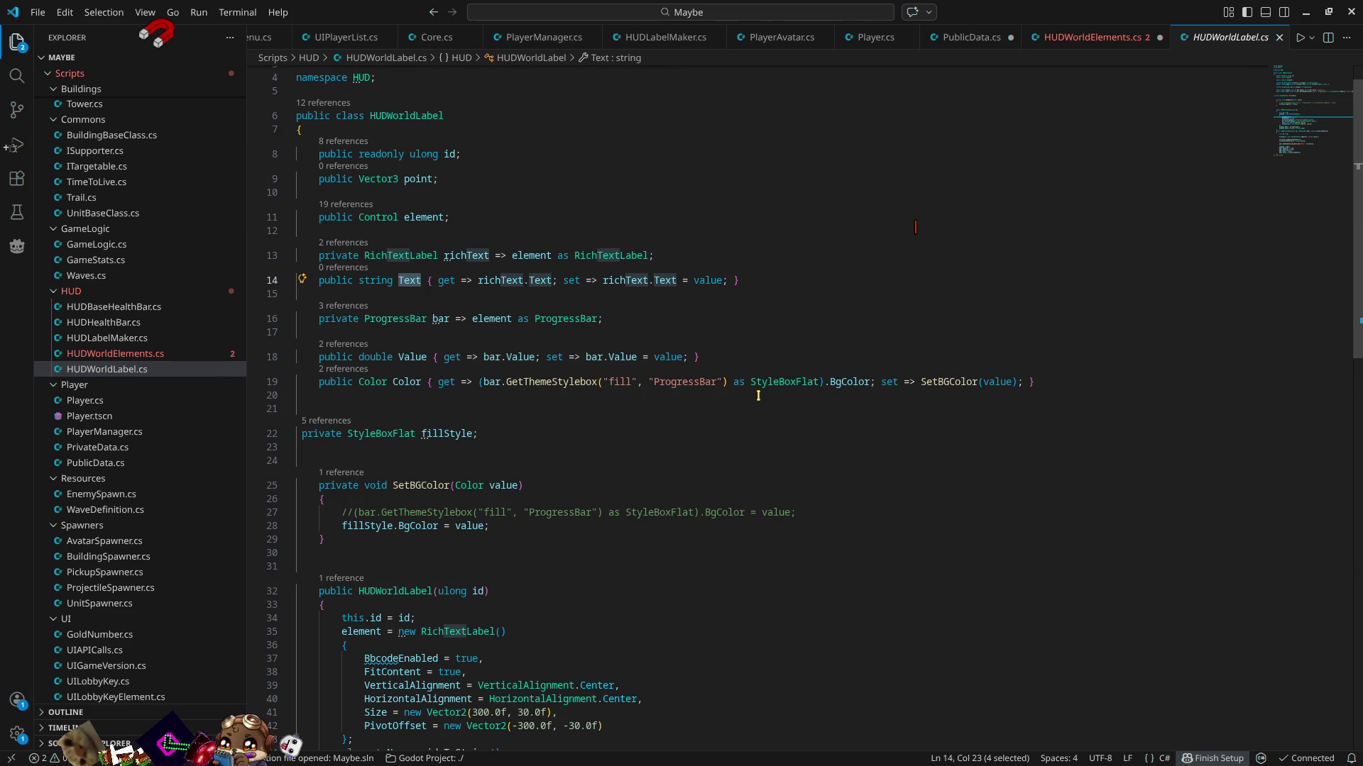
pyautogui.click(1089, 37)
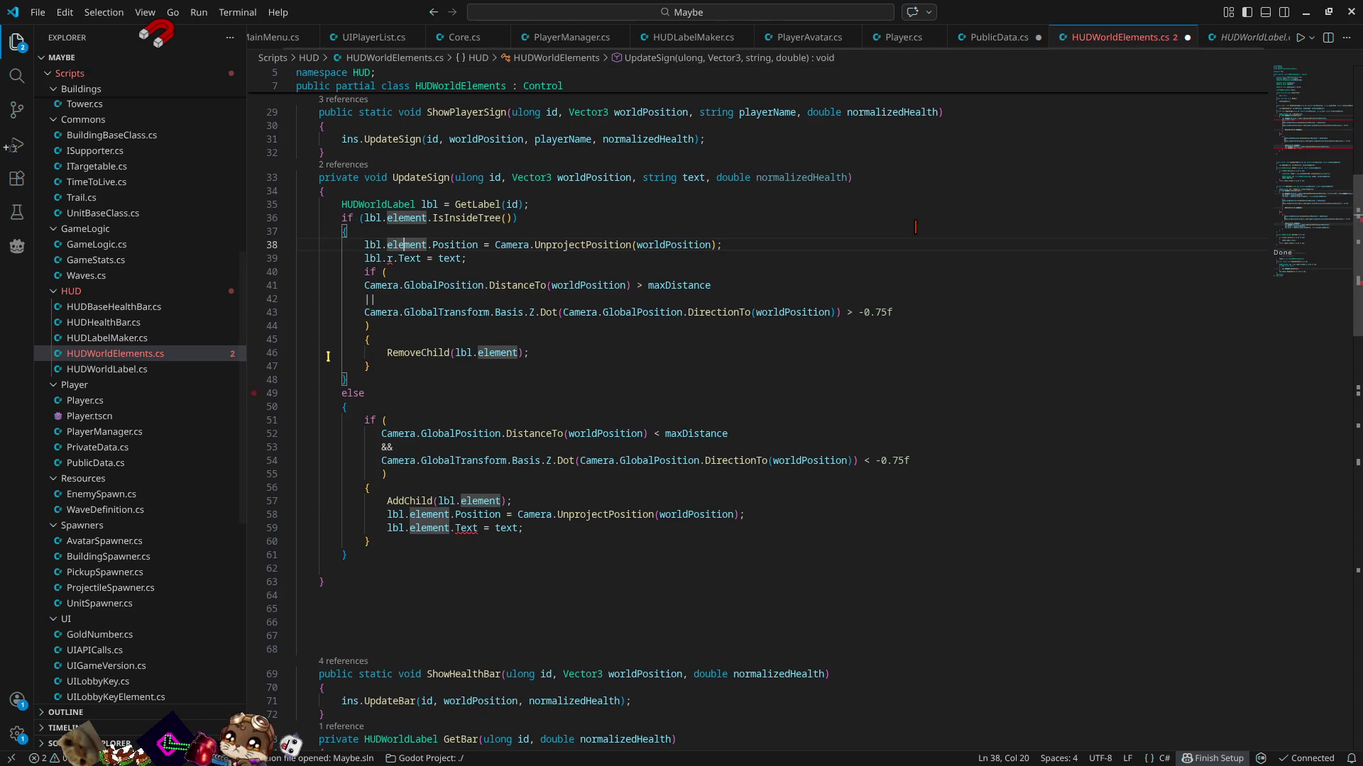
pyautogui.doubleClick(401, 244)
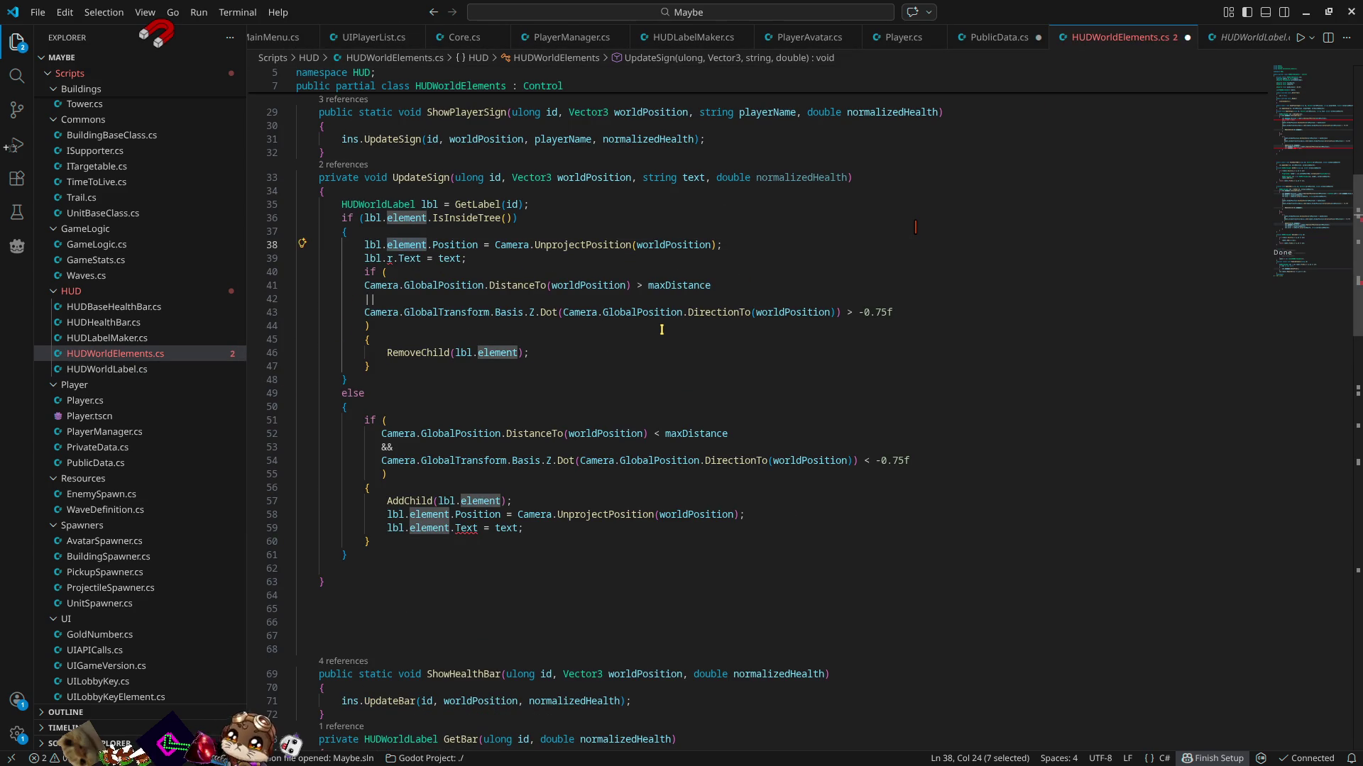
pyautogui.press('Delete')
pyautogui.press('Delete')
pyautogui.press('Delete')
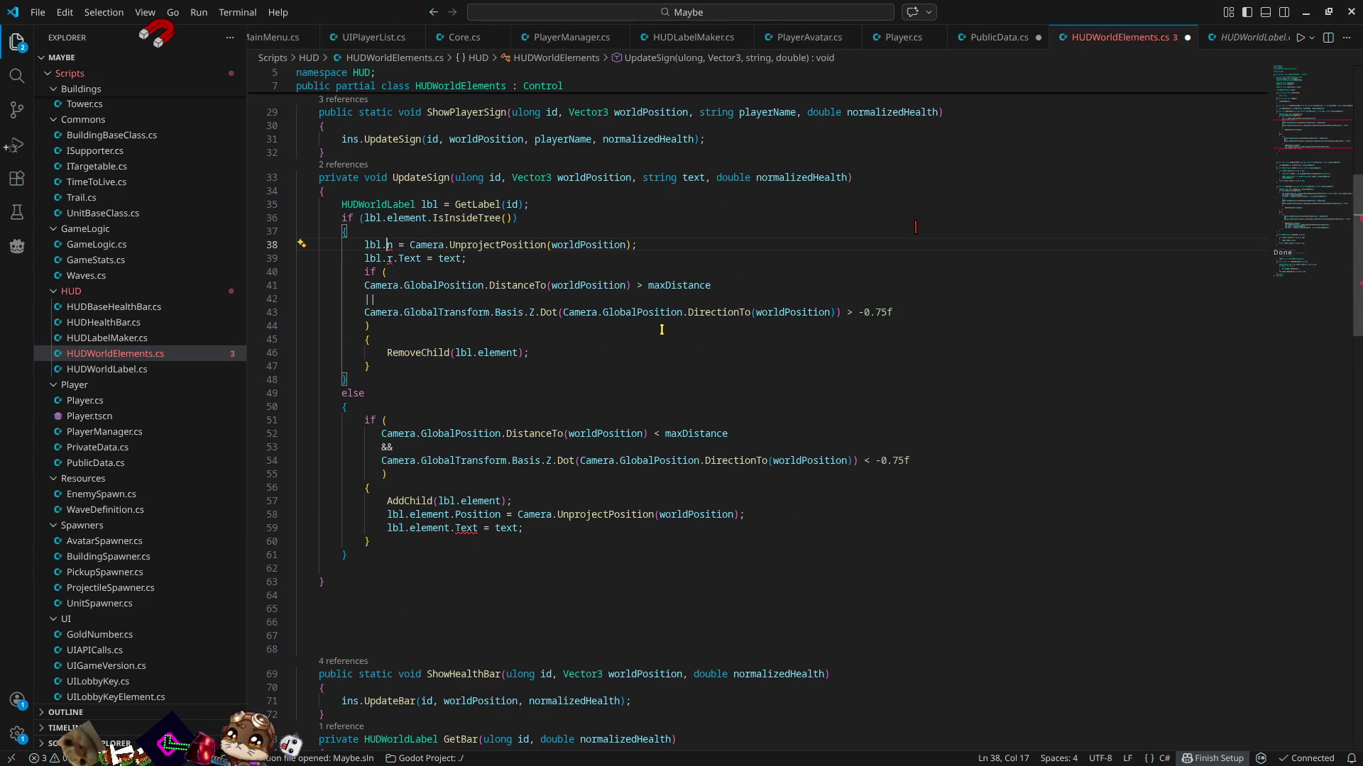
pyautogui.press('Delete')
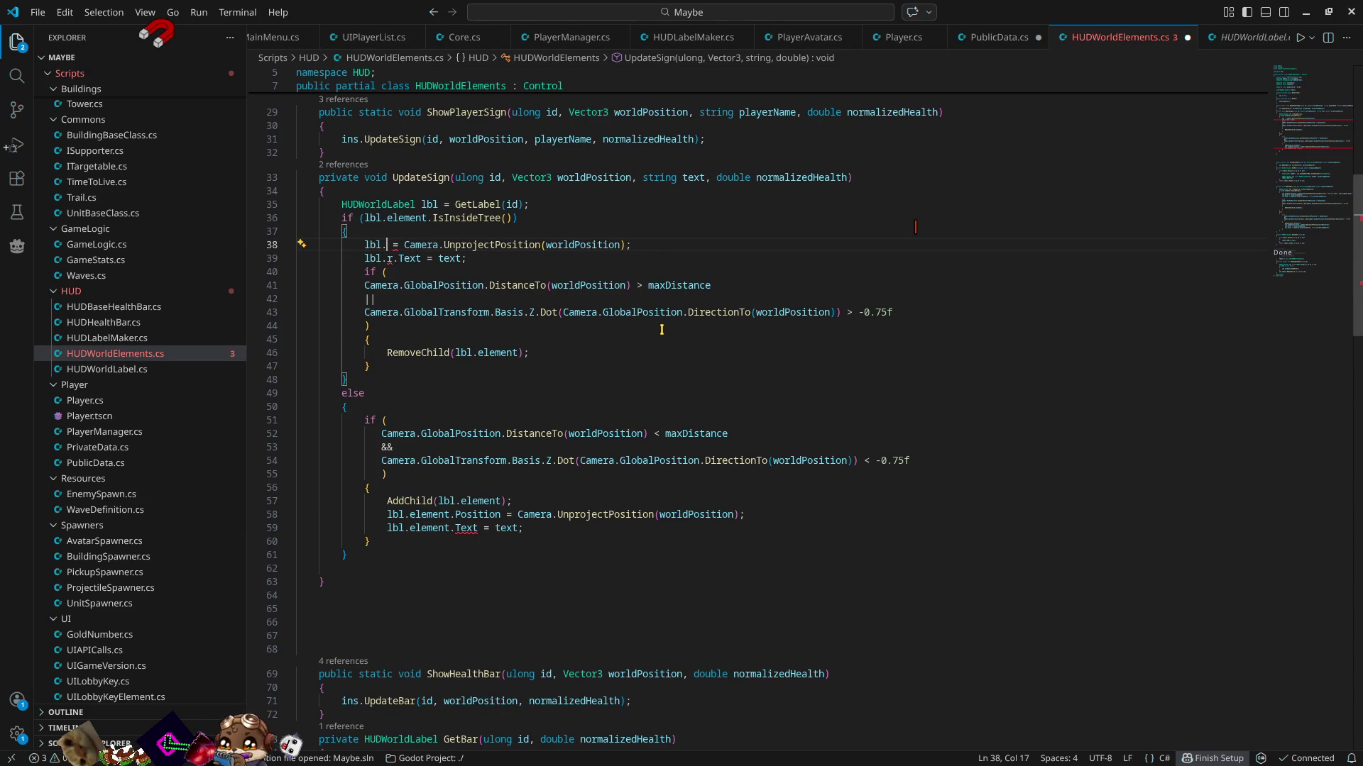
pyautogui.hotkey('ctrl', 'z')
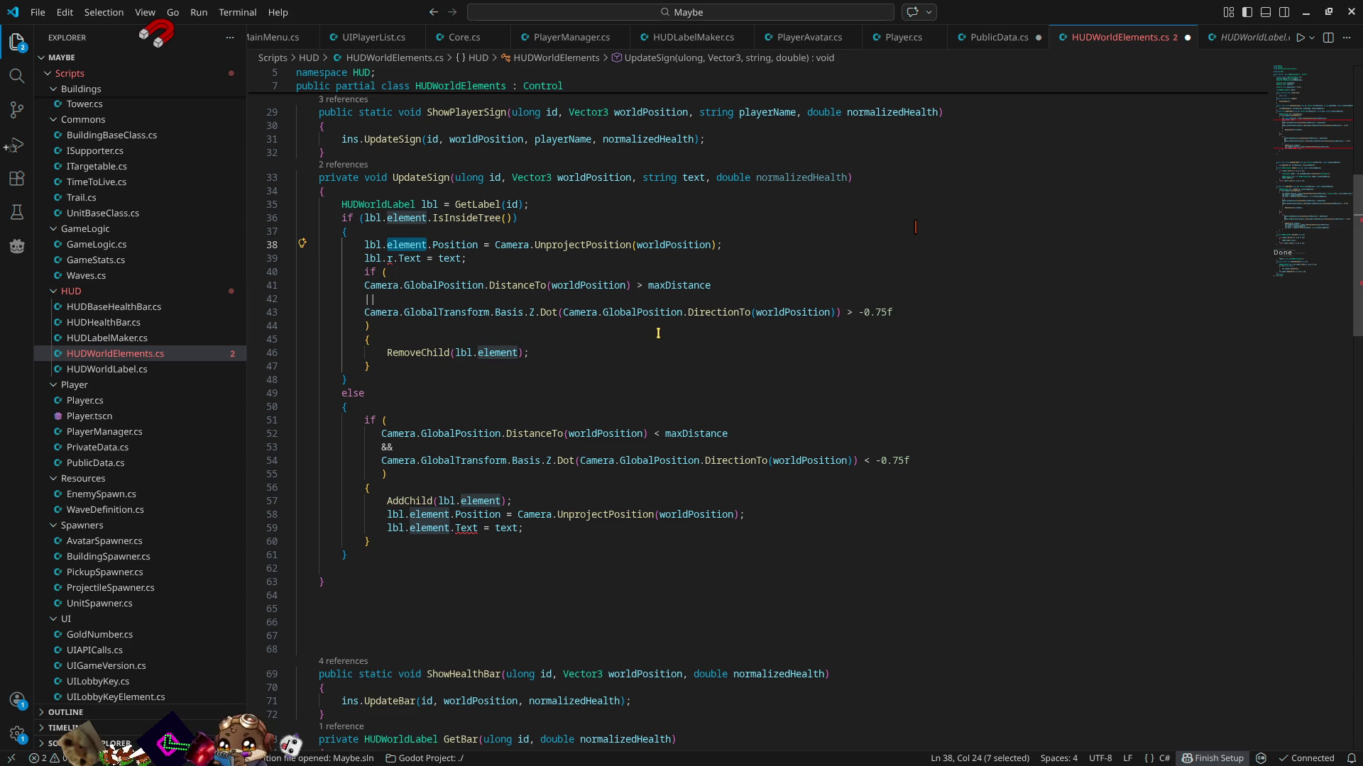
# - Remove a stray r on line 39 and drop element on line 59 so it reads lbl.Text = text
pyautogui.press('Down')
pyautogui.press('Left')
pyautogui.press('Left')
pyautogui.press('Left')
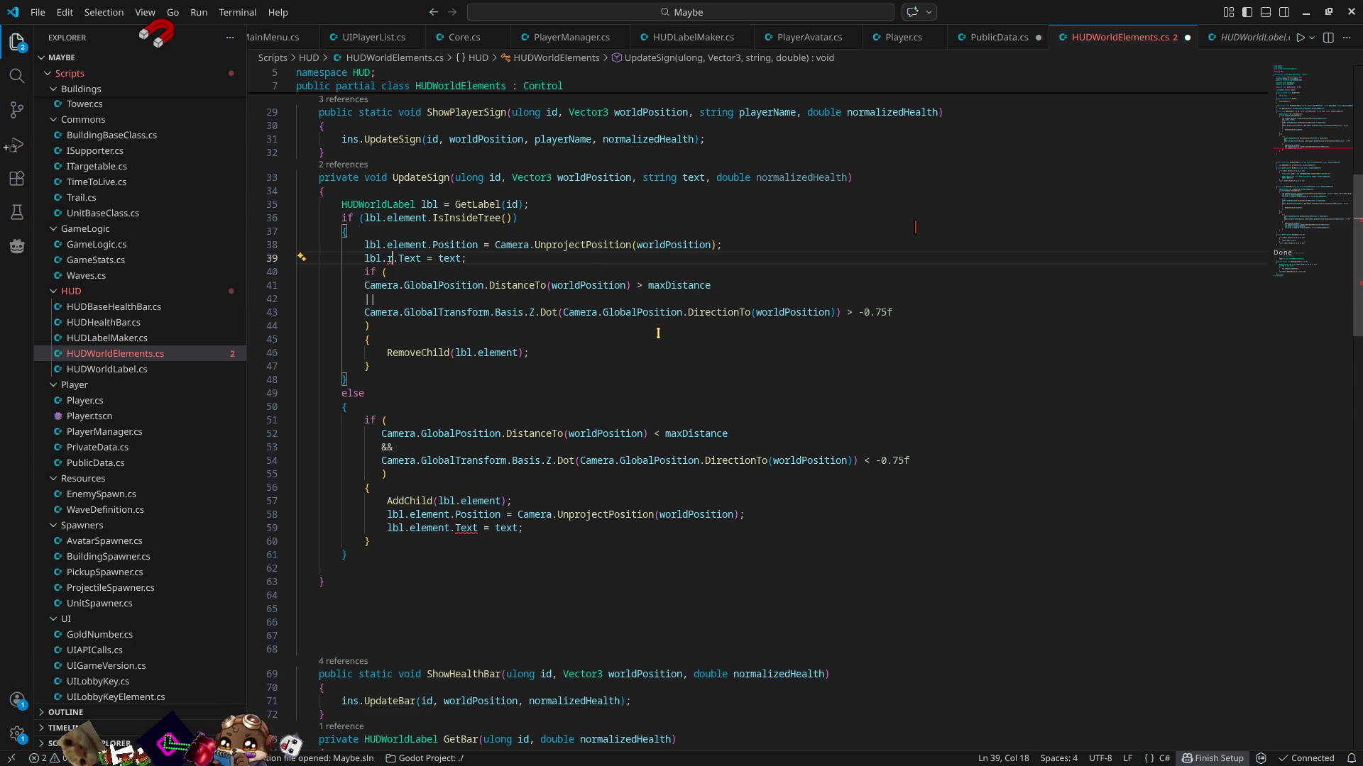
pyautogui.press('BackSpace')
pyautogui.press('BackSpace')
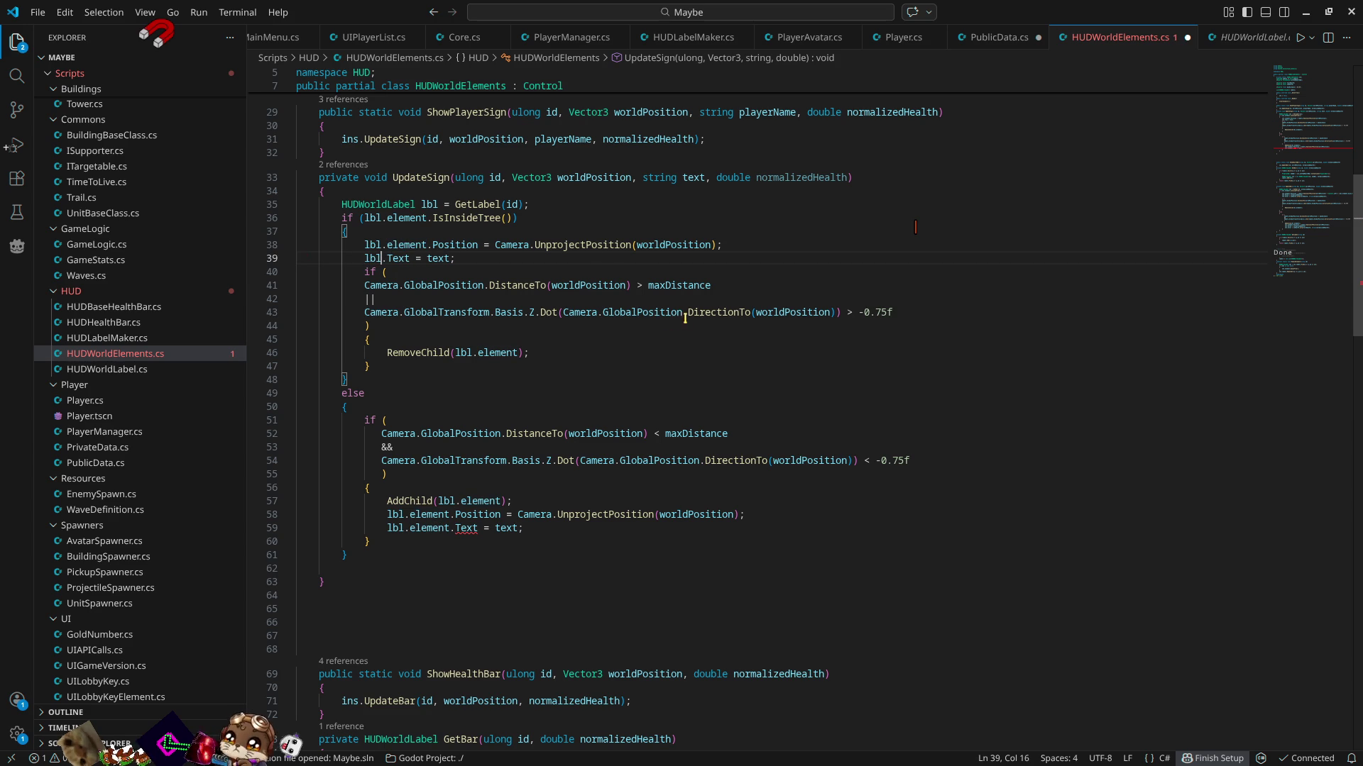
pyautogui.doubleClick(428, 530)
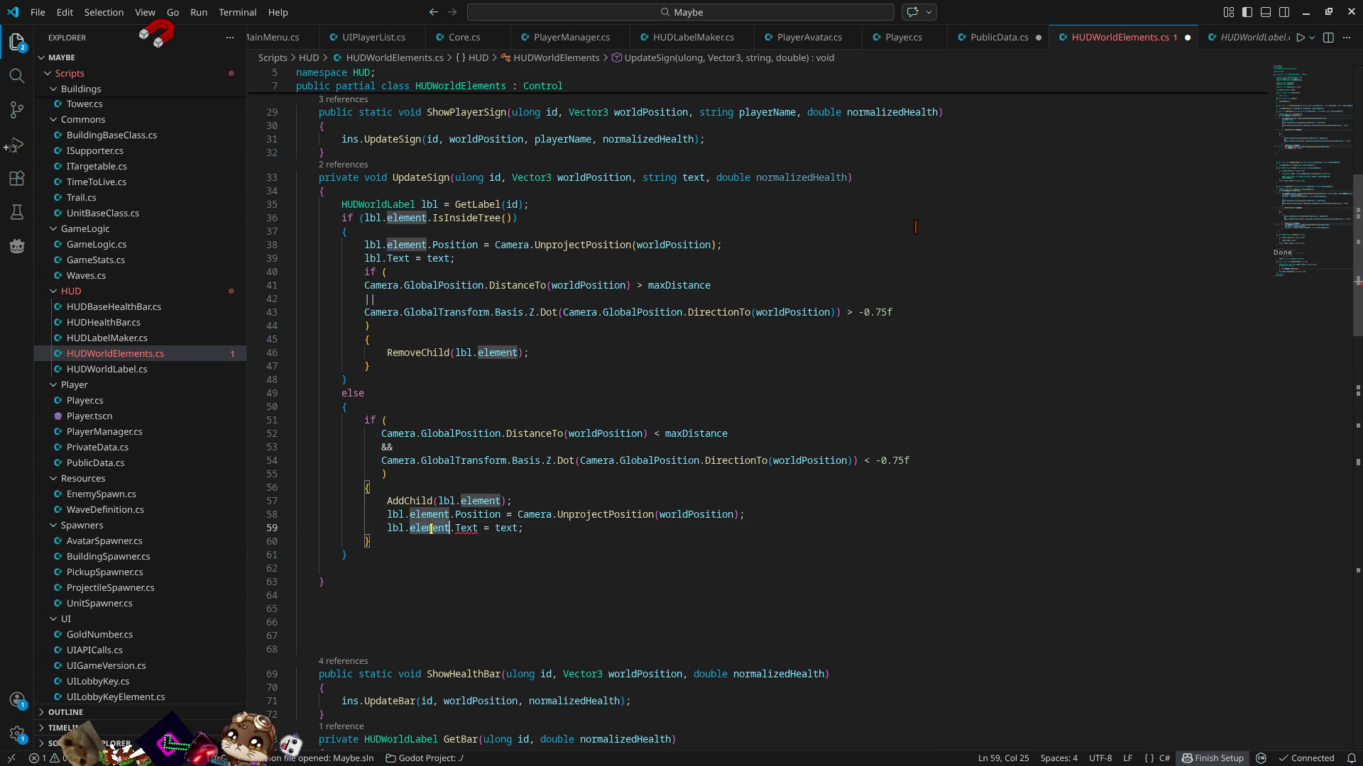
pyautogui.press('Delete')
pyautogui.press('Delete')
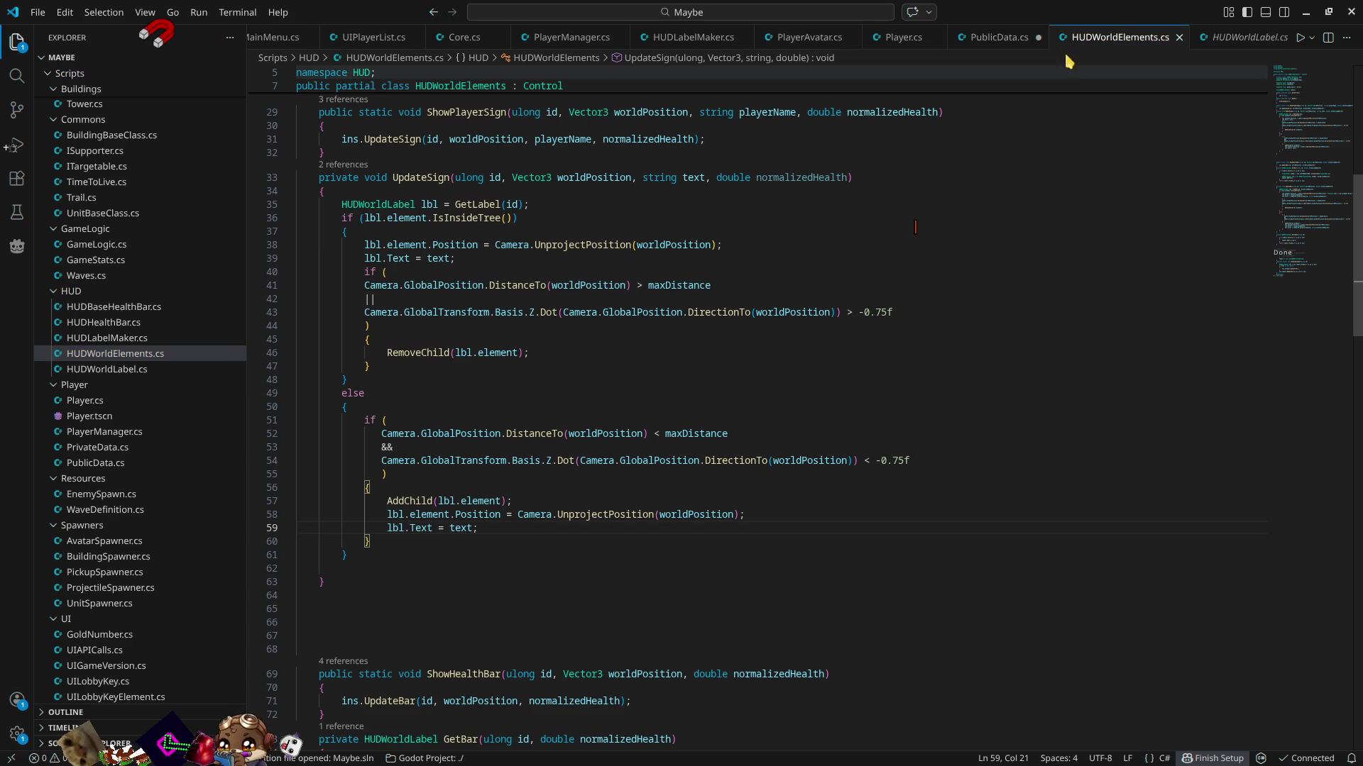
pyautogui.click(999, 37)
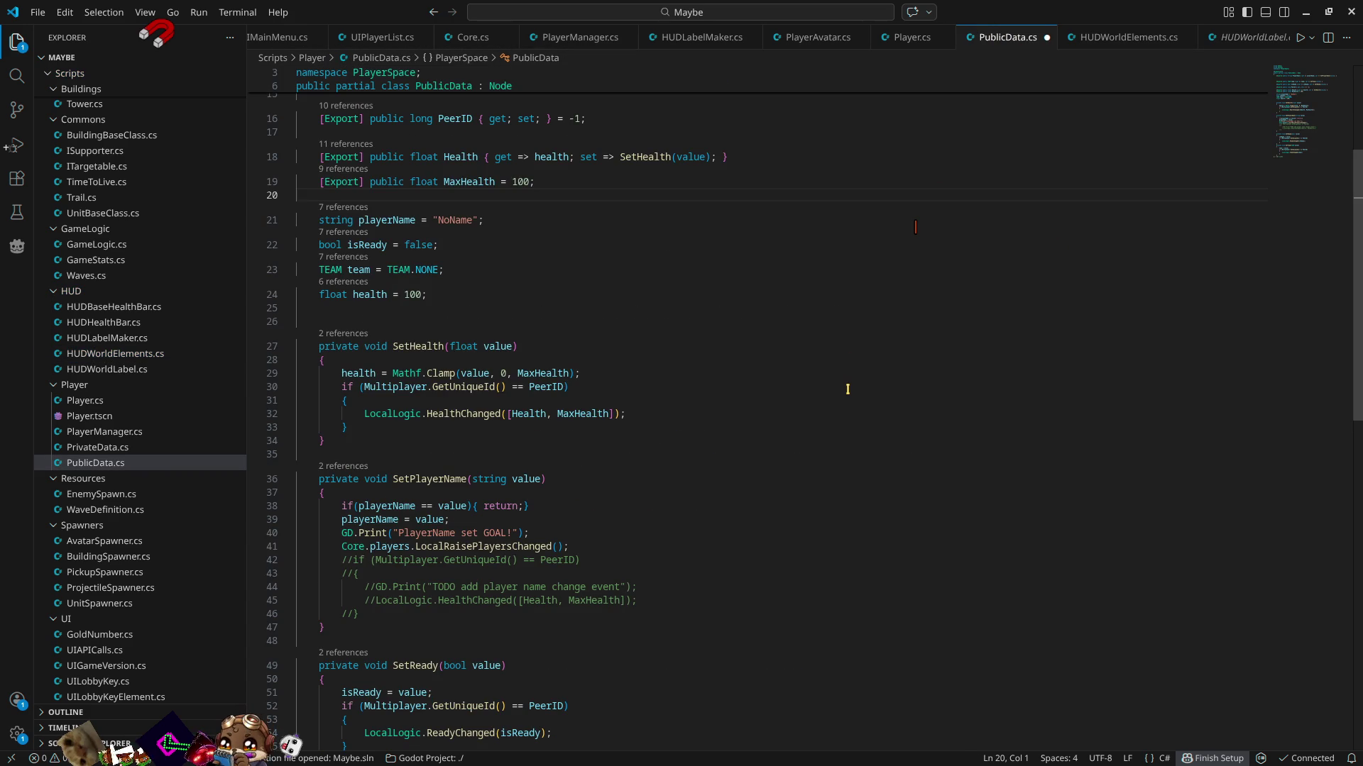
# - Save PublicData.cs, comment out the GD.Print on line 40, and minimise VS Code
pyautogui.hotkey('ctrl', 's')
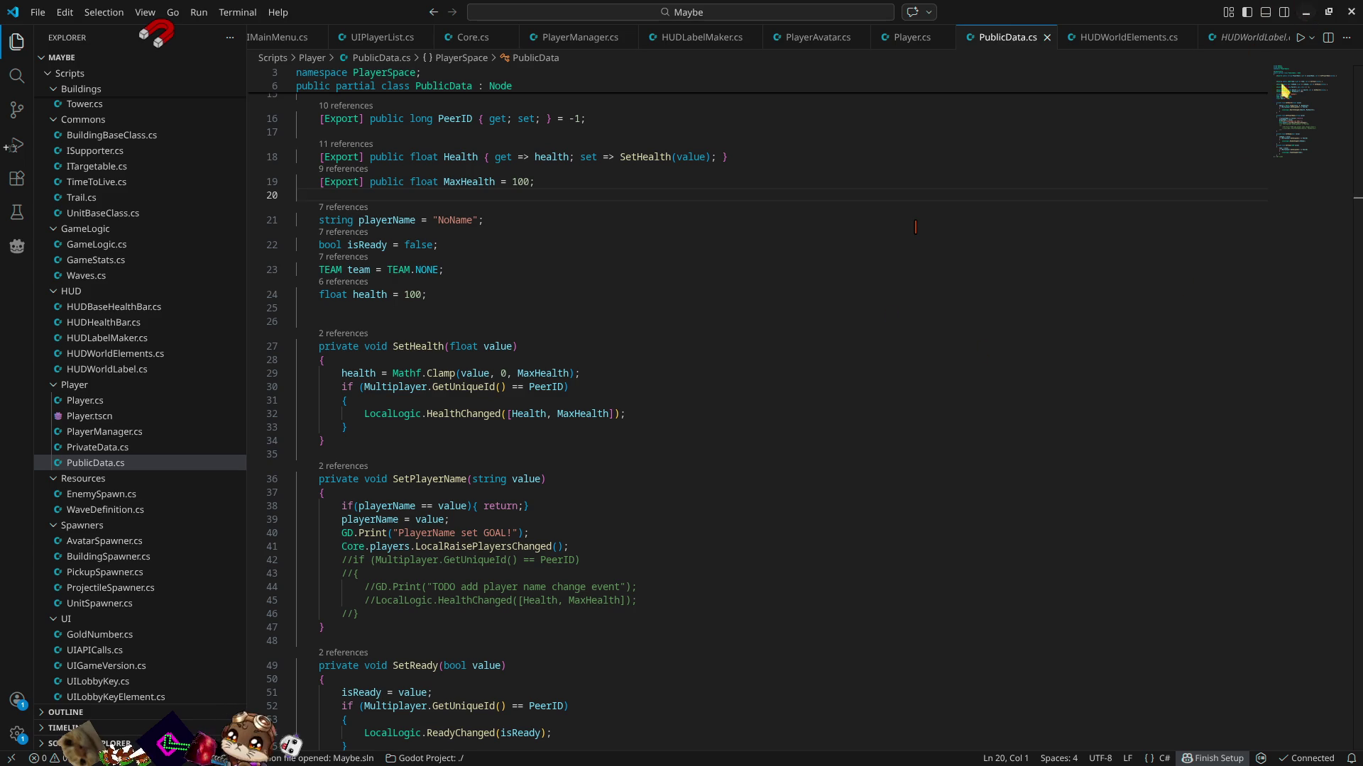
pyautogui.click(336, 533)
pyautogui.click(340, 533)
pyautogui.write('//')
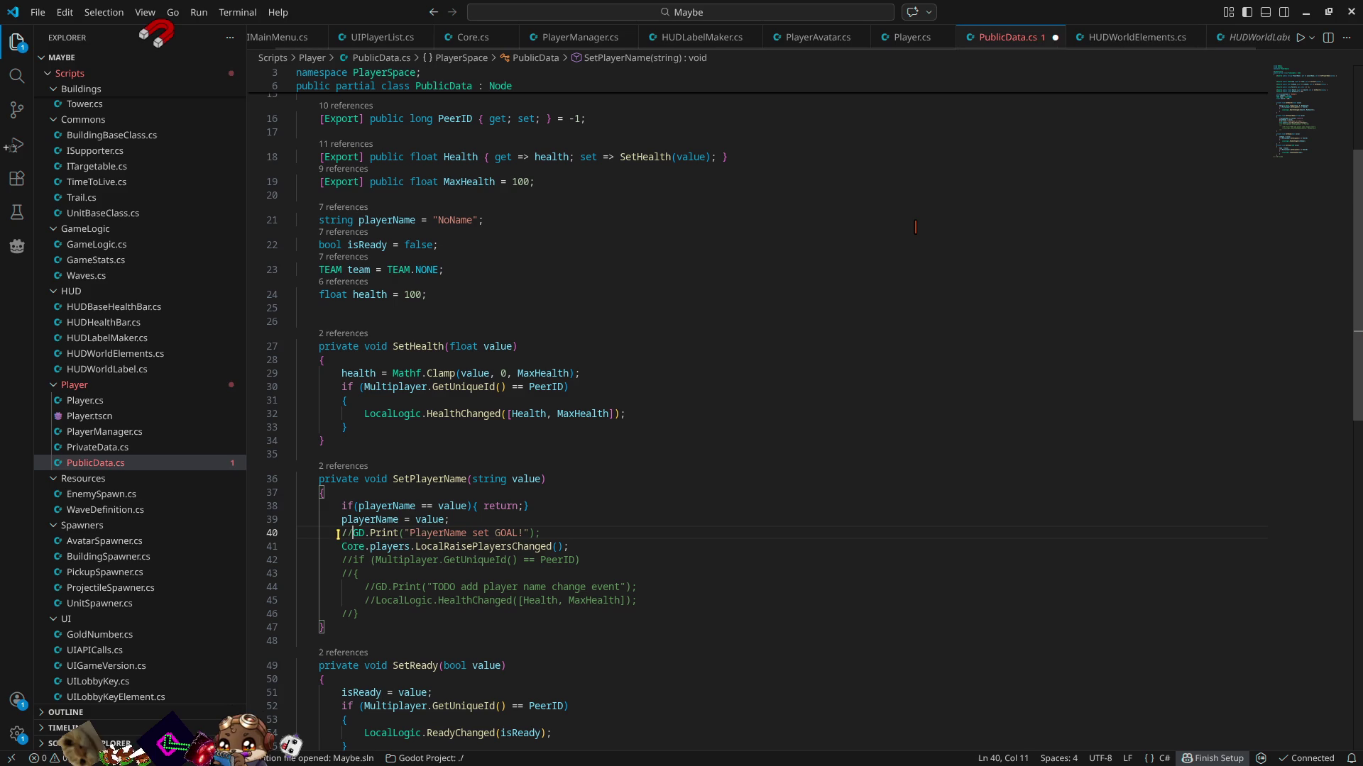
pyautogui.click(1308, 12)
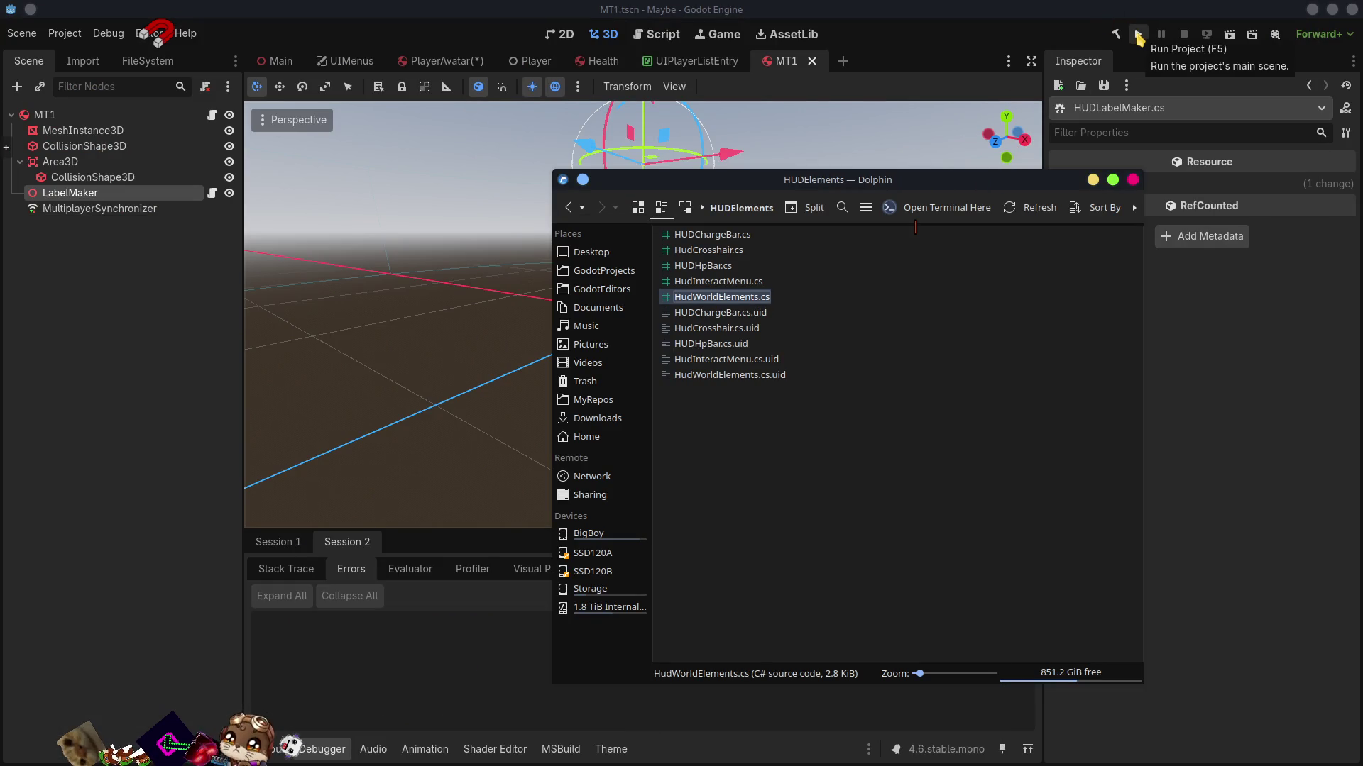
# - Run the project, start hosting in the Host window, and copy its lobby key
pyautogui.click(1138, 38)
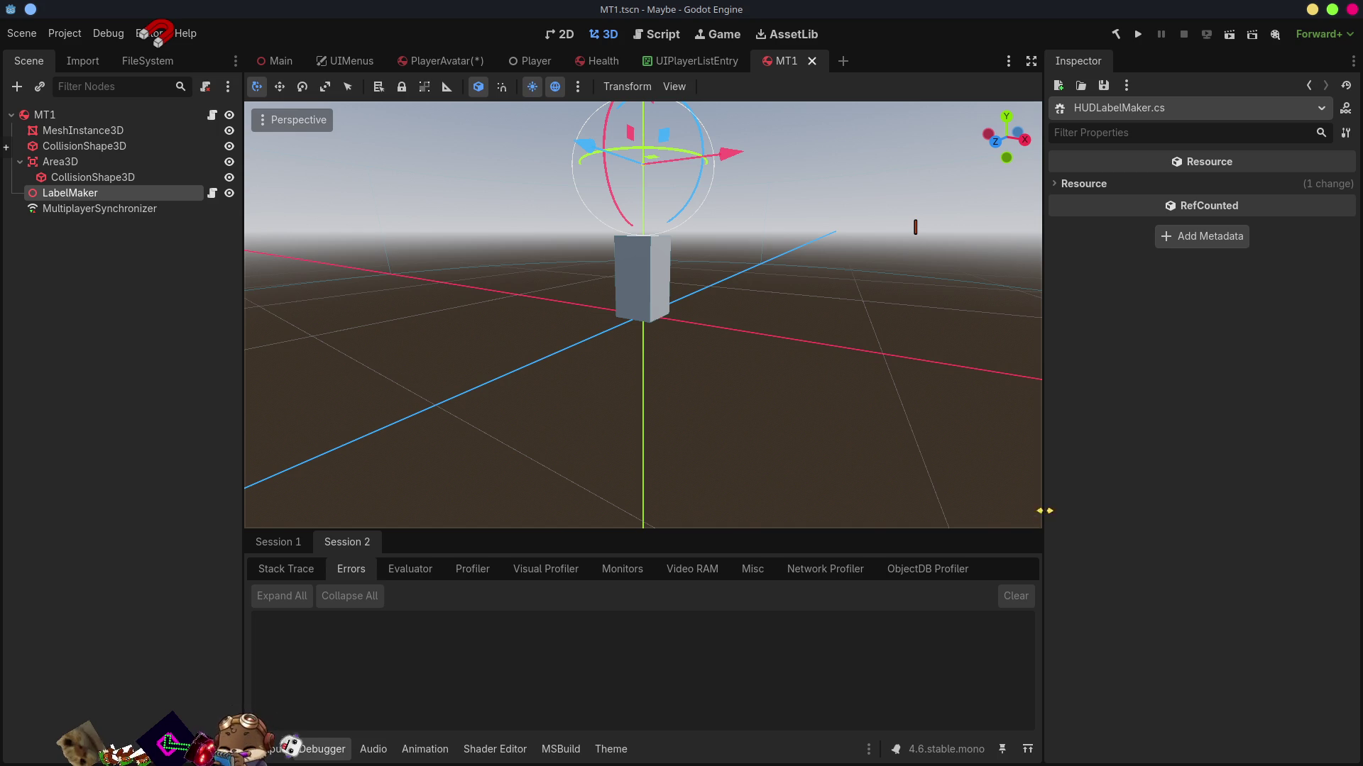
pyautogui.click(1138, 34)
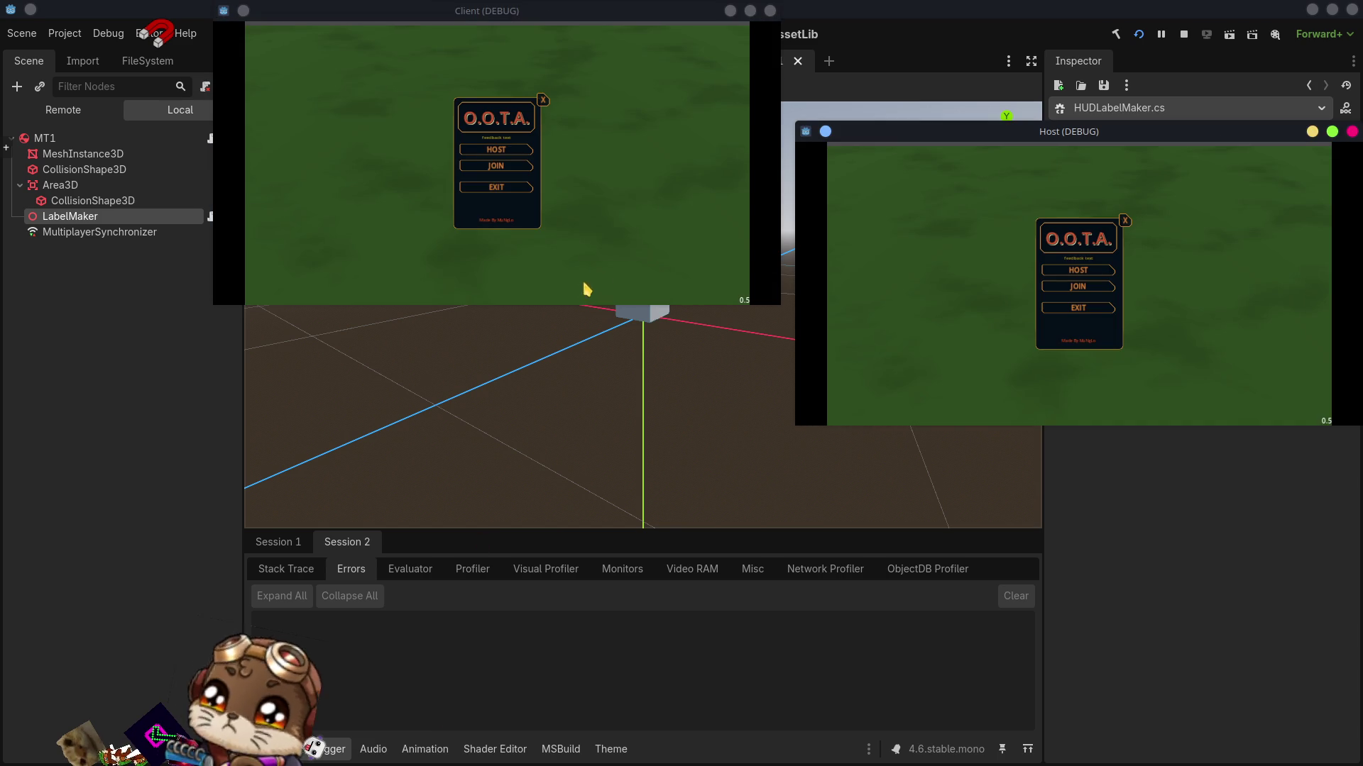
pyautogui.click(1077, 272)
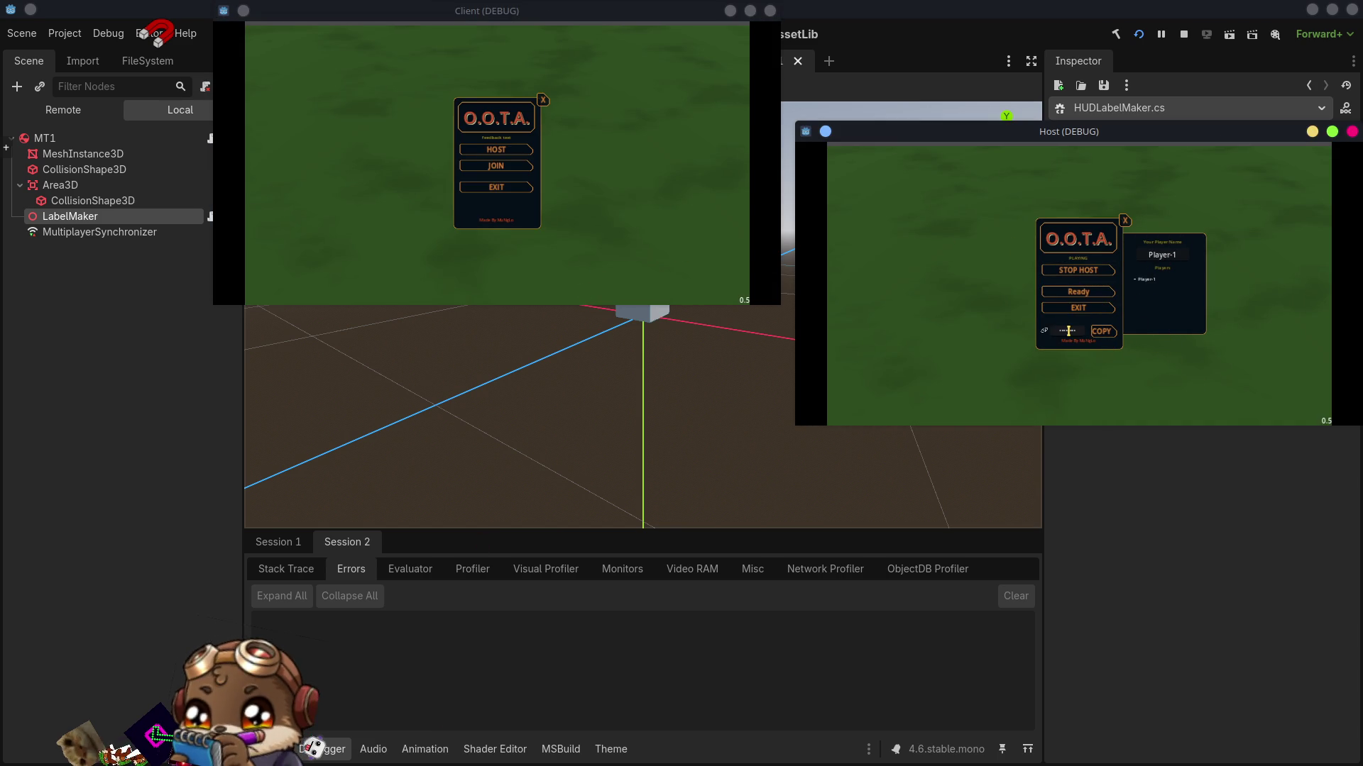
pyautogui.click(1101, 331)
# - Join the host's lobby from the Client window using the pasted lobby key
pyautogui.click(494, 166)
pyautogui.click(515, 166)
pyautogui.hotkey('ctrl', 'v')
pyautogui.click(511, 178)
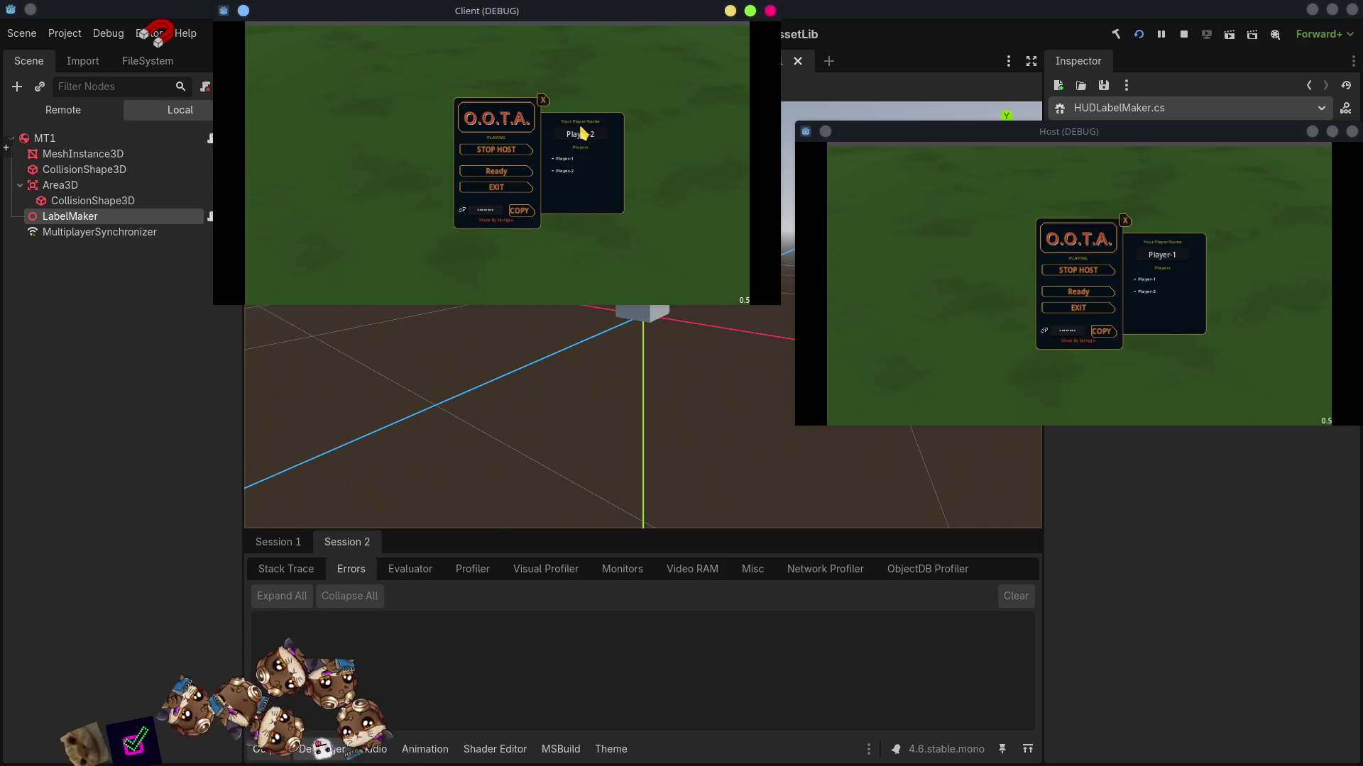
# - Rename the client player to 'Client' and the host player to 'Host'
pyautogui.click(581, 133)
pyautogui.write('duuhh')
pyautogui.press('BackSpace')
pyautogui.press('BackSpace')
pyautogui.press('BackSpace')
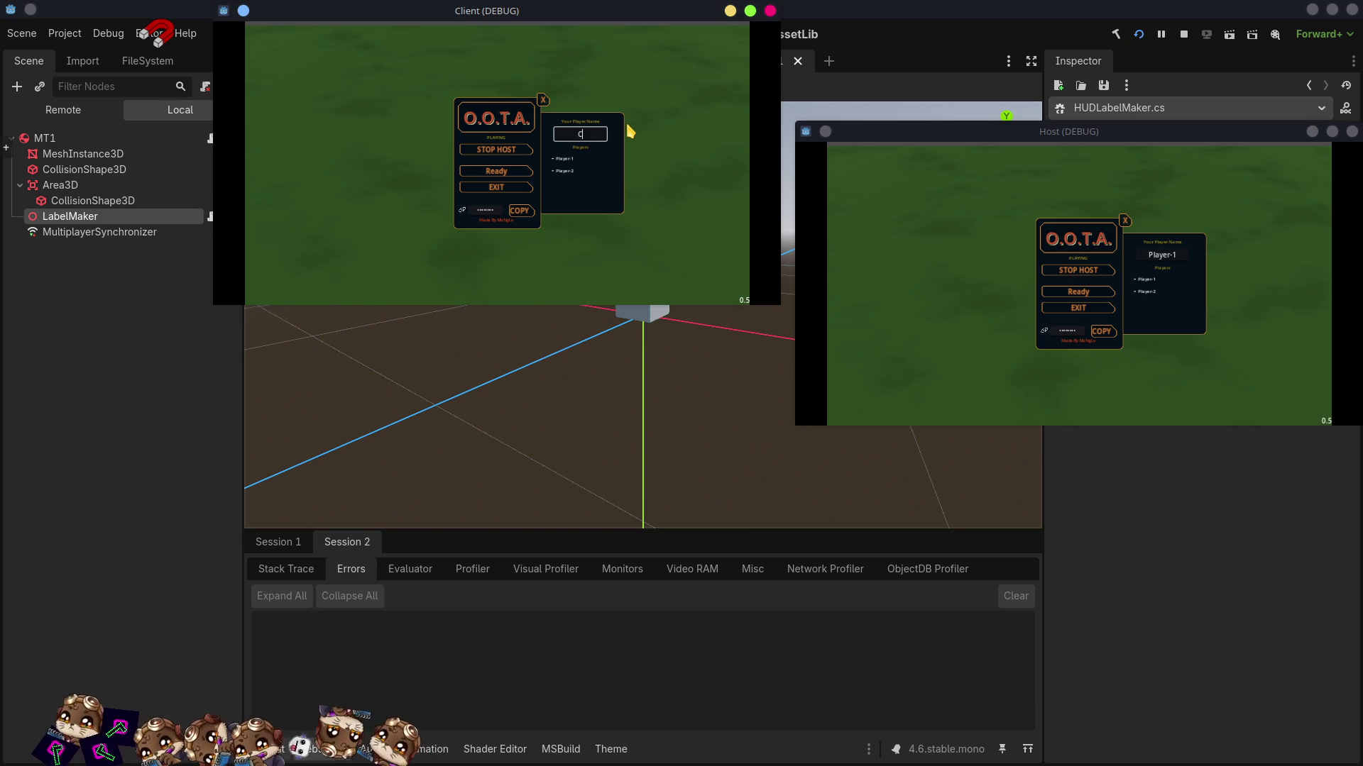
pyautogui.write('ient')
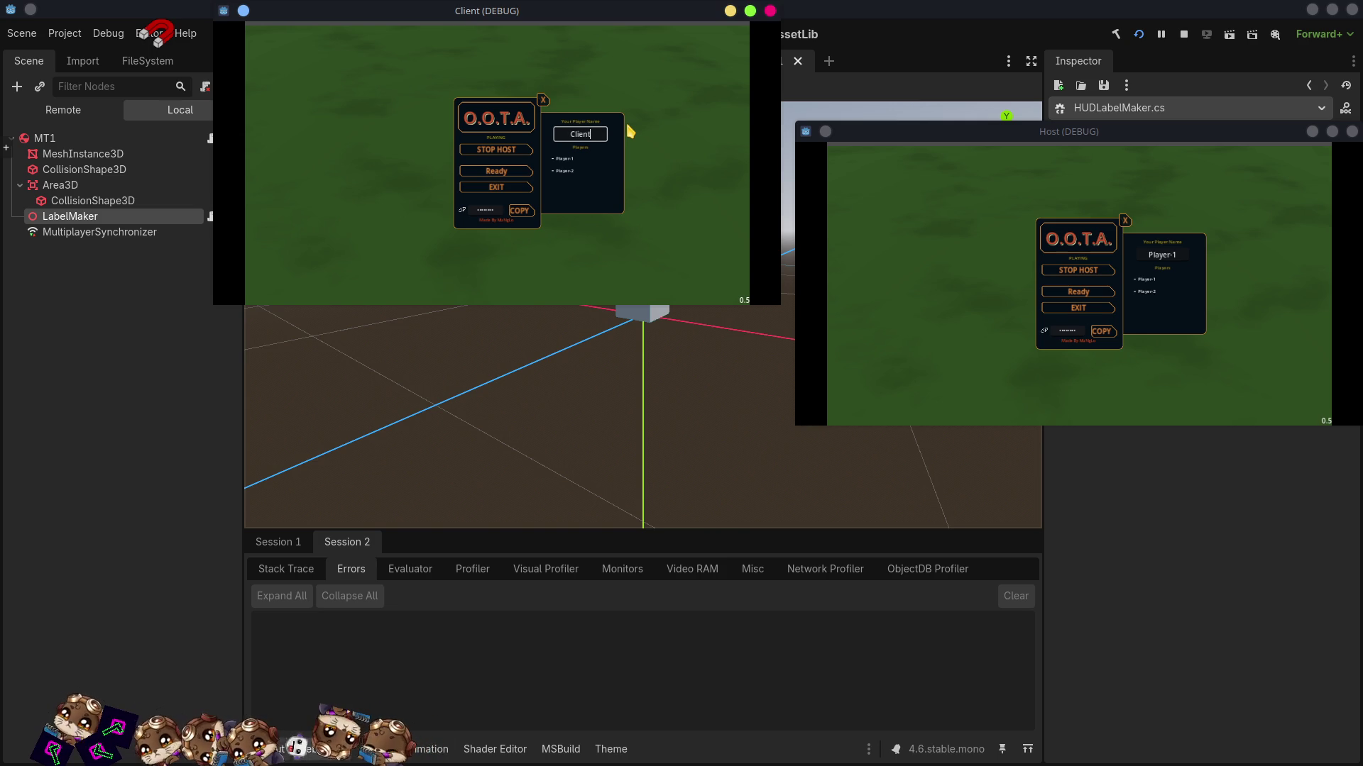
pyautogui.press('Return')
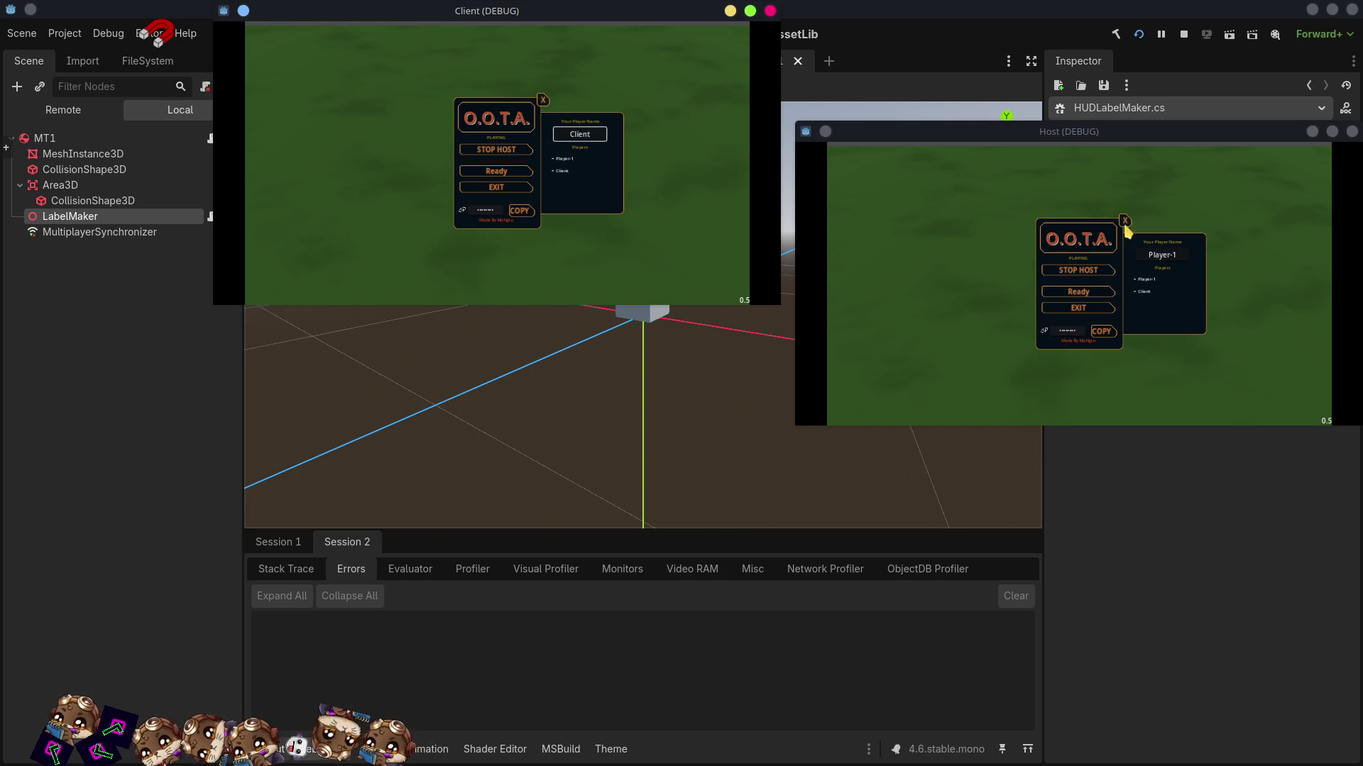
pyautogui.moveTo(1175, 254); pyautogui.dragTo(1147, 268)
pyautogui.write('duuhh')
pyautogui.press('BackSpace')
pyautogui.press('BackSpace')
pyautogui.press('BackSpace')
pyautogui.write('Host')
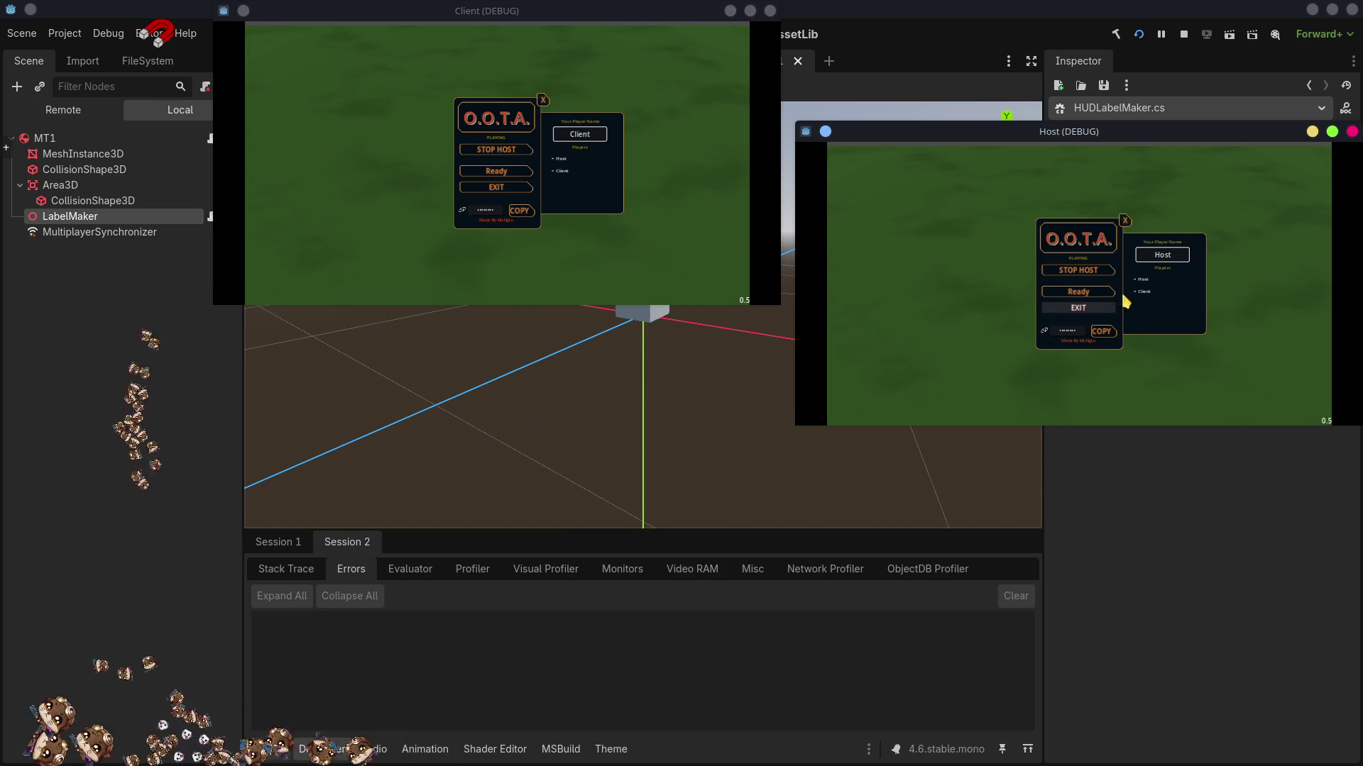
# - Mark both players ready to start the match, then stop the running game
pyautogui.click(499, 174)
pyautogui.click(499, 174)
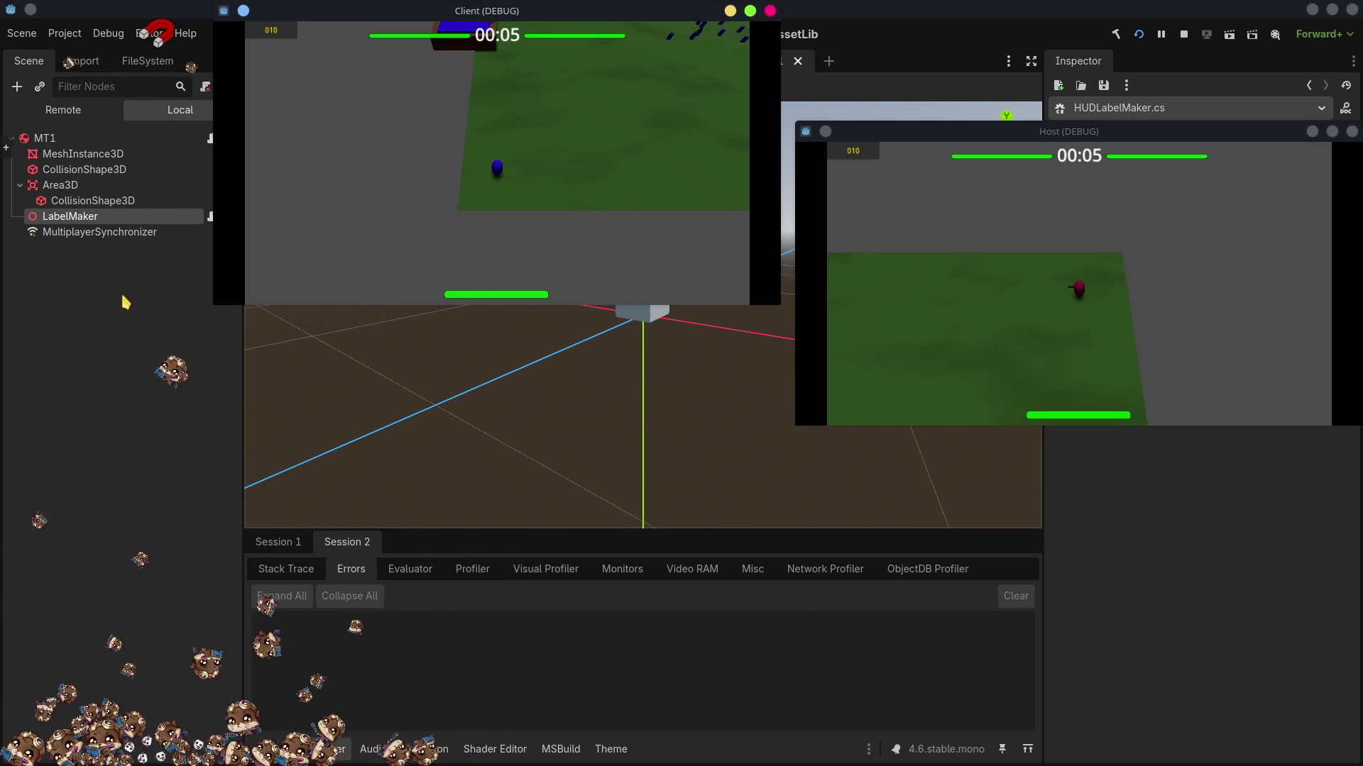
pyautogui.click(1122, 358)
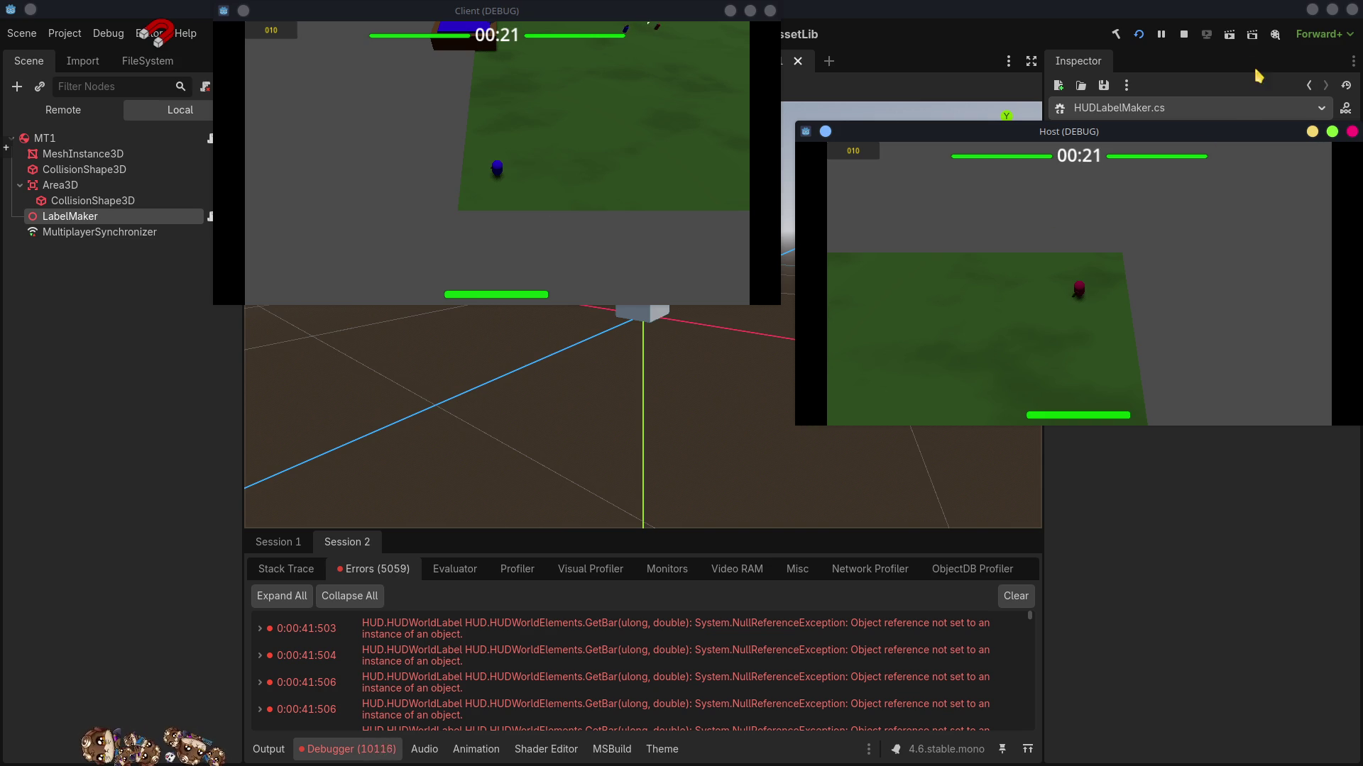
pyautogui.click(1183, 36)
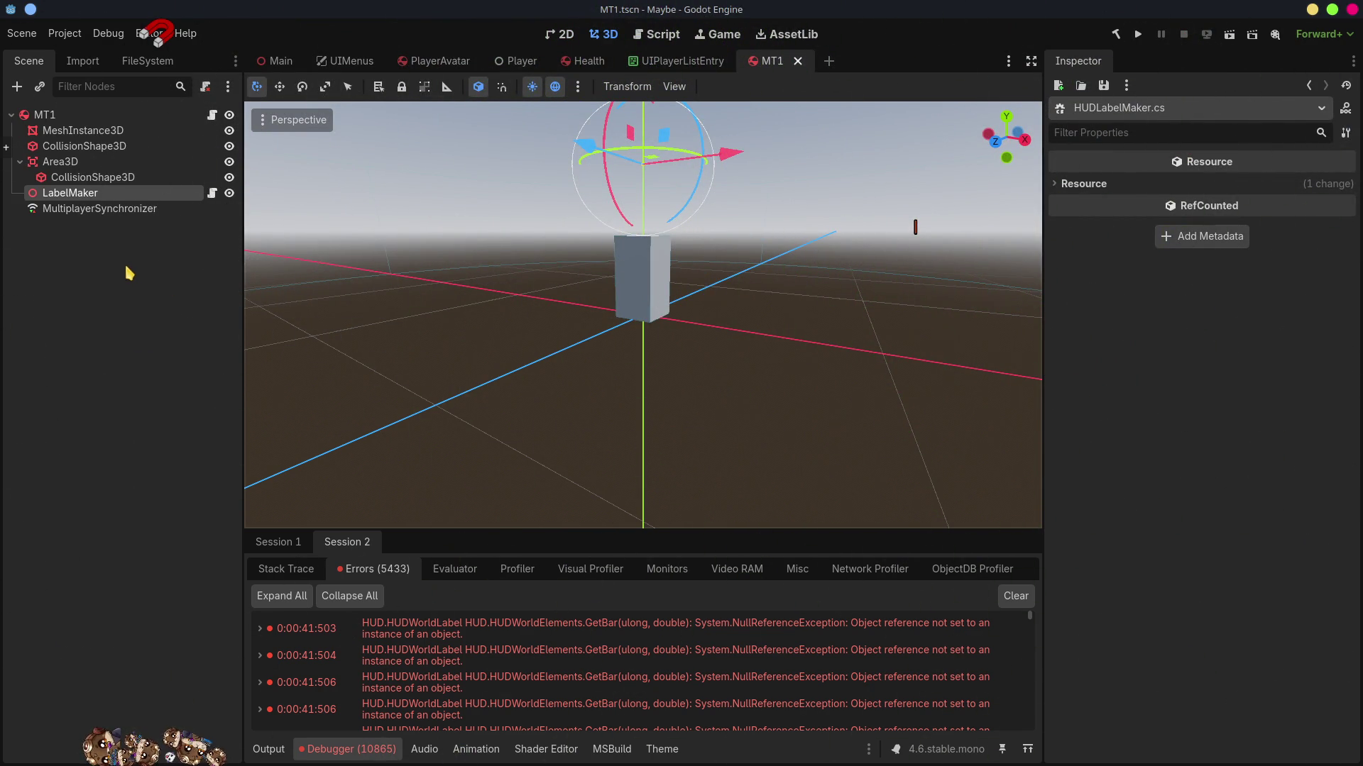
# - In Main, quick-load UiUnitHealthBar.tscn as HUDWorldElements' Prefab Health Bar and save the scene
pyautogui.click(279, 61)
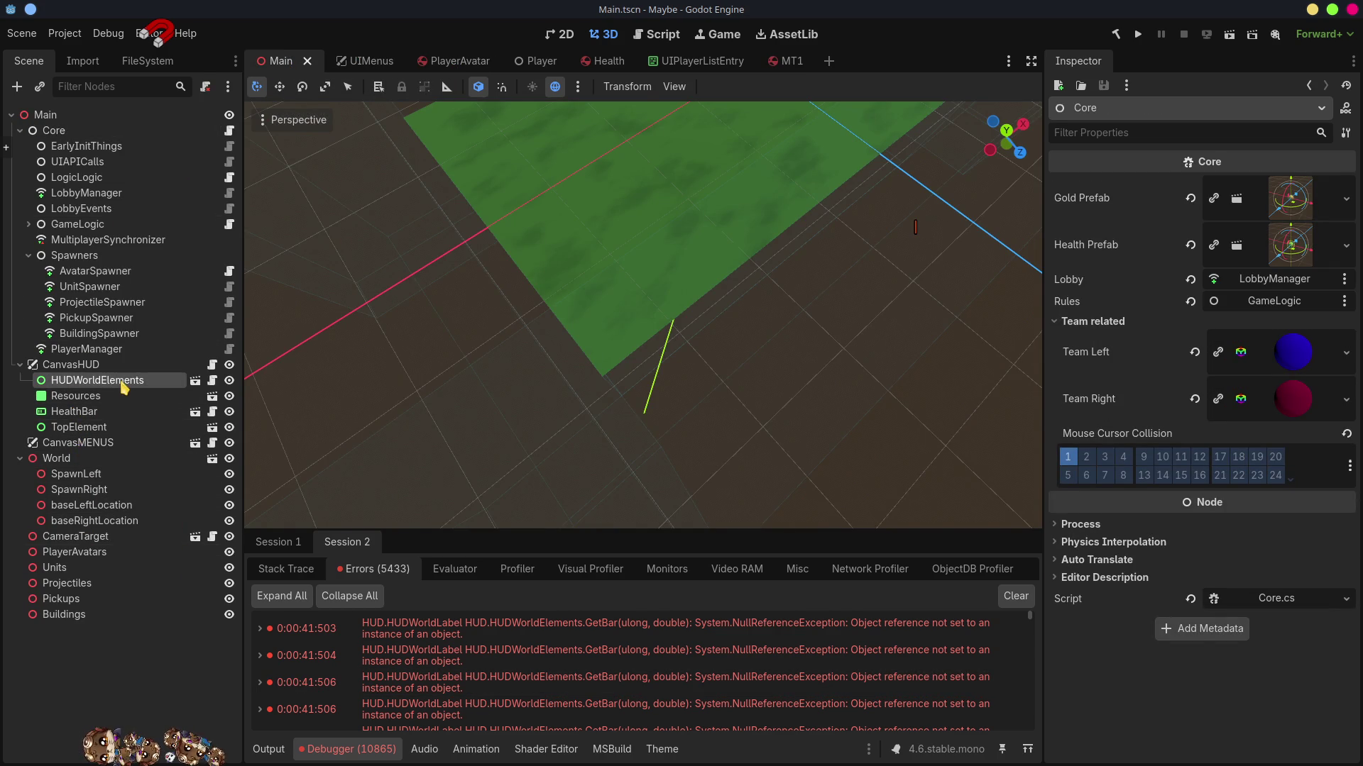
pyautogui.click(97, 380)
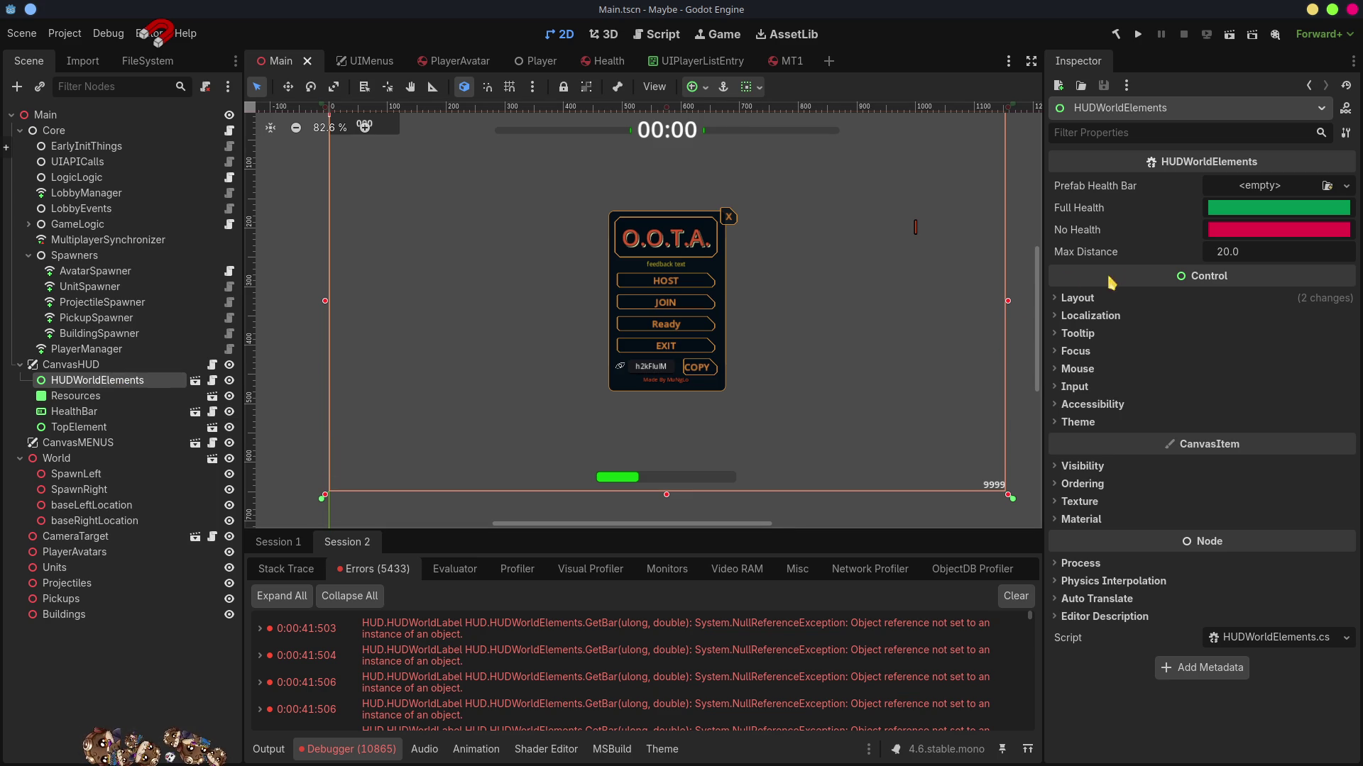
pyautogui.click(1348, 186)
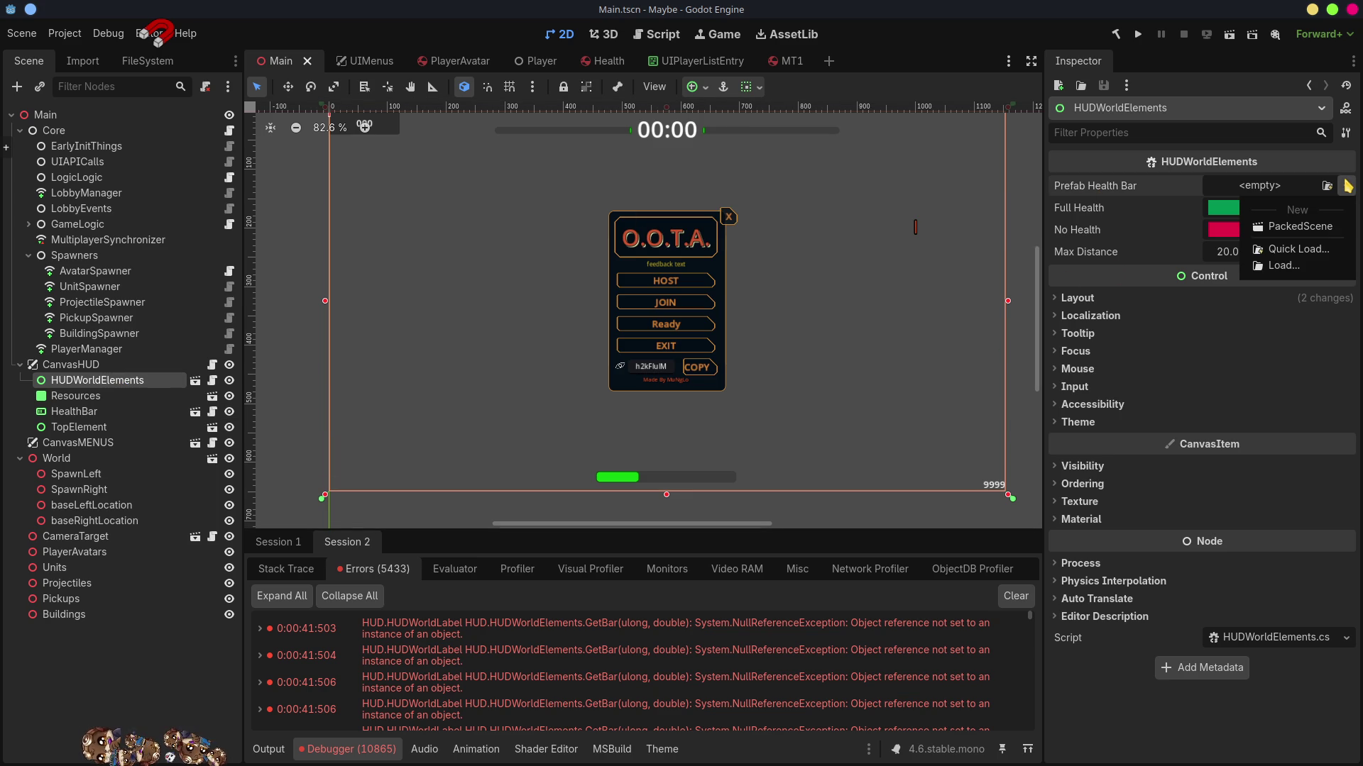
pyautogui.click(1306, 250)
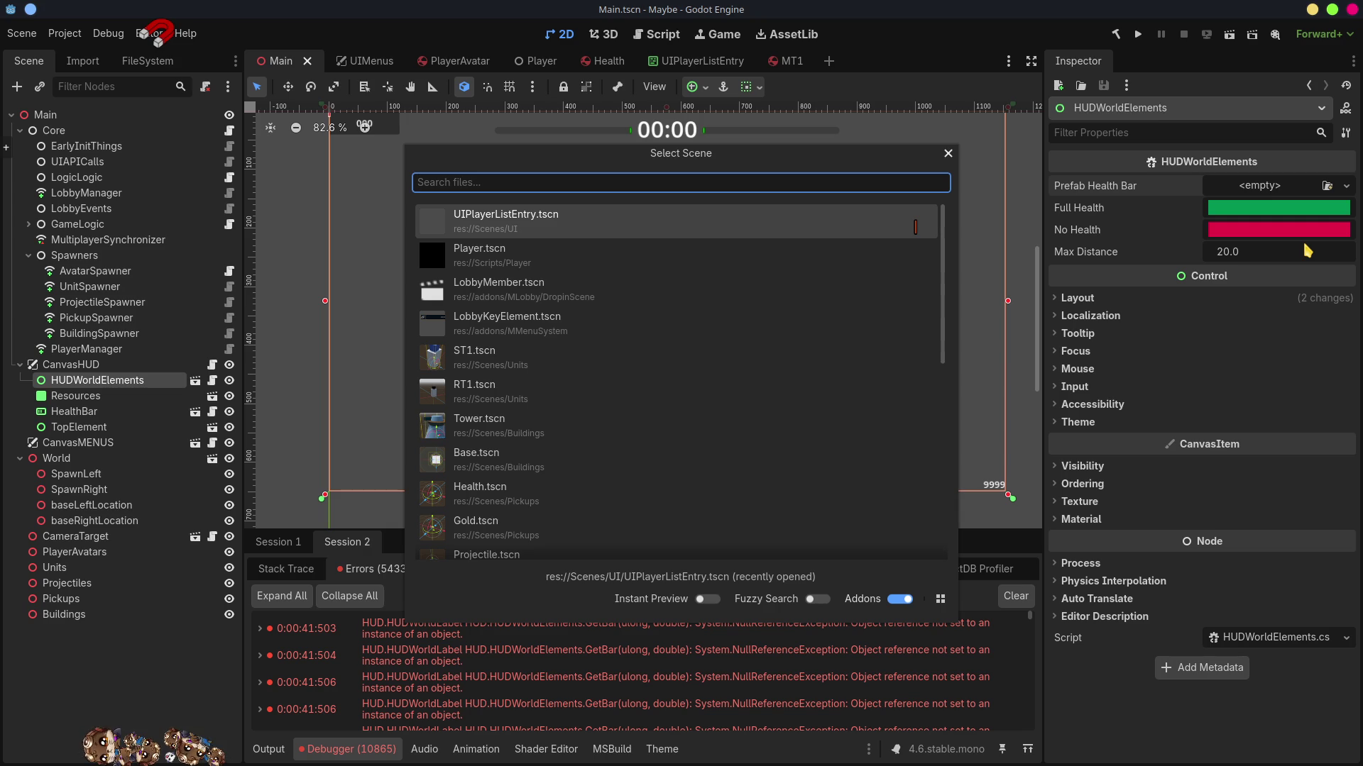
pyautogui.write('bar')
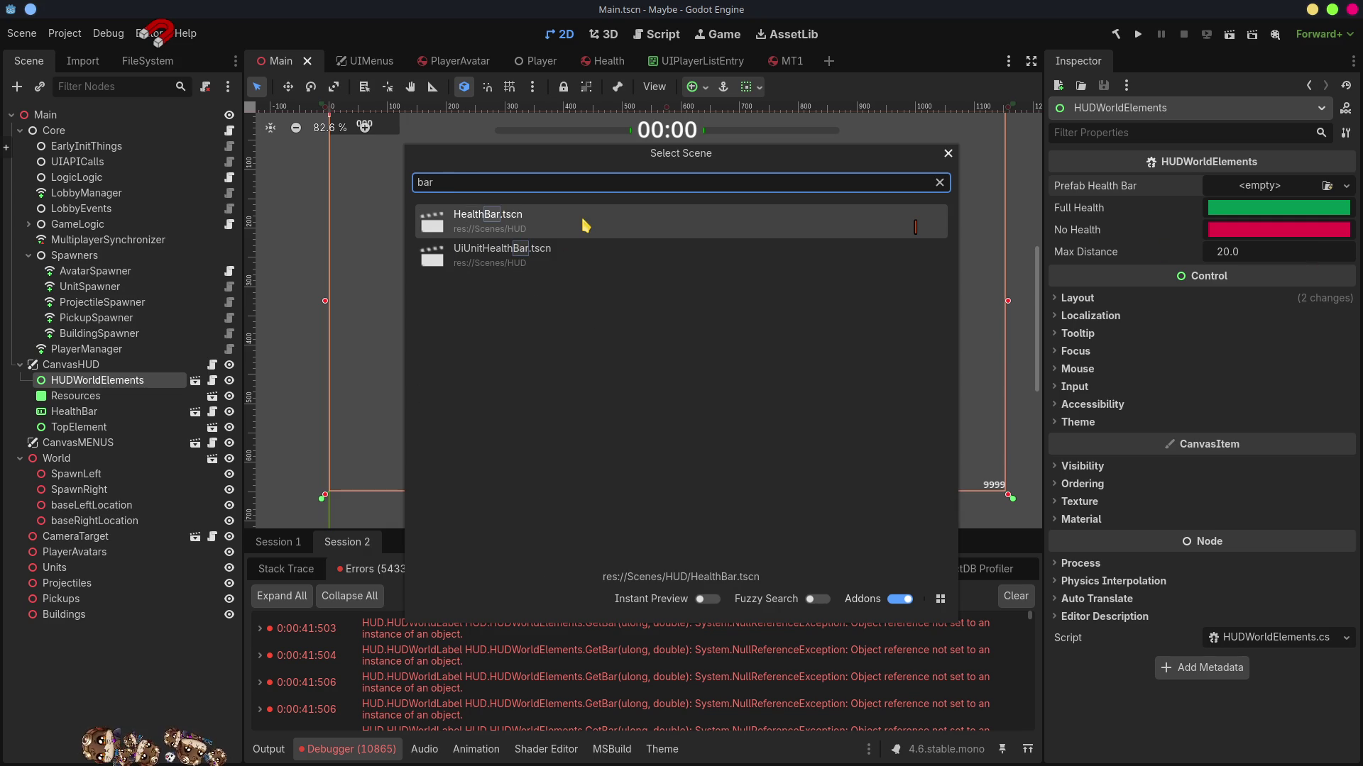
pyautogui.doubleClick(508, 256)
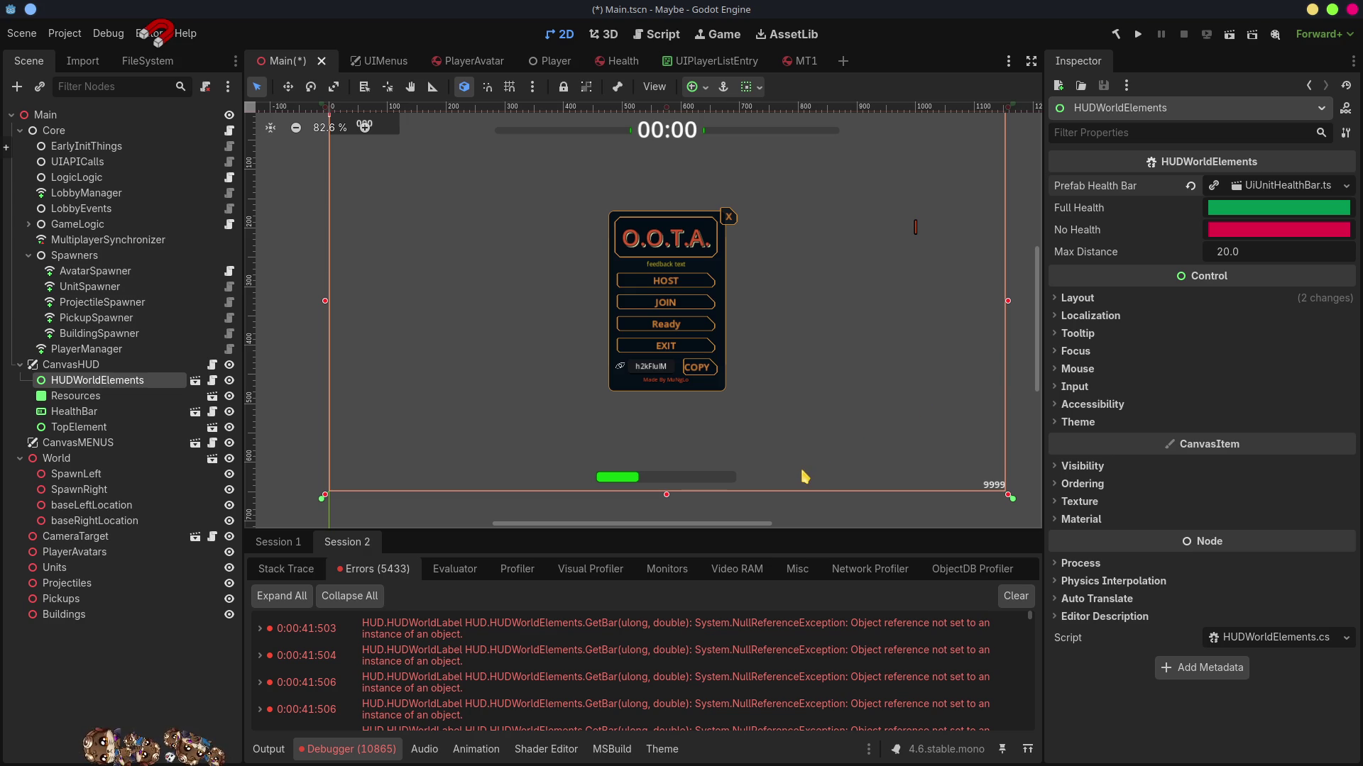
pyautogui.hotkey('ctrl', 's')
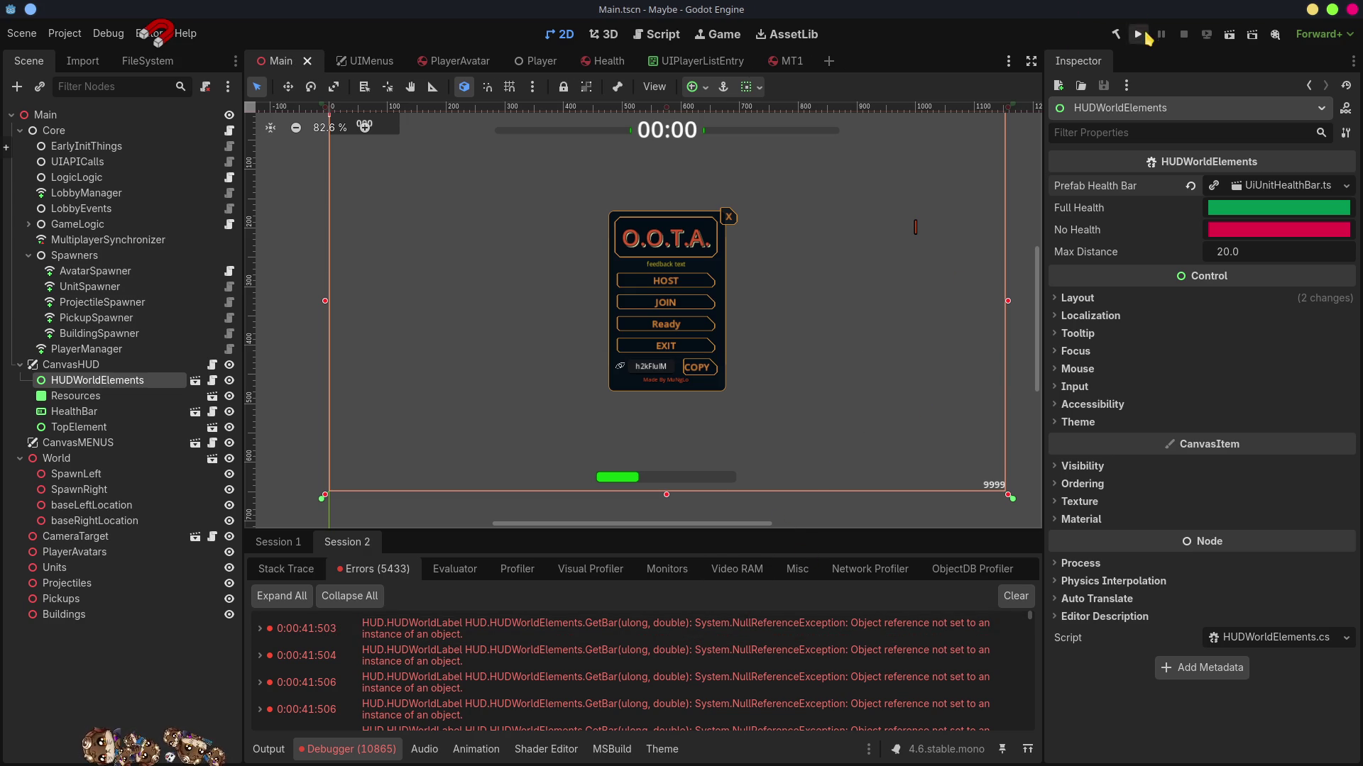
# - Run the project again to open fresh Host and Client debug windows
pyautogui.click(1138, 35)
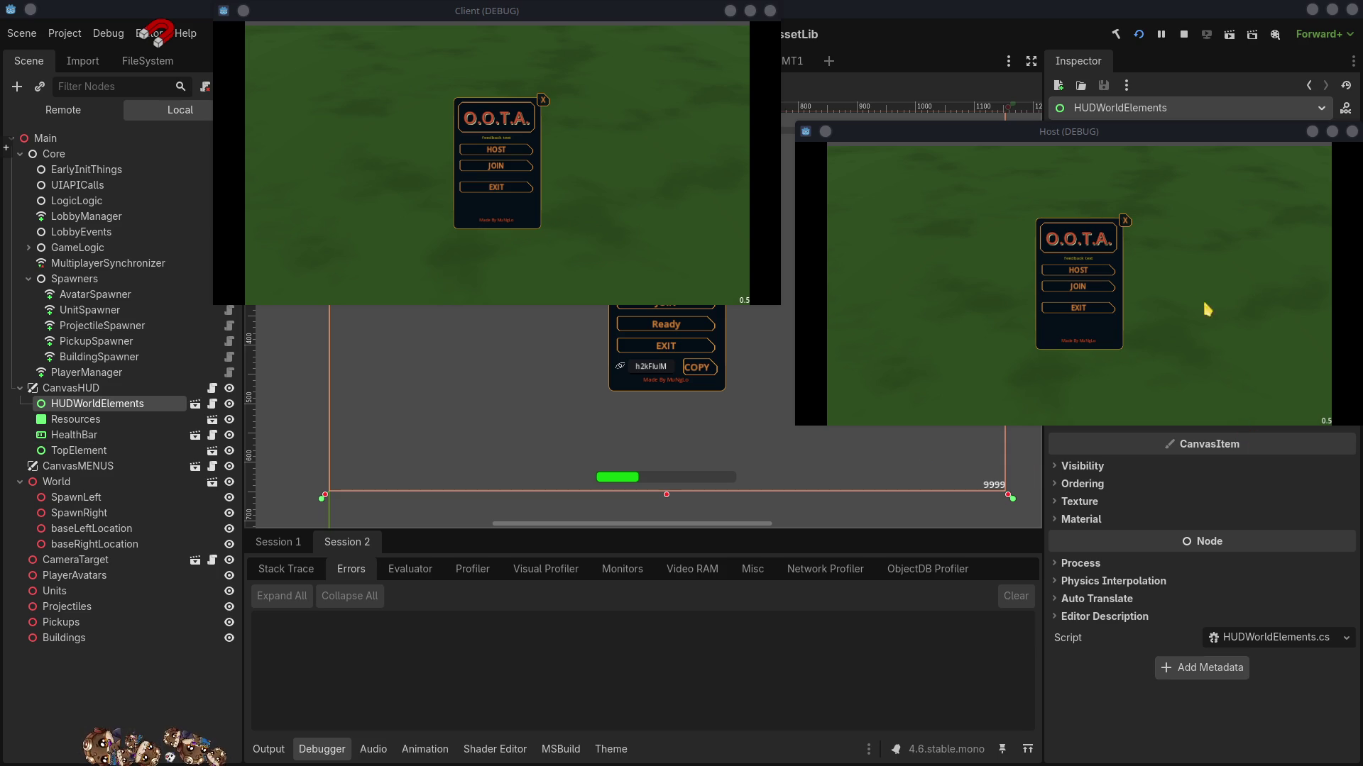
# - Host a game, copy the lobby key, start a client session, start the match, then stop
pyautogui.click(1091, 272)
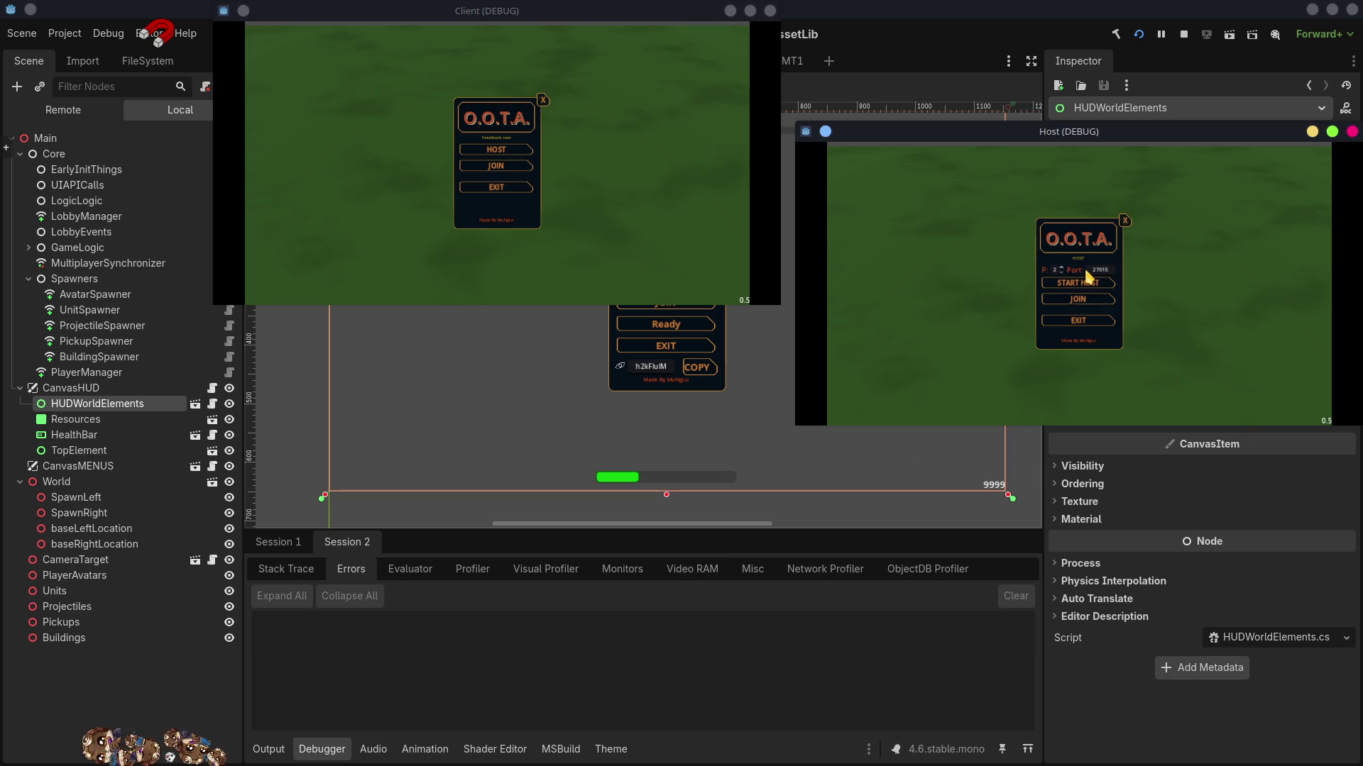
pyautogui.click(1077, 282)
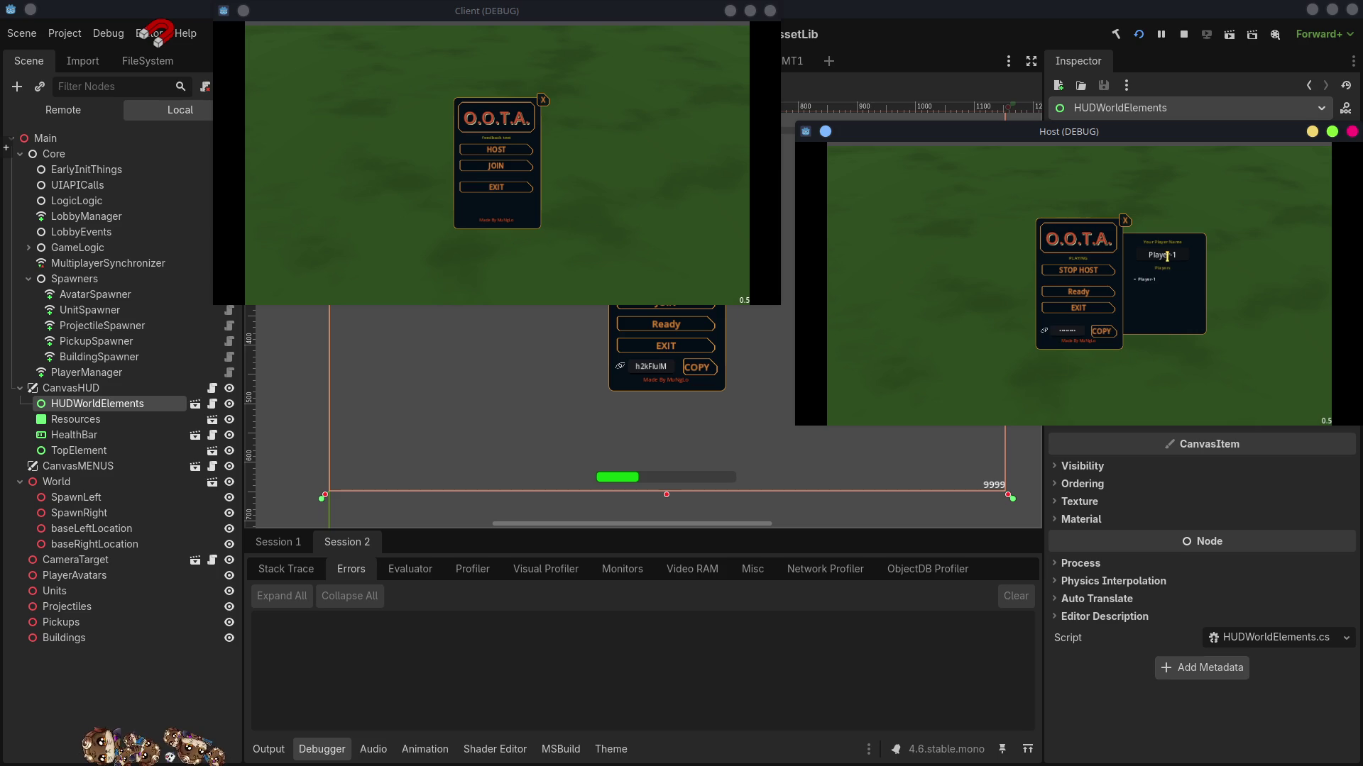
pyautogui.click(1166, 257)
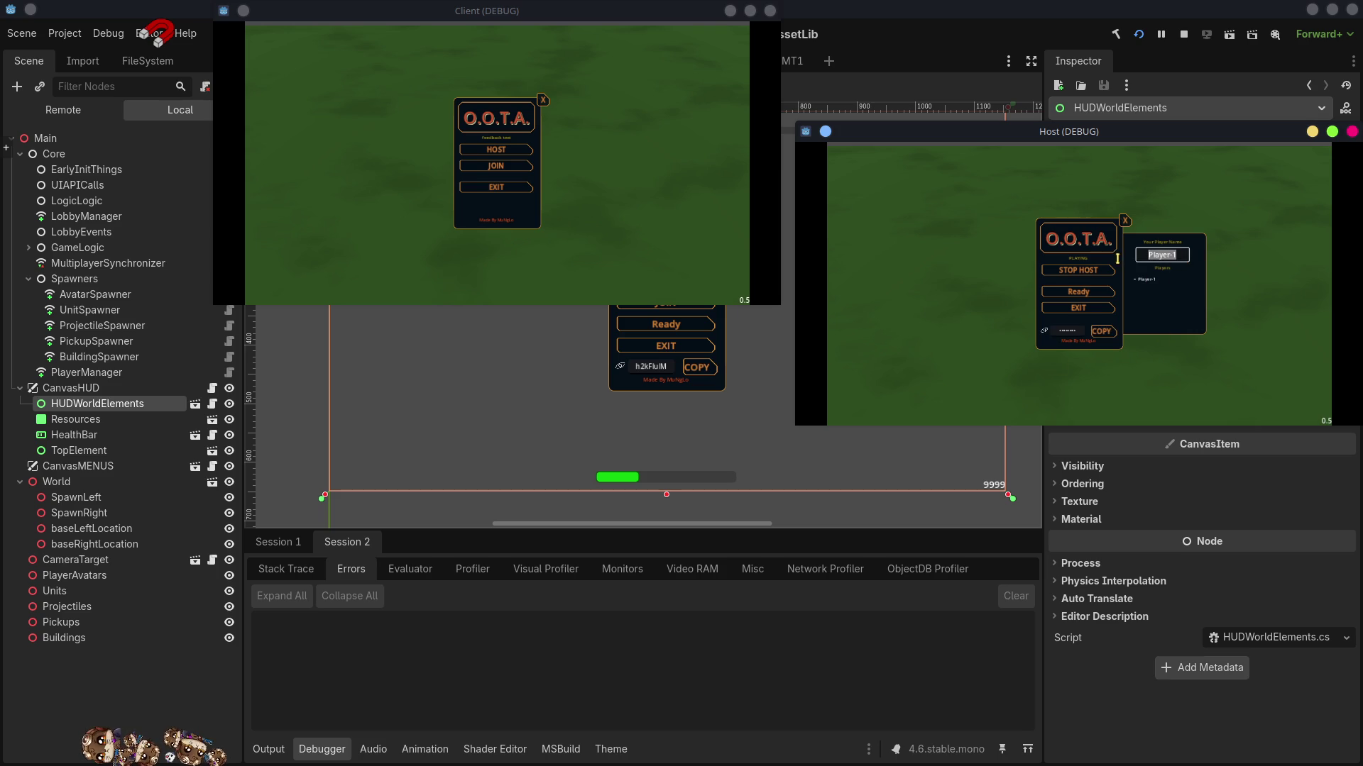
pyautogui.click(1104, 331)
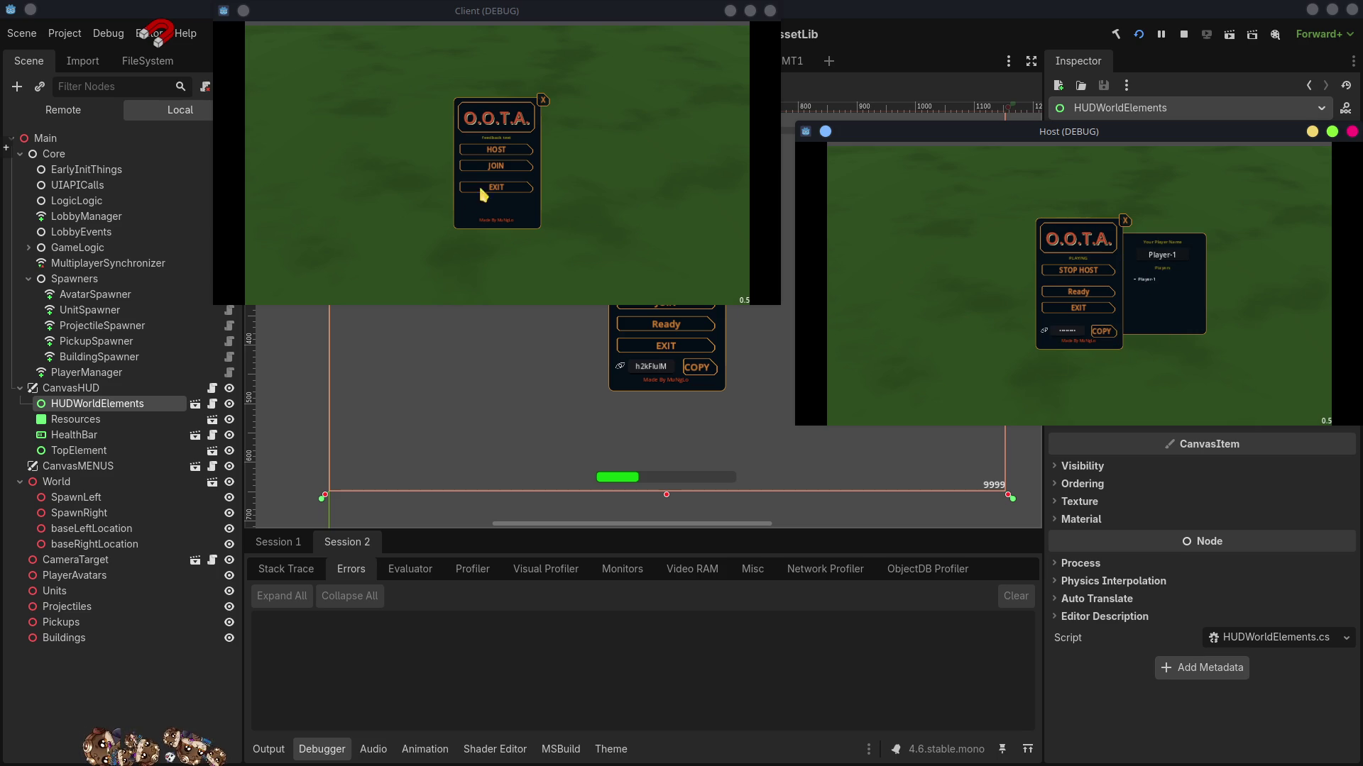
pyautogui.click(496, 168)
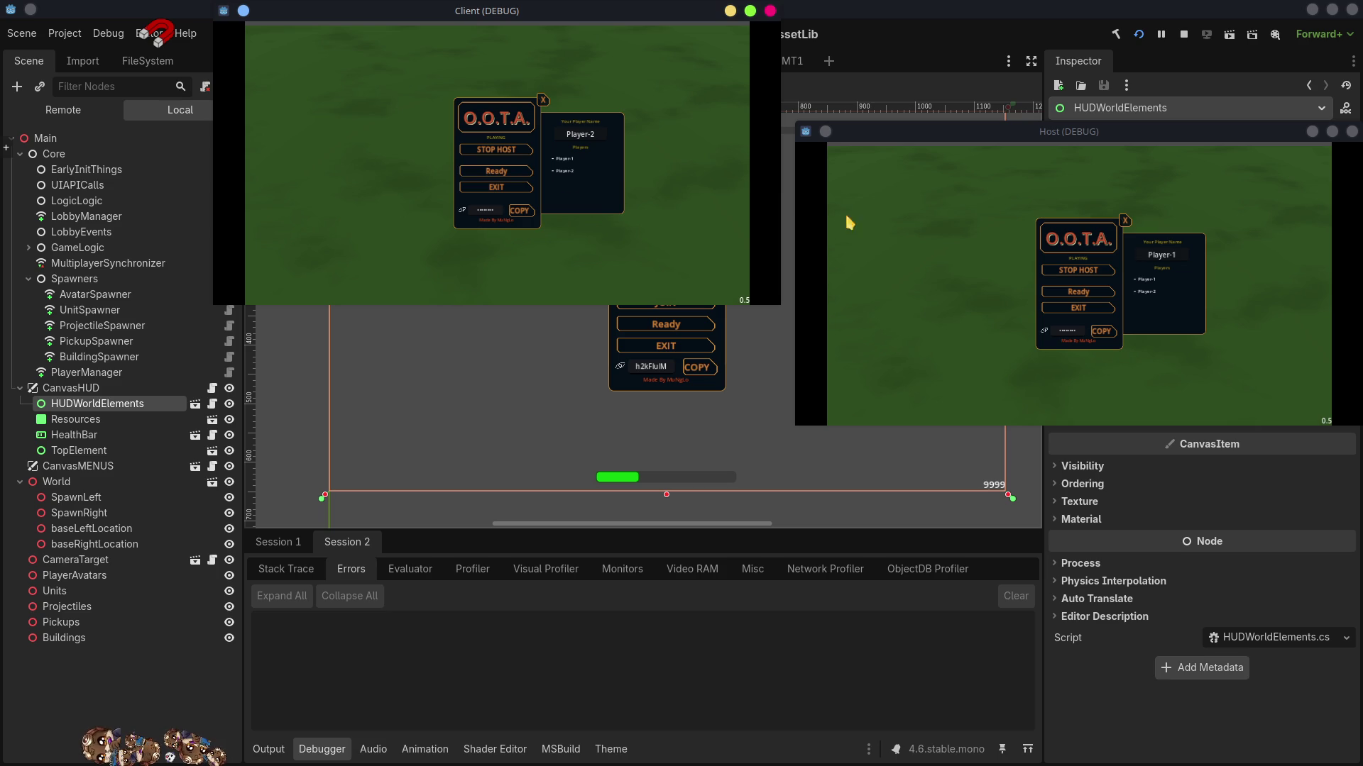
pyautogui.click(1096, 291)
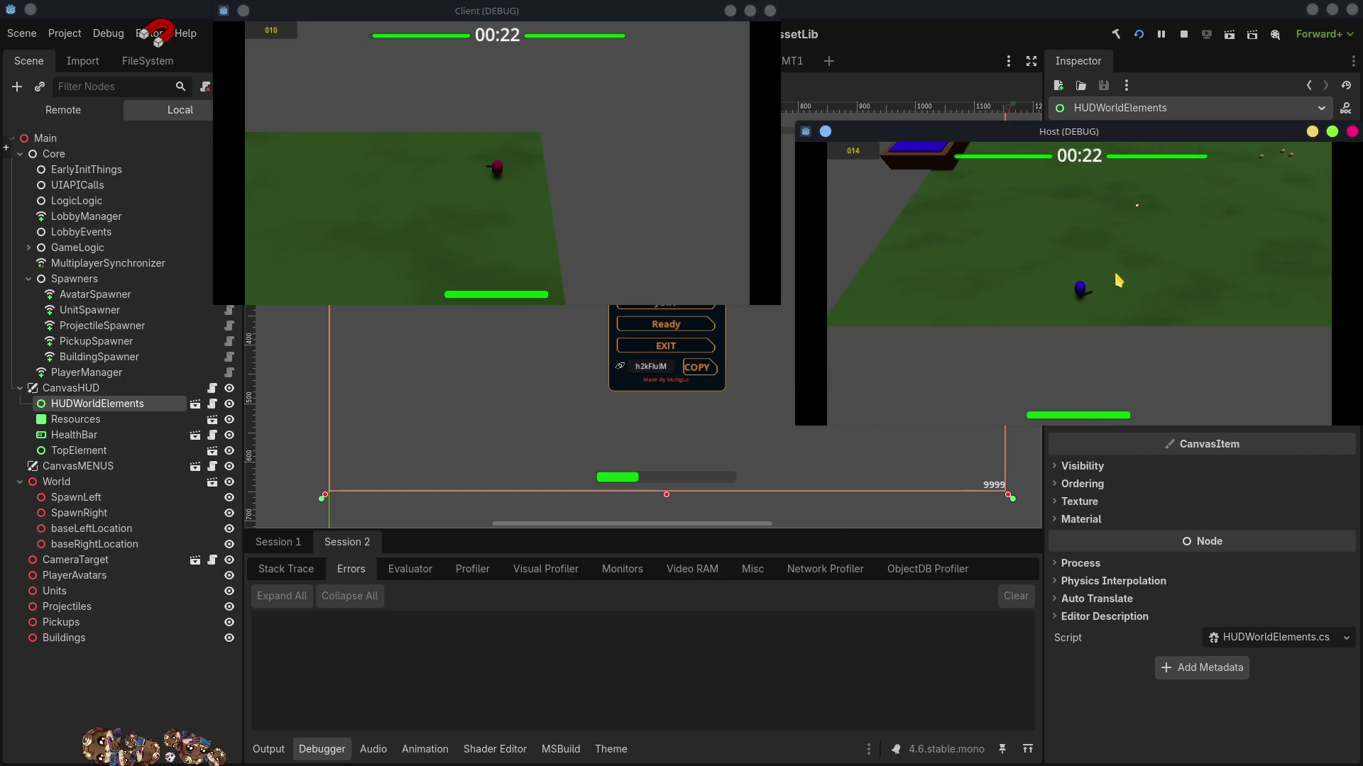
pyautogui.click(1183, 34)
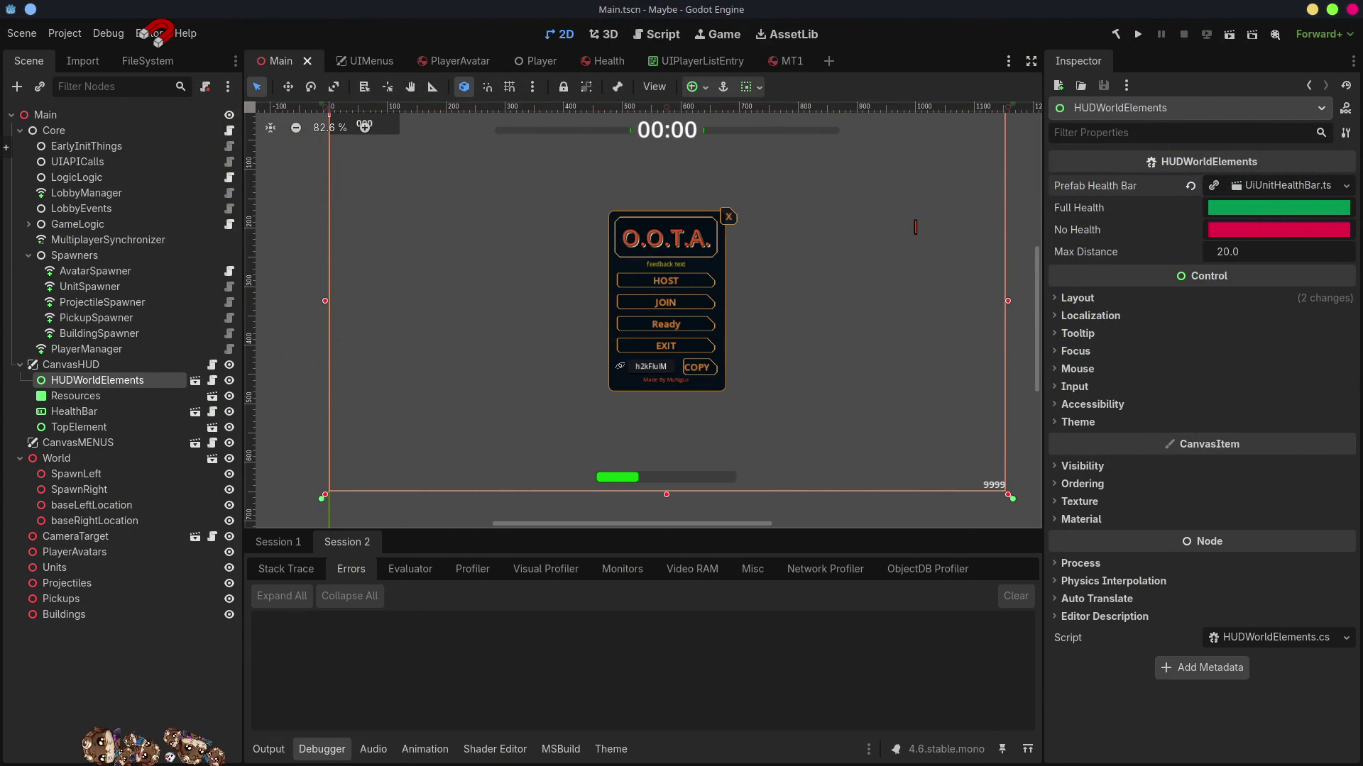
# - Deselect the UpdateSign block in Kate, close Kate, and return to Visual Studio Code
pyautogui.hotkey('alt', 'Tab')
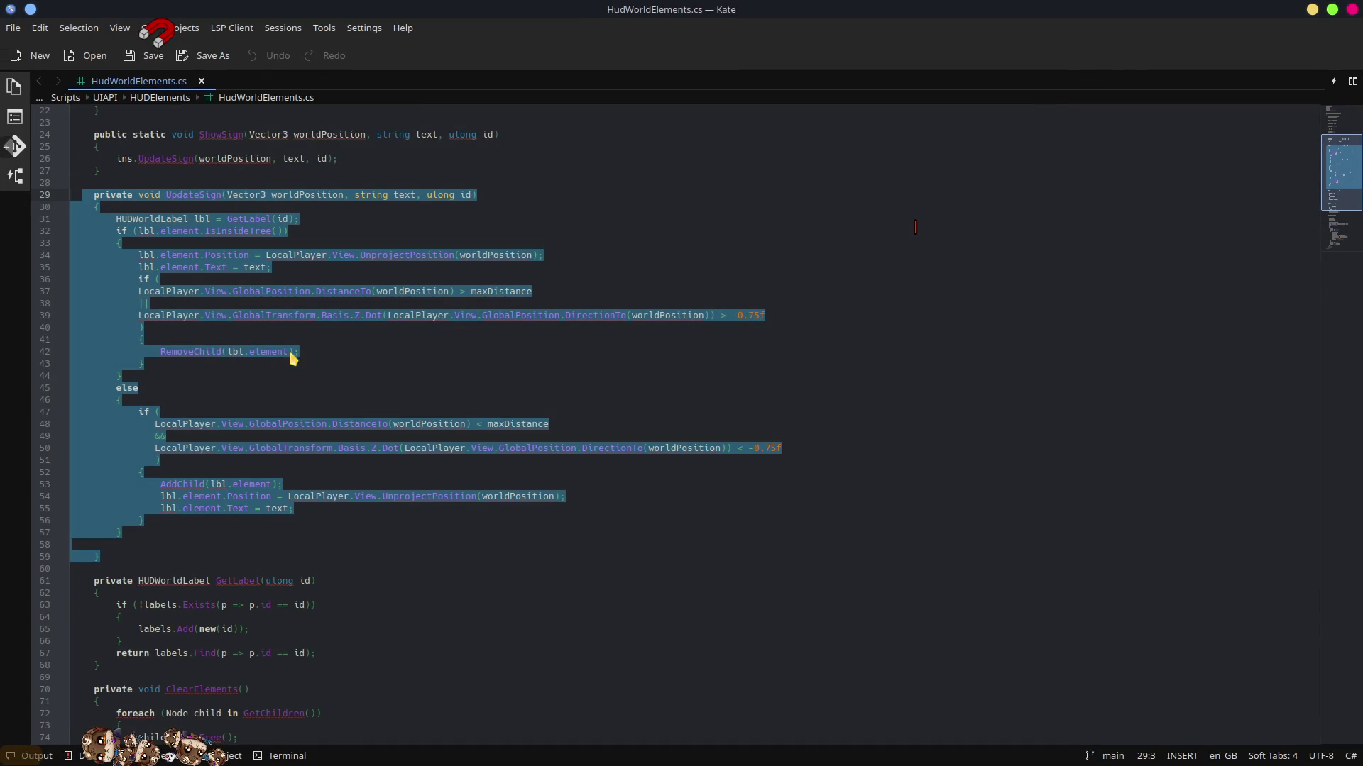
pyautogui.press('Up')
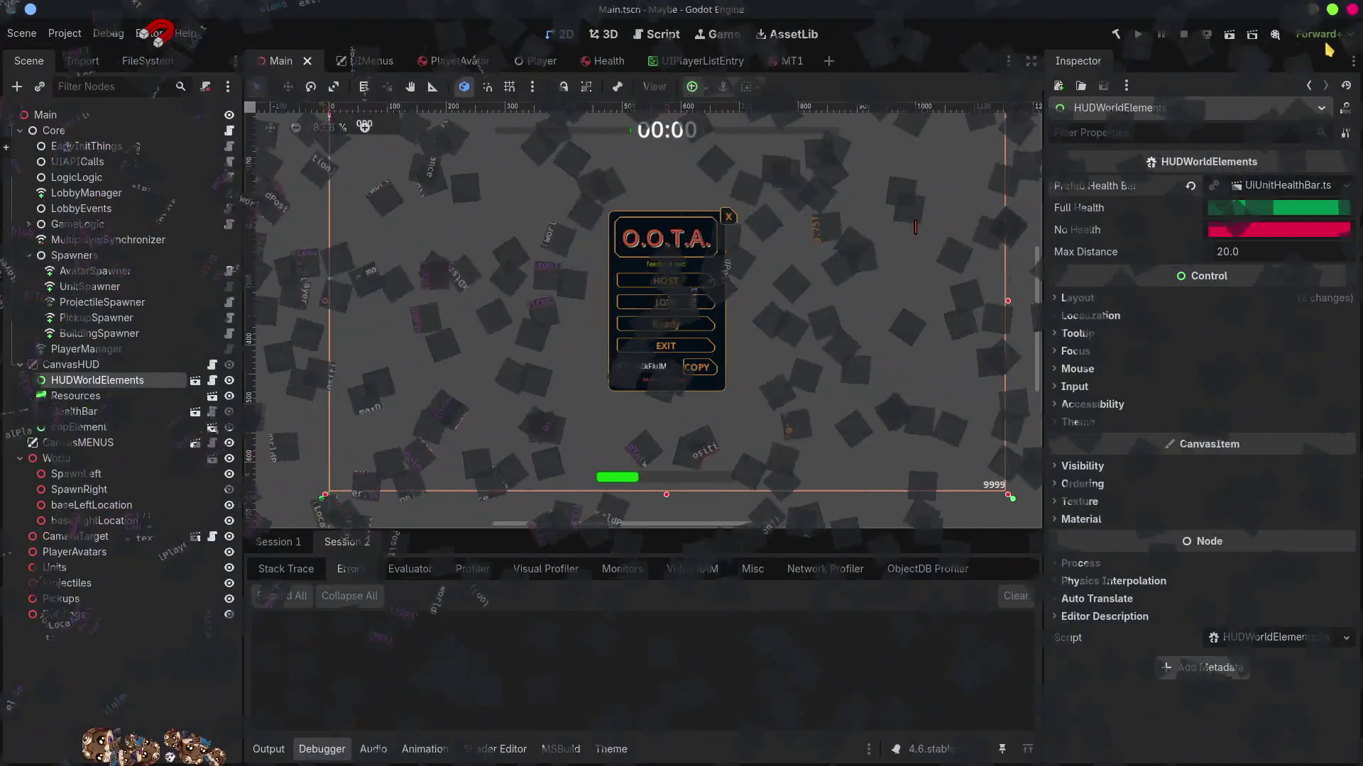
pyautogui.click(1312, 10)
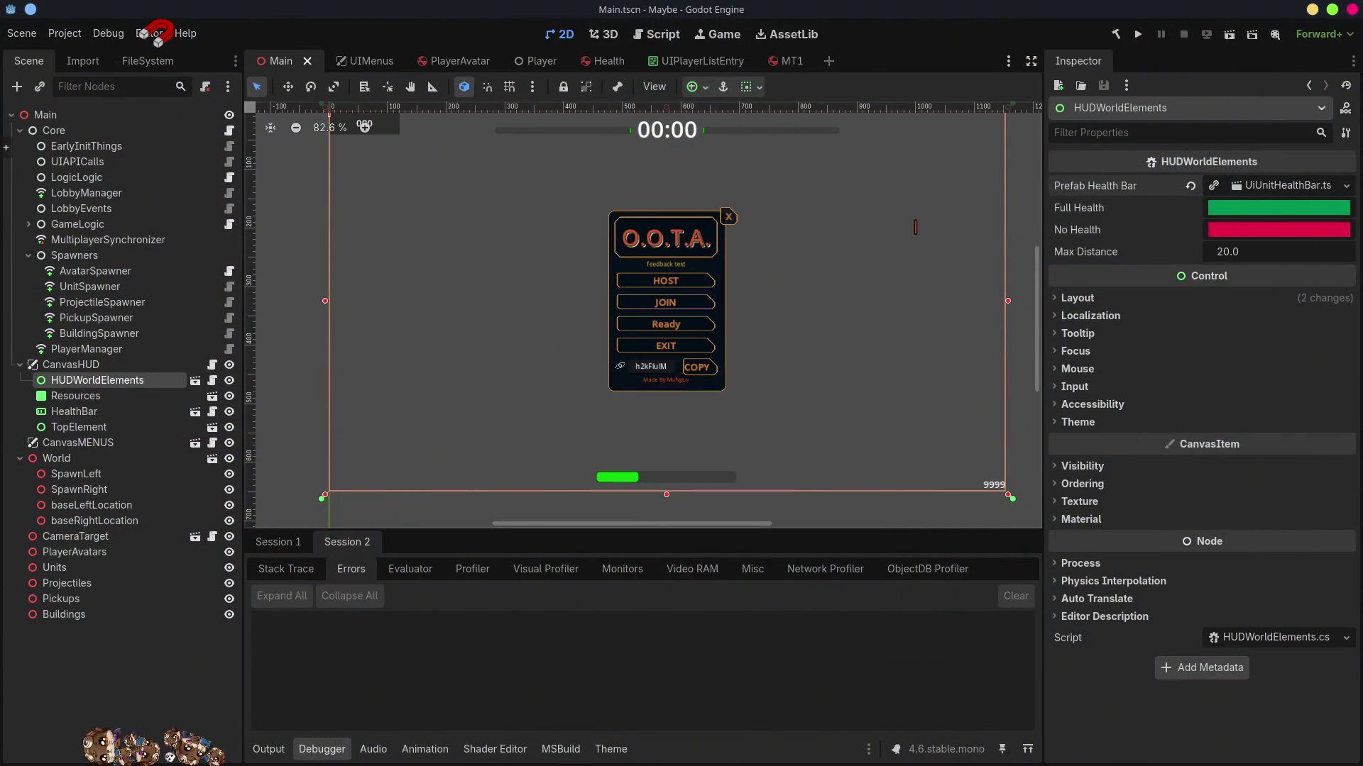
pyautogui.hotkey('alt', 'Tab')
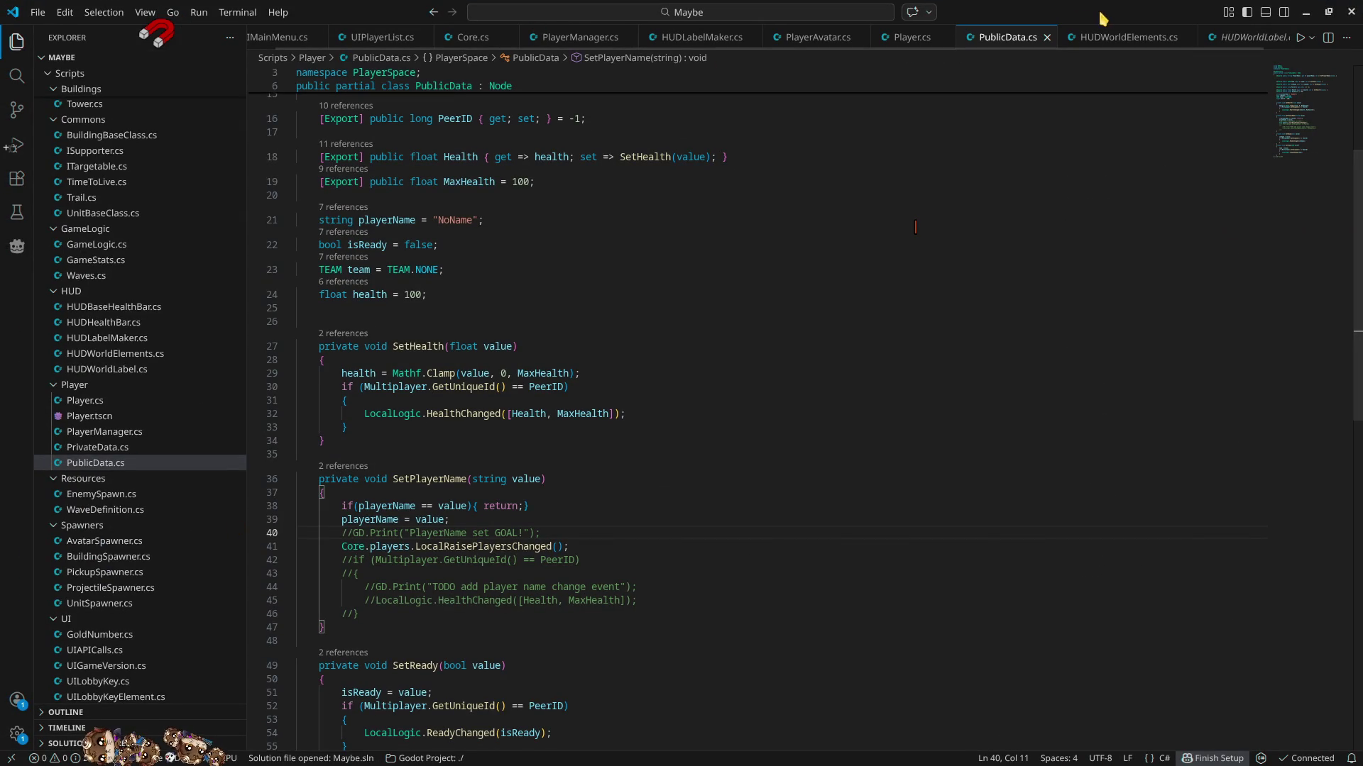
# - In HUDWorldElements.cs, inspect UpdateSign's GetLabel call, its id argument and the element field
pyautogui.click(1128, 37)
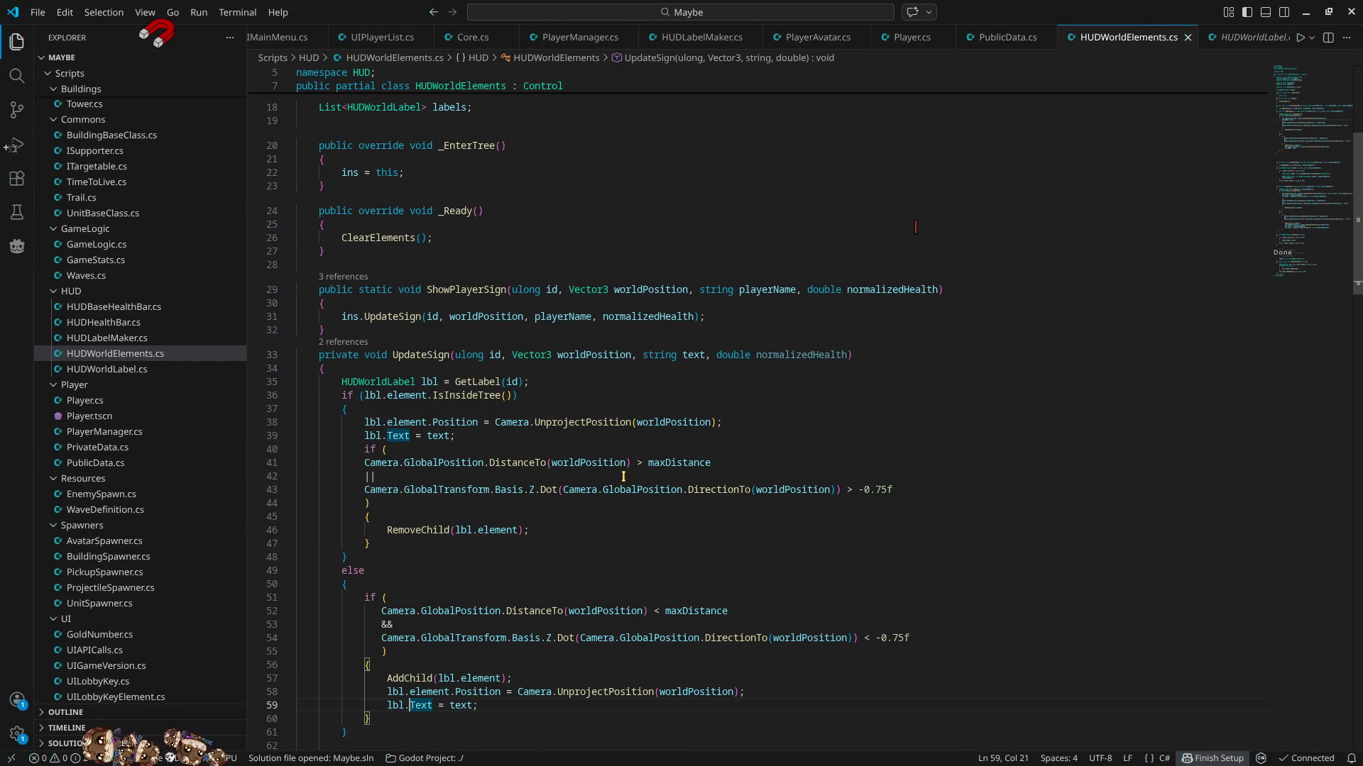
pyautogui.click(446, 355)
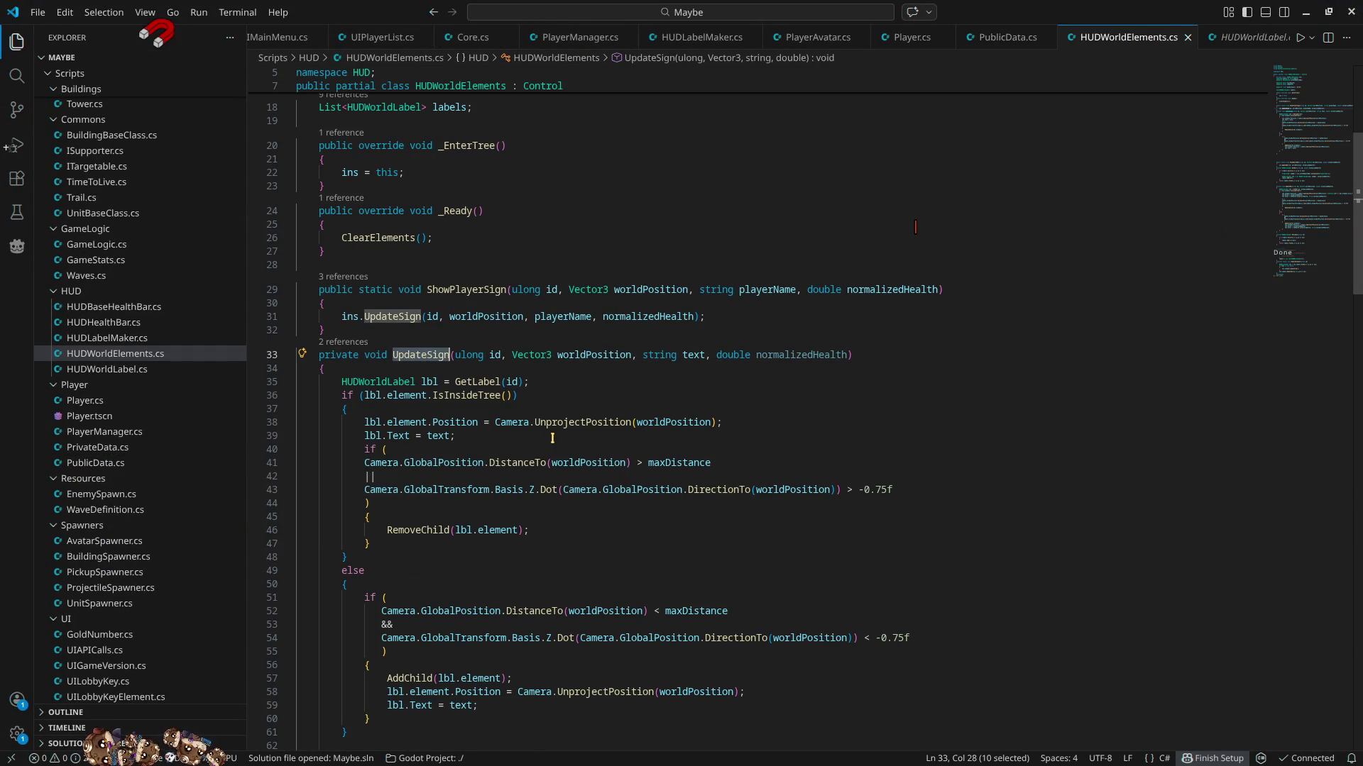
pyautogui.click(475, 382)
pyautogui.doubleClick(475, 382)
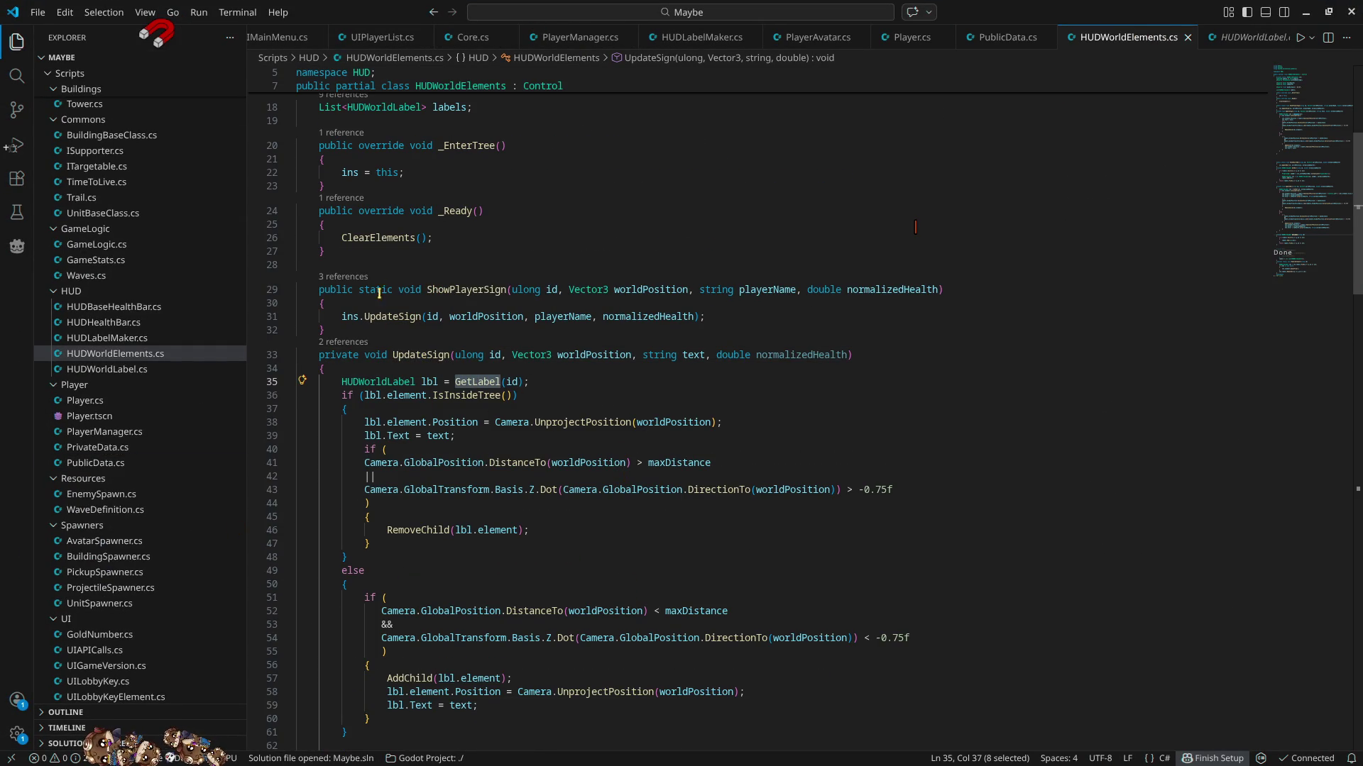
pyautogui.doubleClick(512, 381)
pyautogui.scroll(-3, 702, 465)
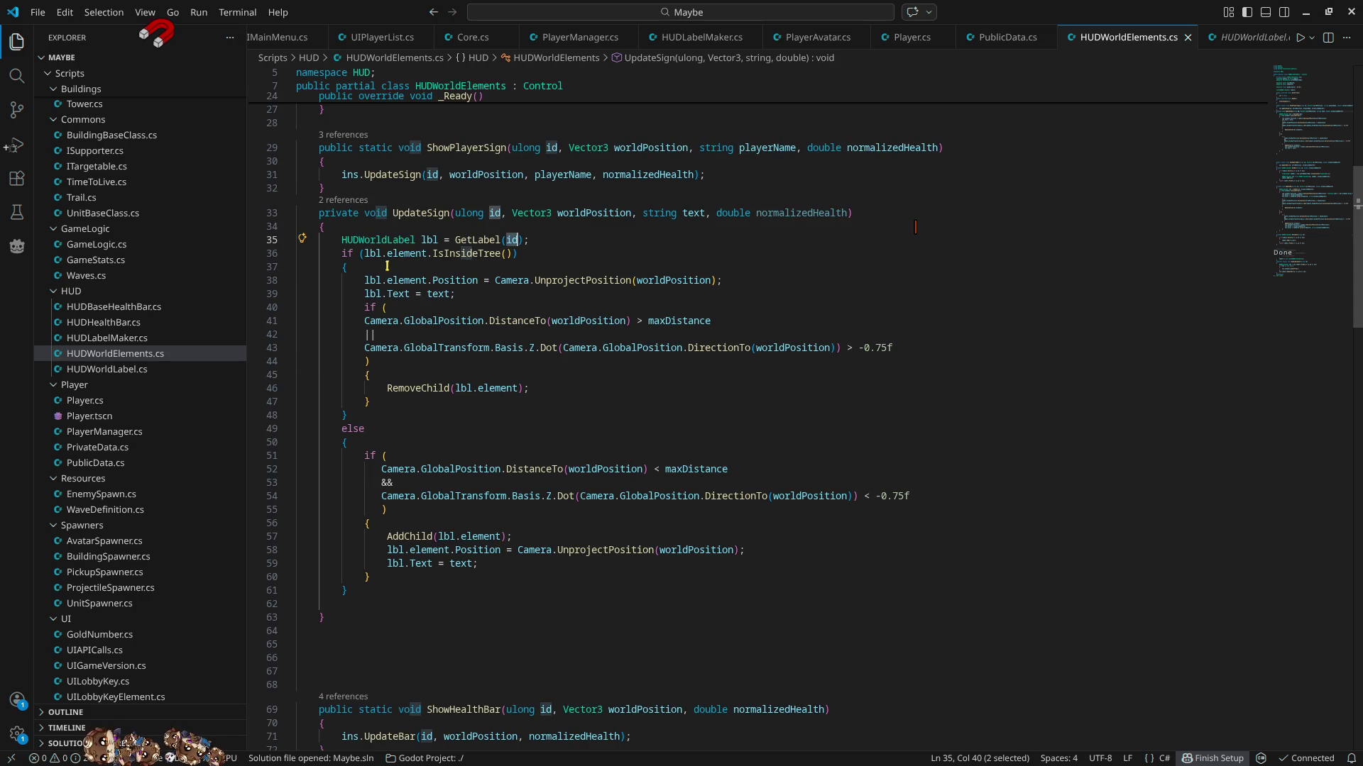
pyautogui.click(411, 254)
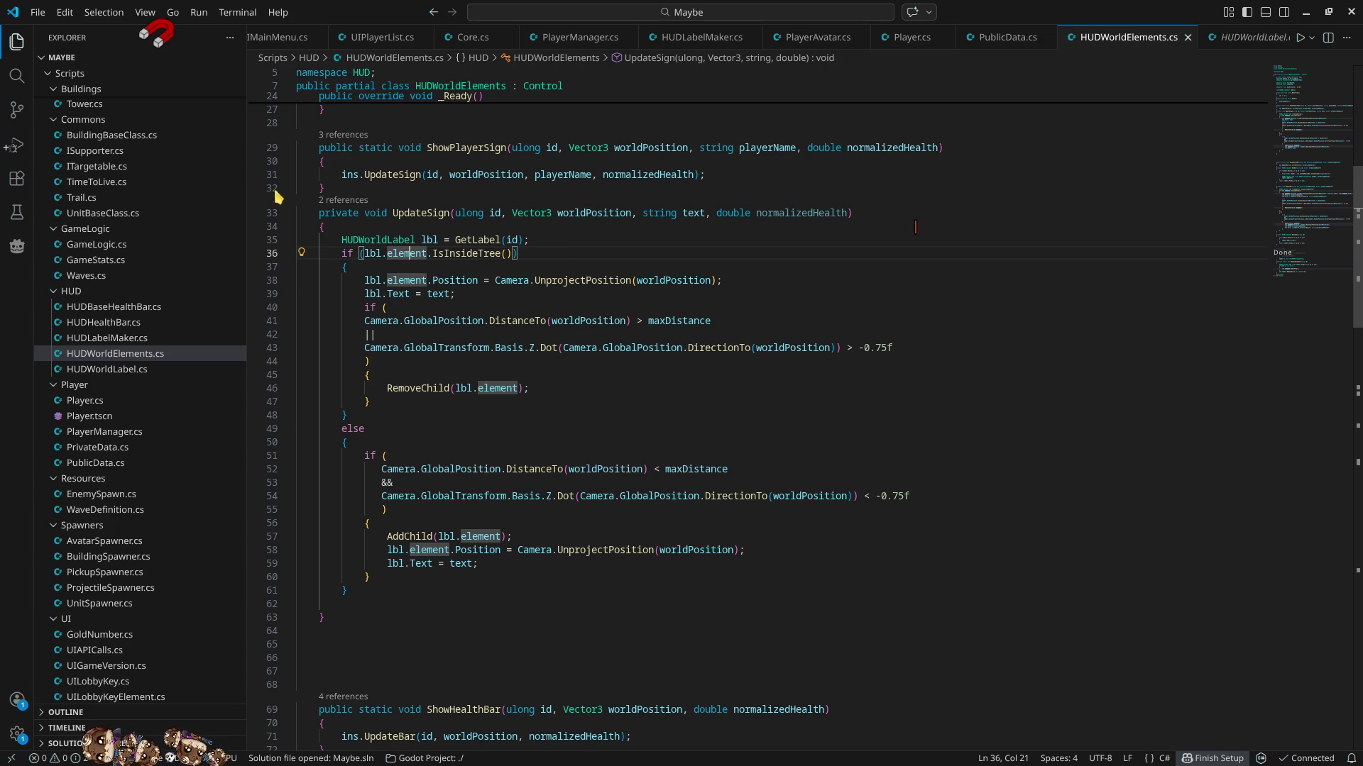
# - Select ShowPlayerSign and follow it to its caller in HUDLabelMaker.cs
pyautogui.scroll(5, 426, 187)
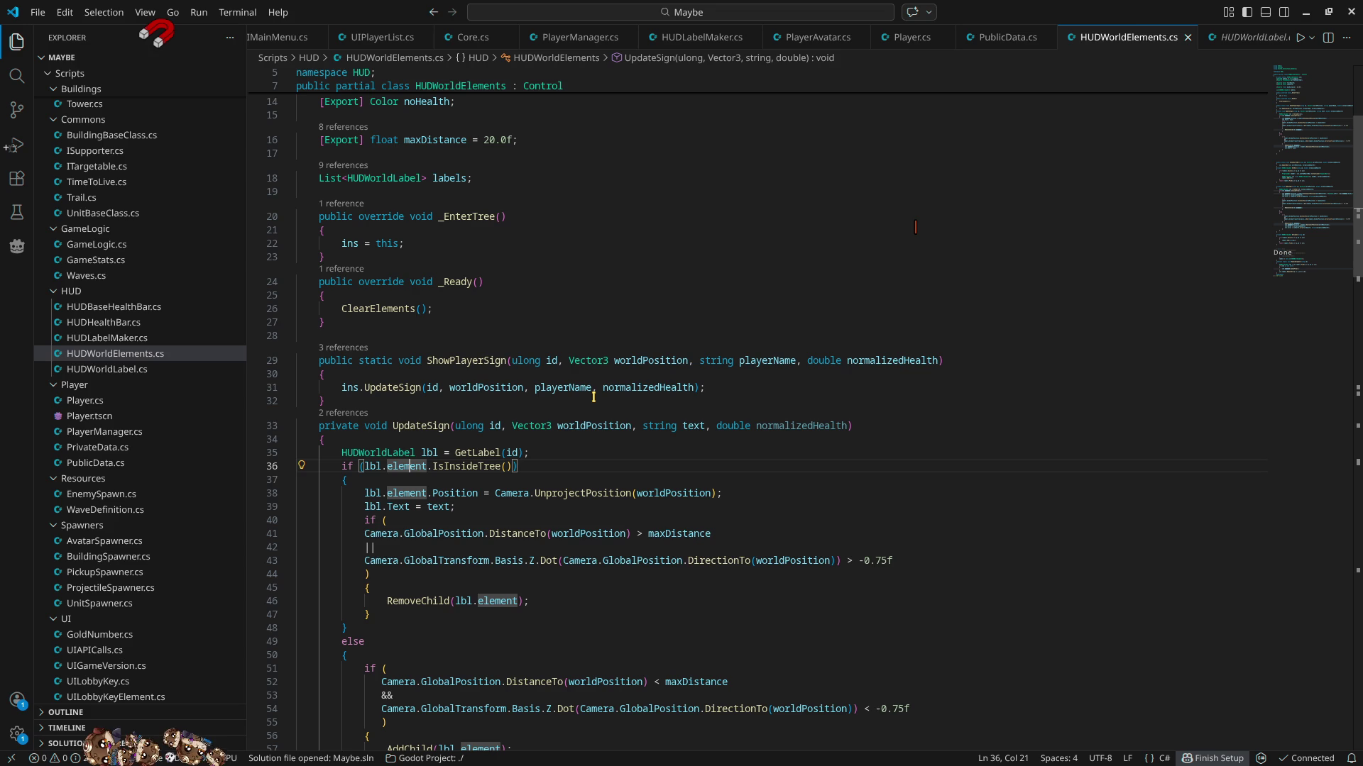
pyautogui.doubleClick(468, 361)
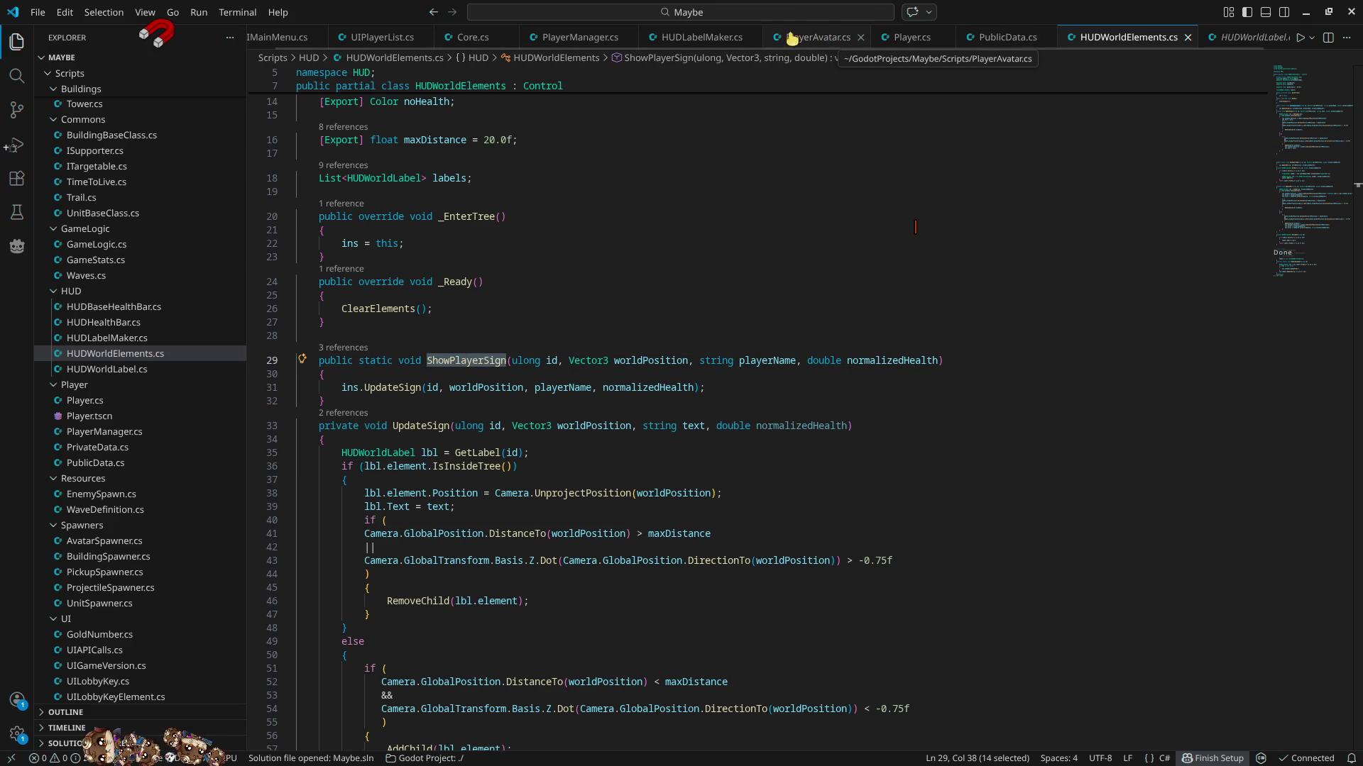
pyautogui.click(694, 41)
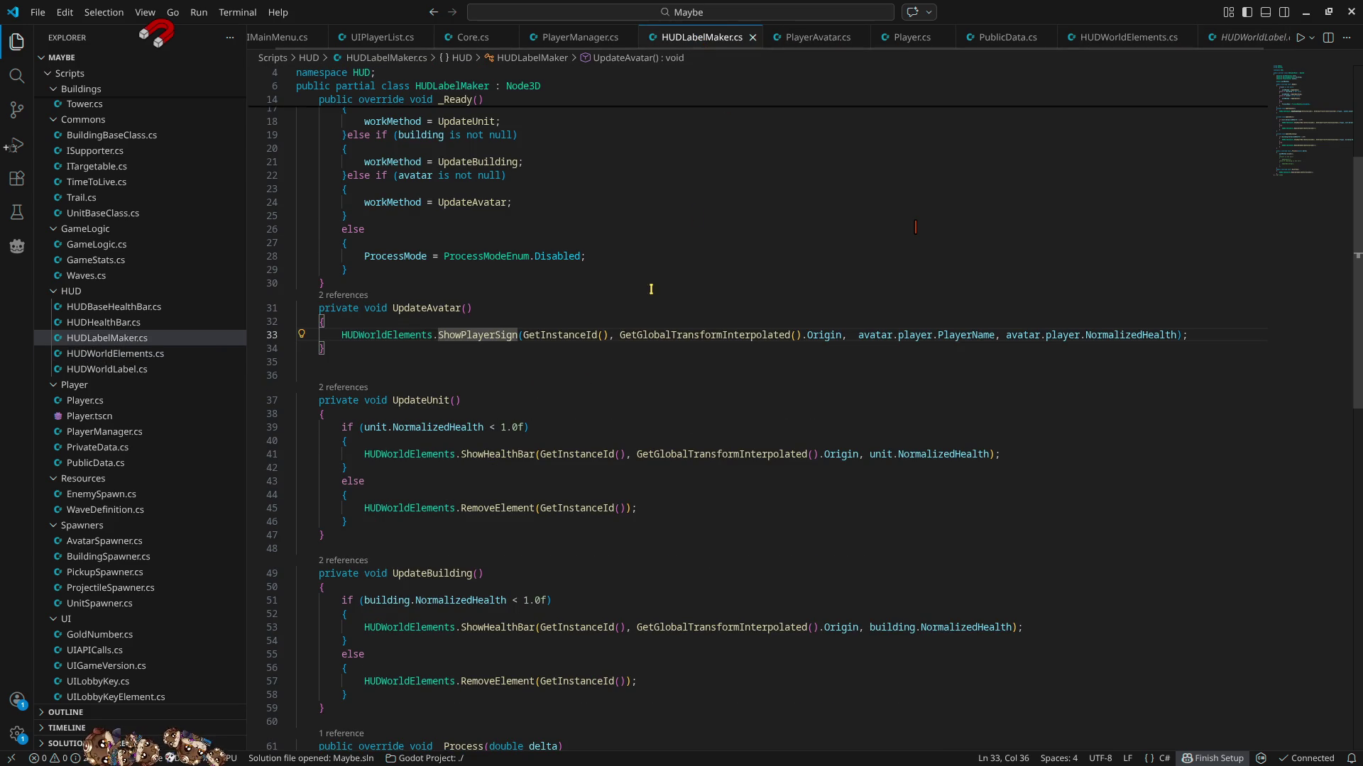
pyautogui.scroll(3, 584, 416)
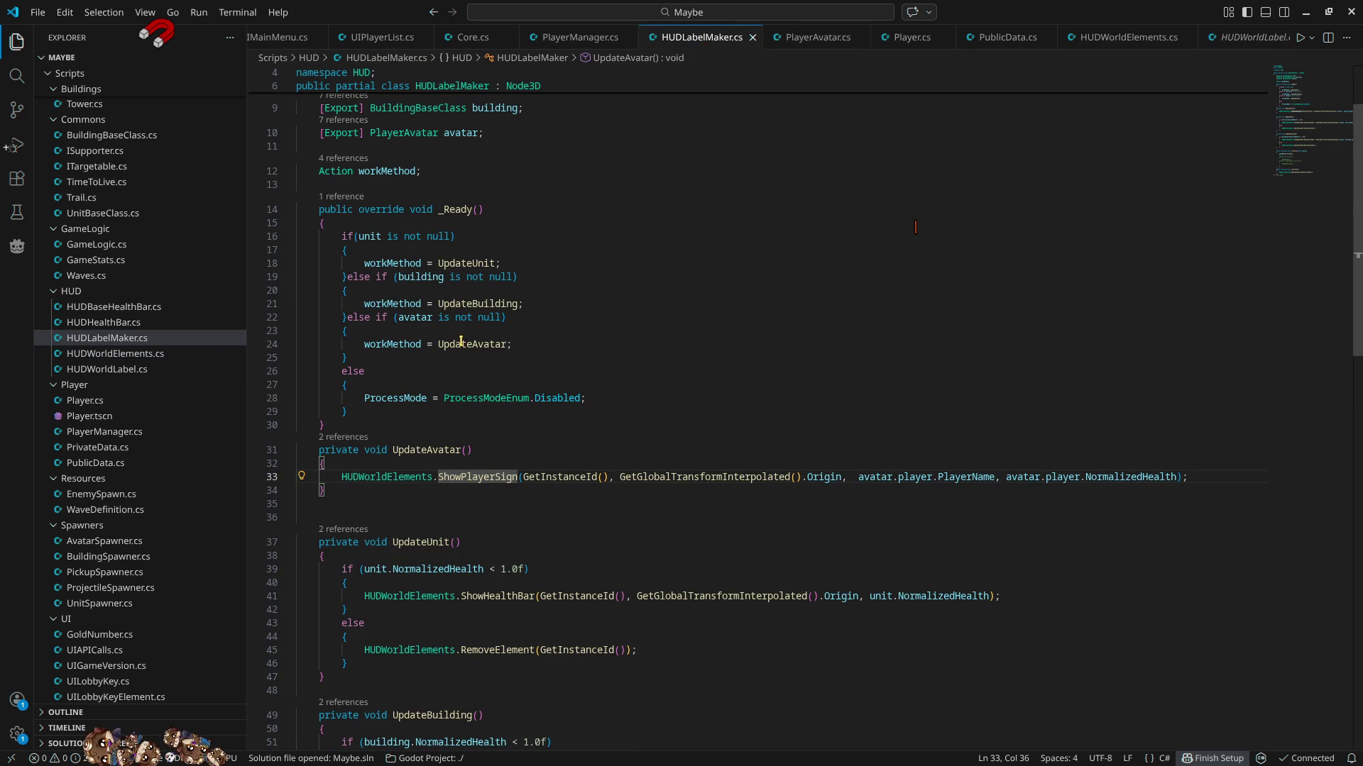
# - Jump from UpdateAvatar's ShowPlayerSign call to its definition and add GD.Print("Goal "); as the first line
pyautogui.doubleClick(460, 343)
pyautogui.click(491, 477)
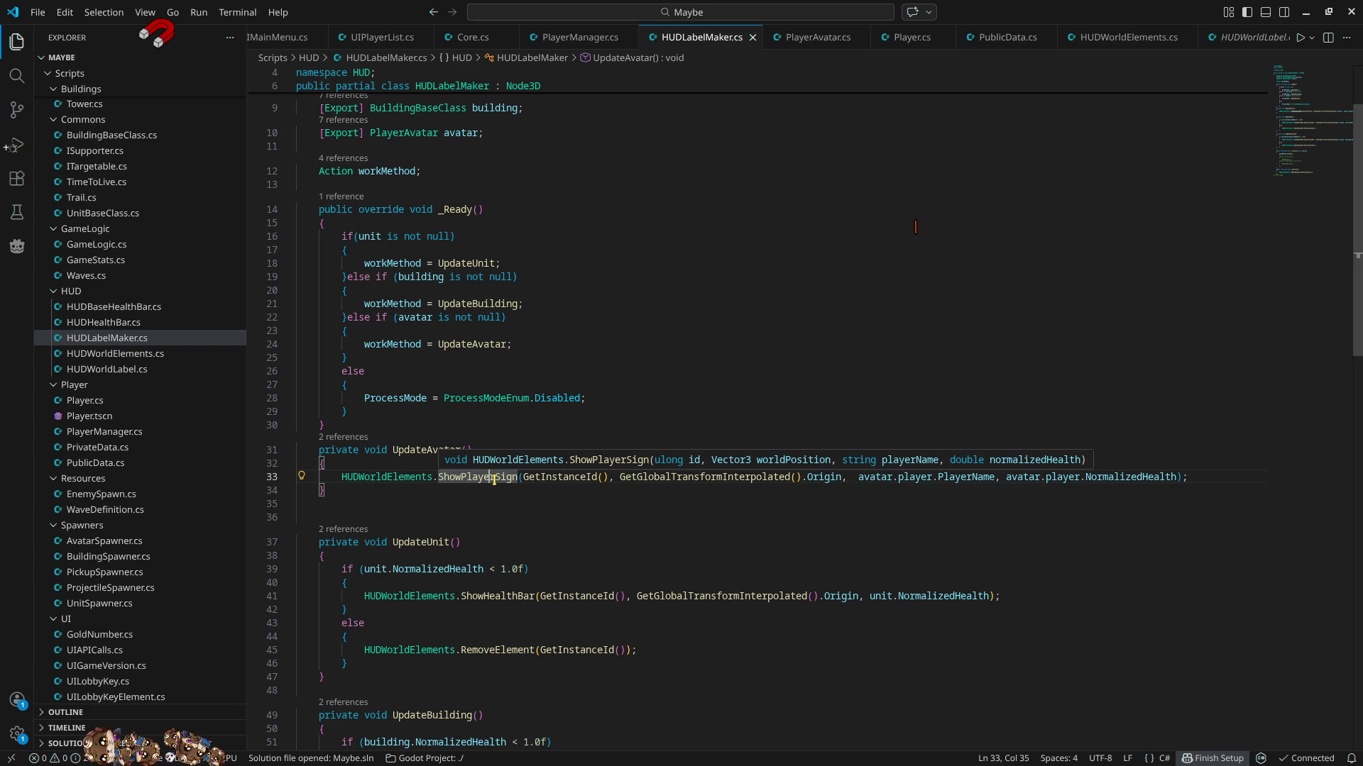
pyautogui.keyDown('ctrl'); pyautogui.click(493, 477); pyautogui.keyUp('ctrl')
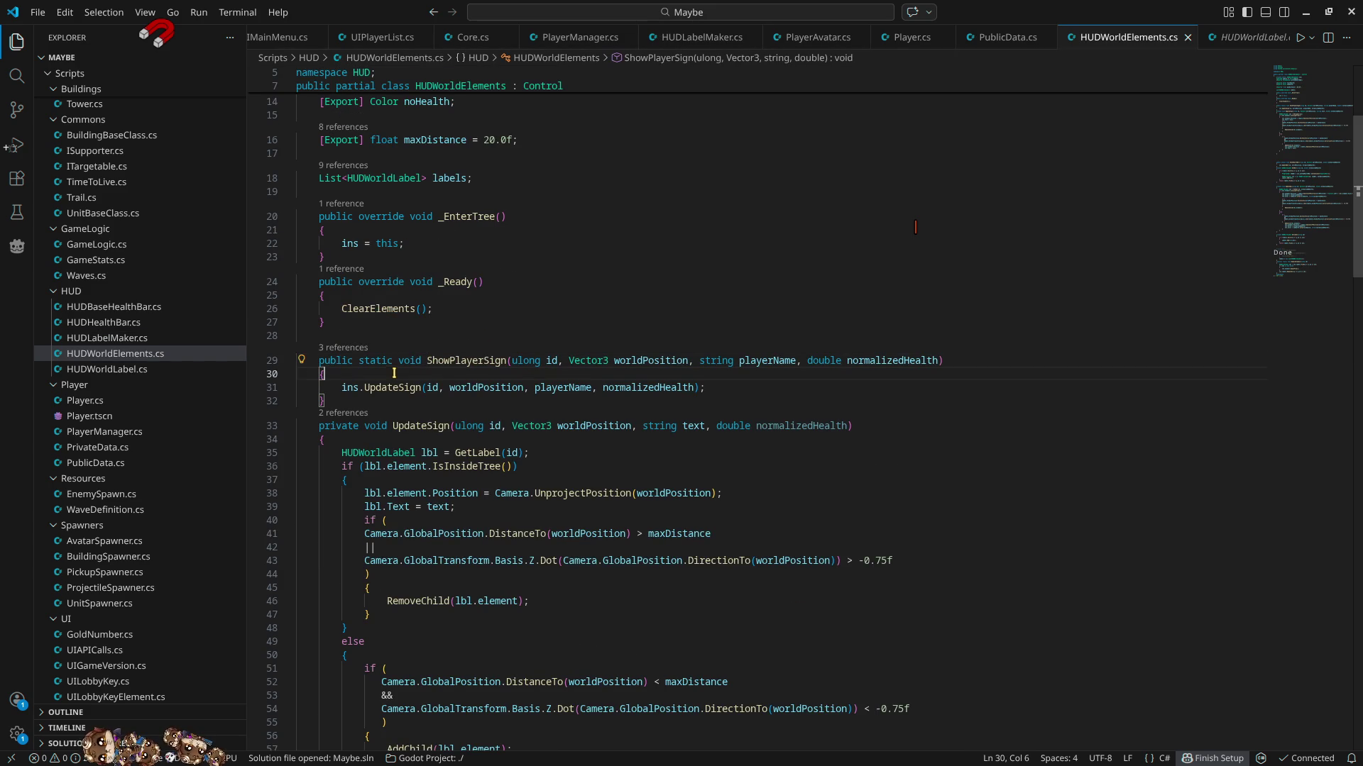
pyautogui.press('Return')
pyautogui.write('GD')
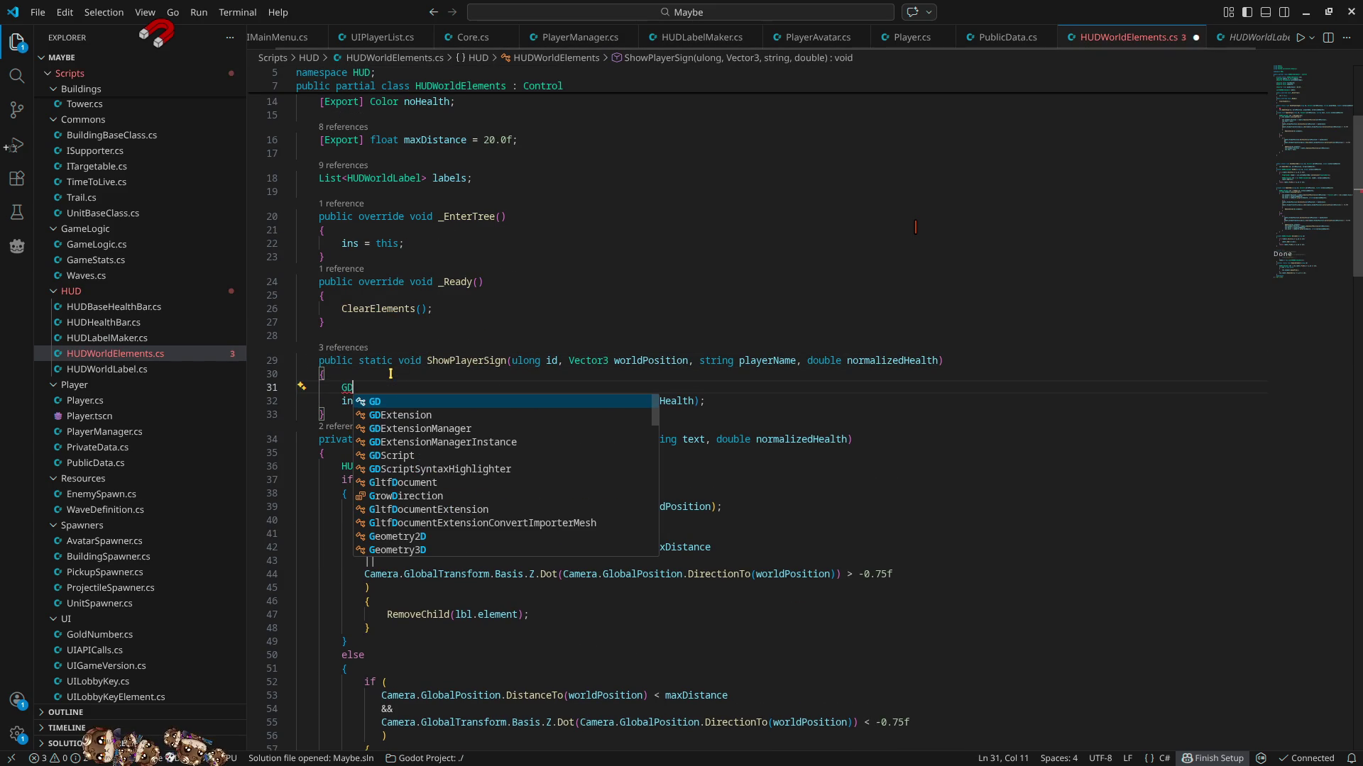
pyautogui.write('.pr')
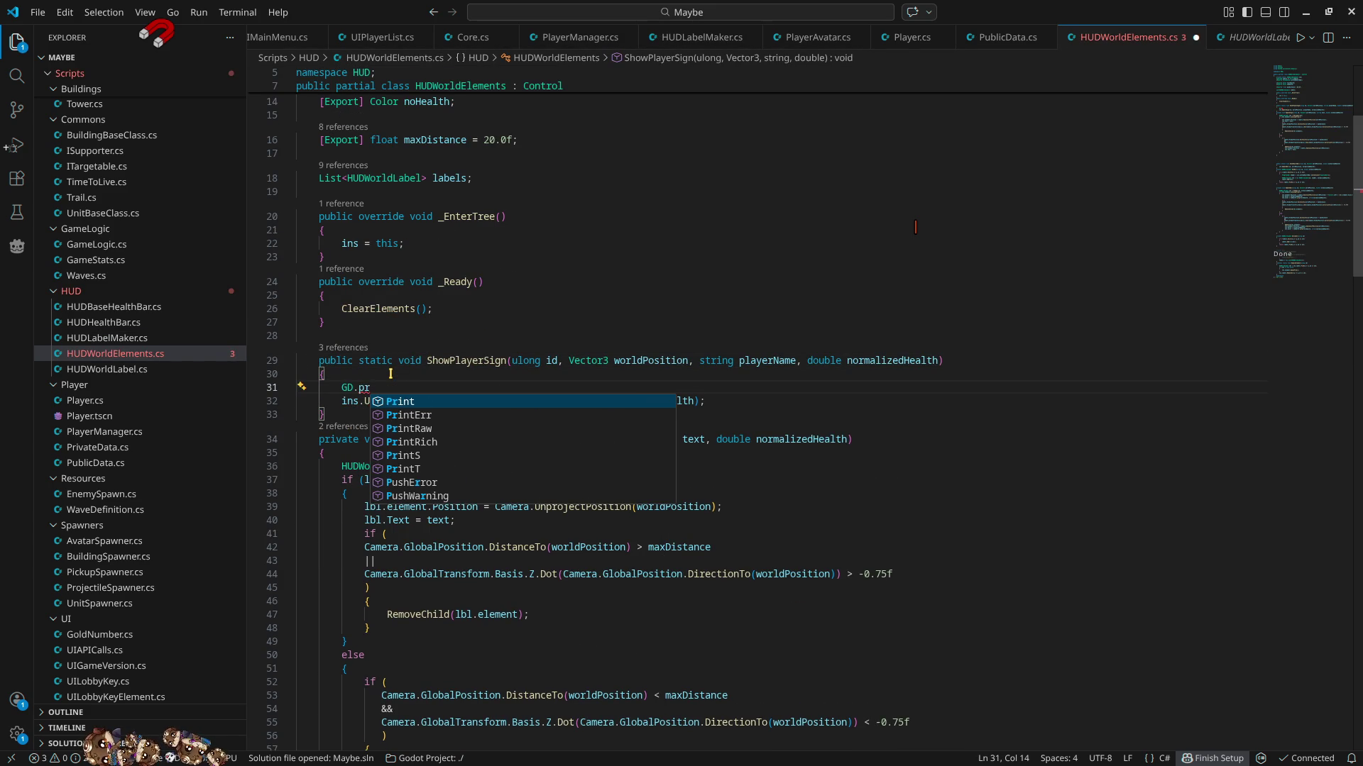
pyautogui.press('Return')
pyautogui.write('("Goa')
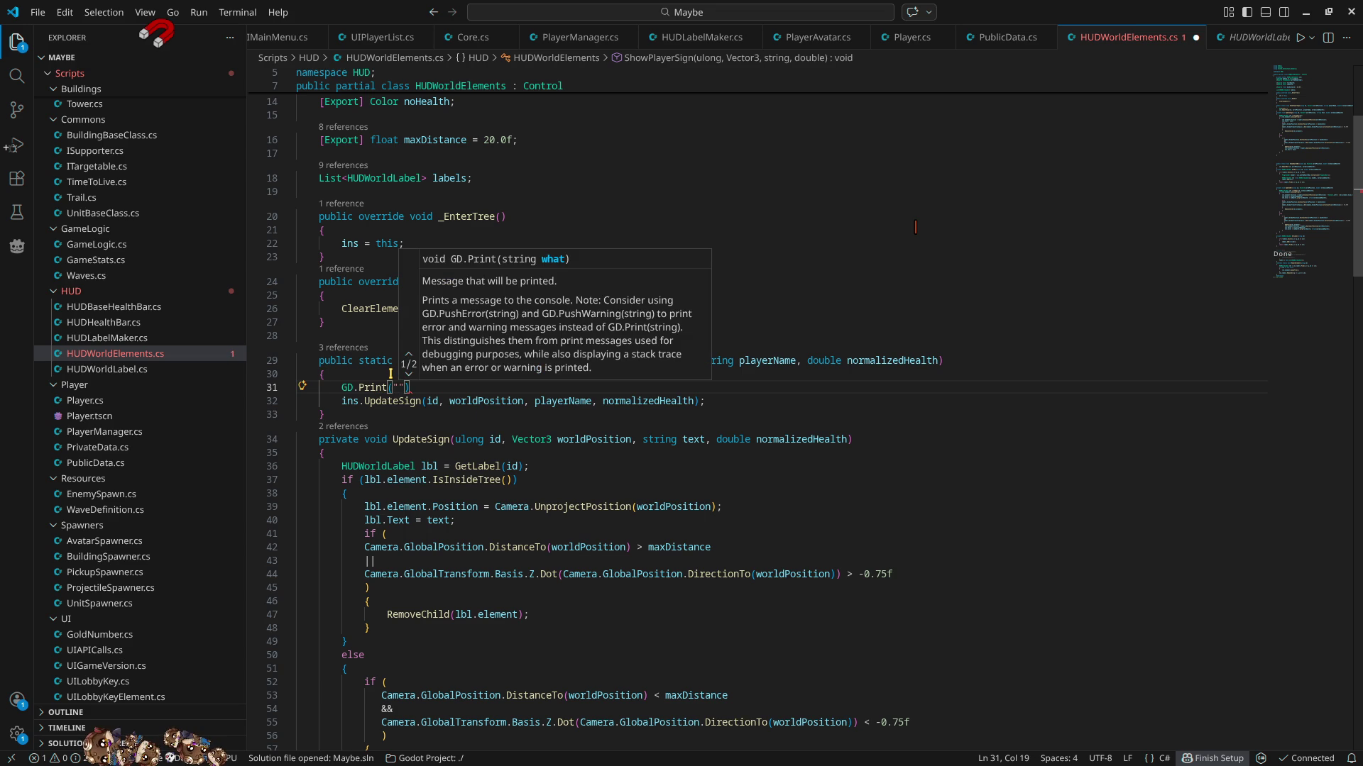
pyautogui.write('l ");')
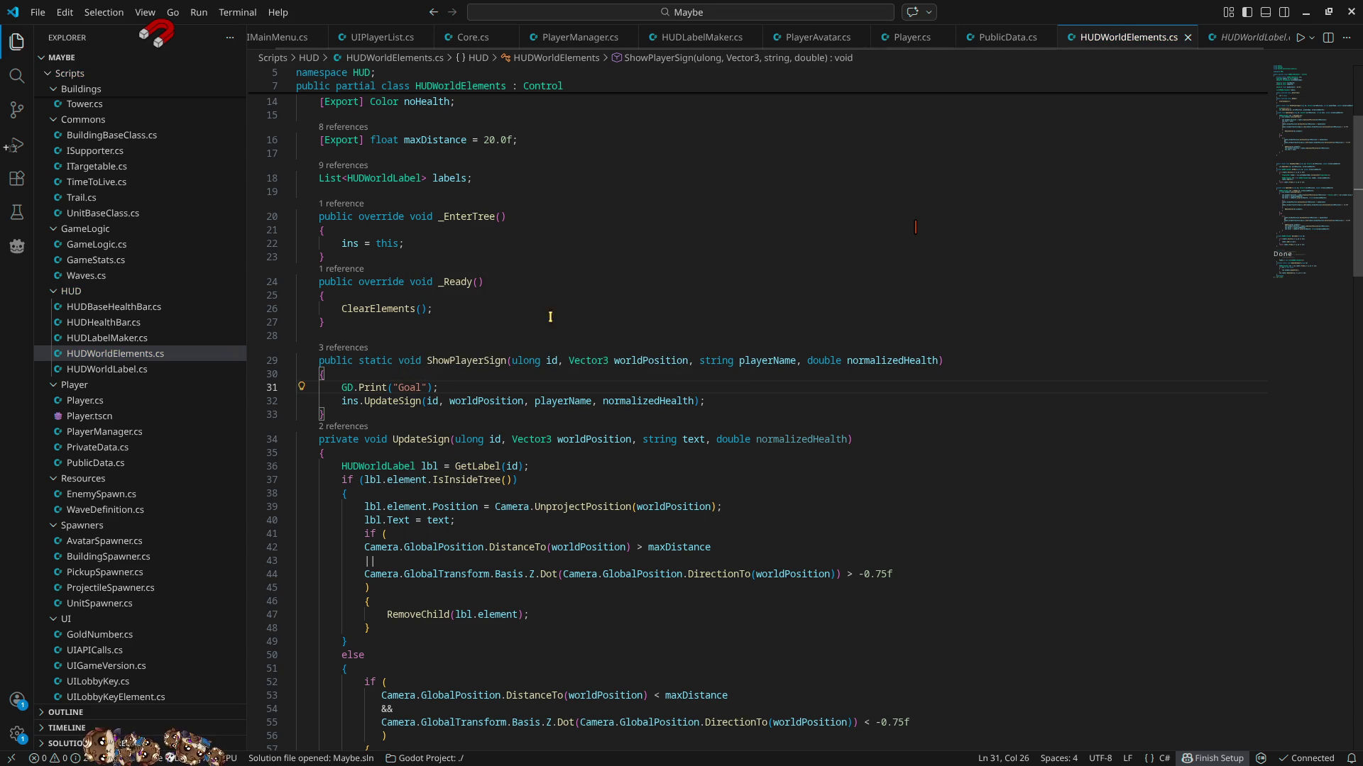
# - Minimise VS Code, run the project, and host a match with the host marked ready
pyautogui.click(1305, 12)
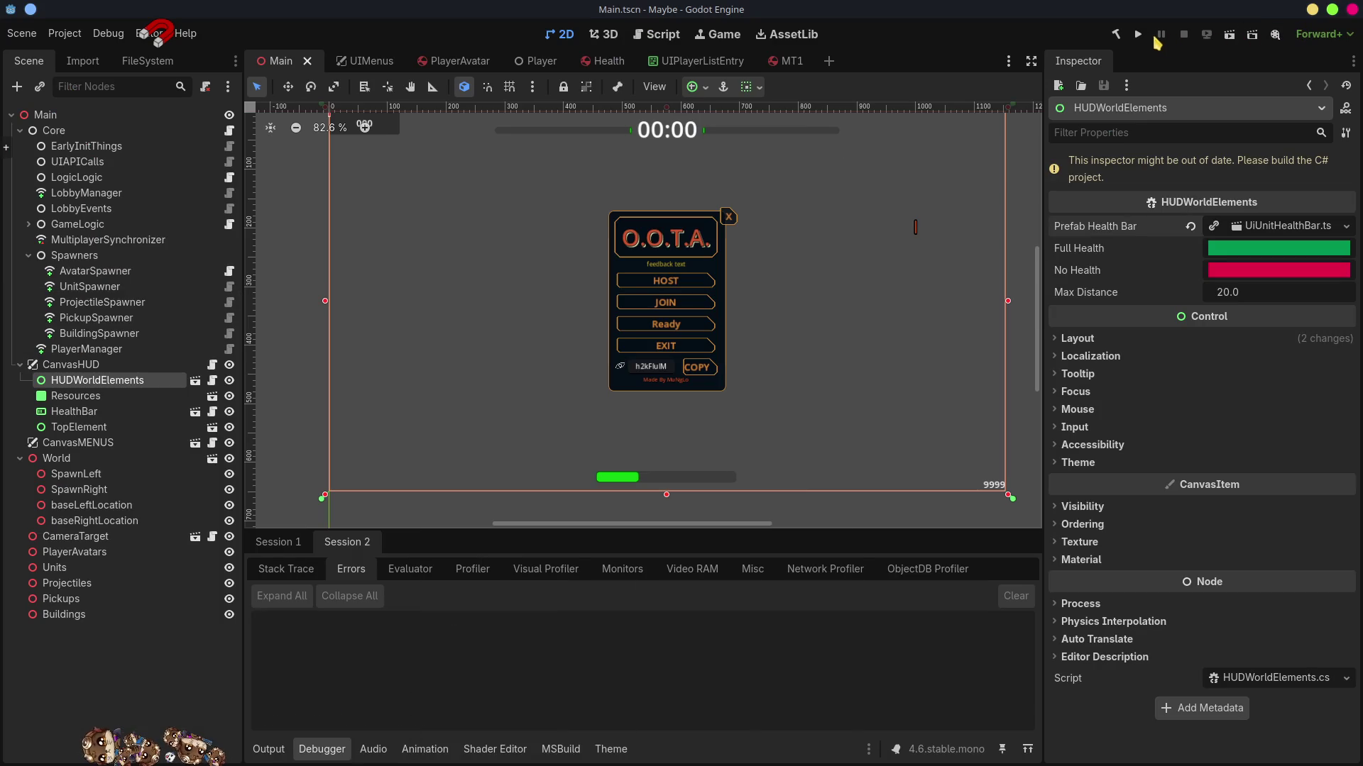
pyautogui.click(1139, 35)
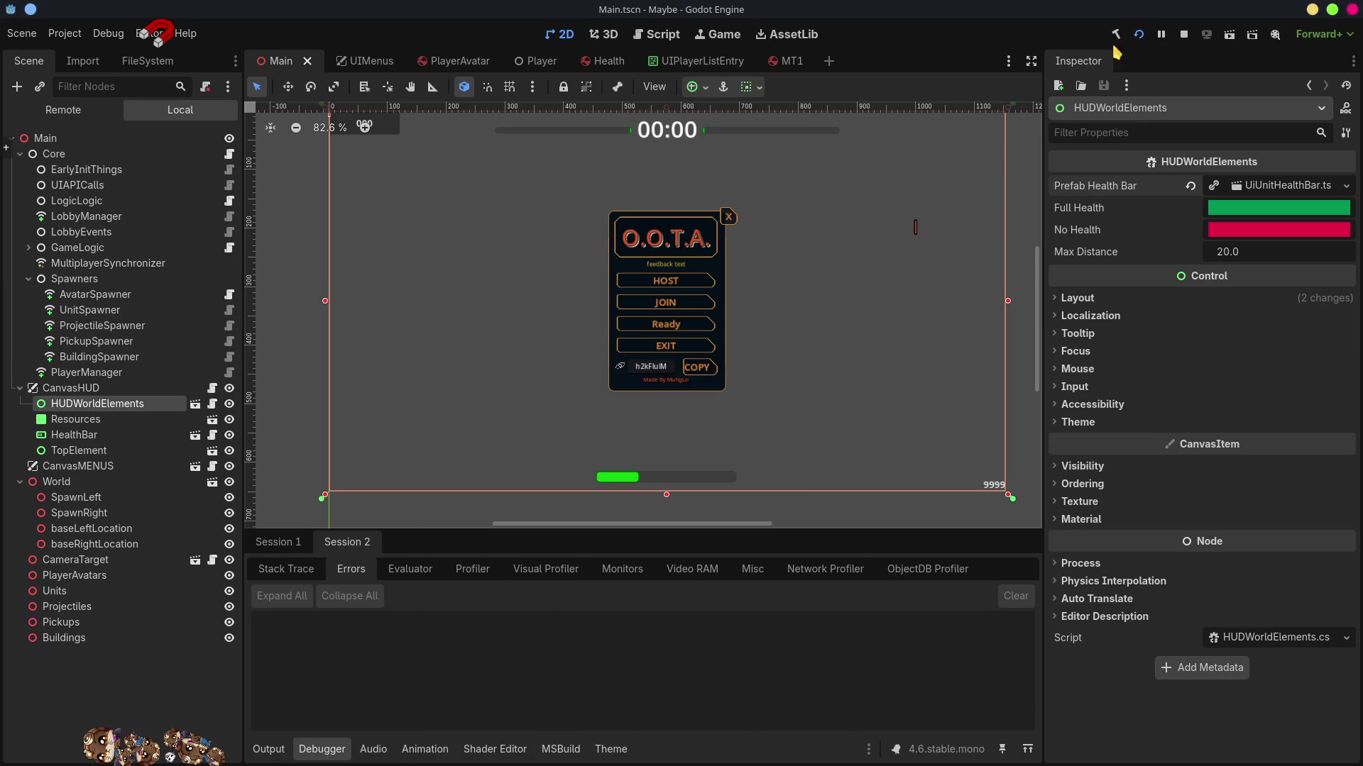
pyautogui.click(1059, 275)
pyautogui.click(1068, 283)
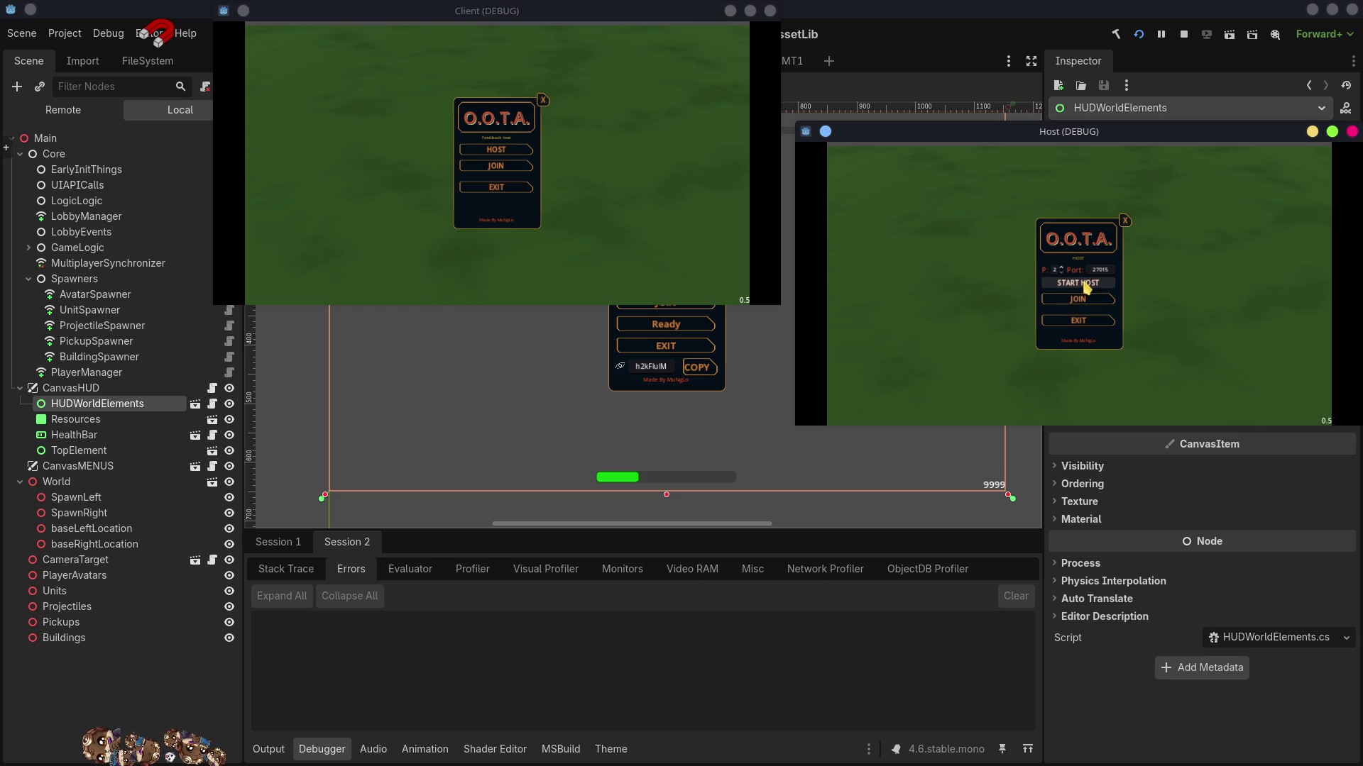
pyautogui.click(1088, 282)
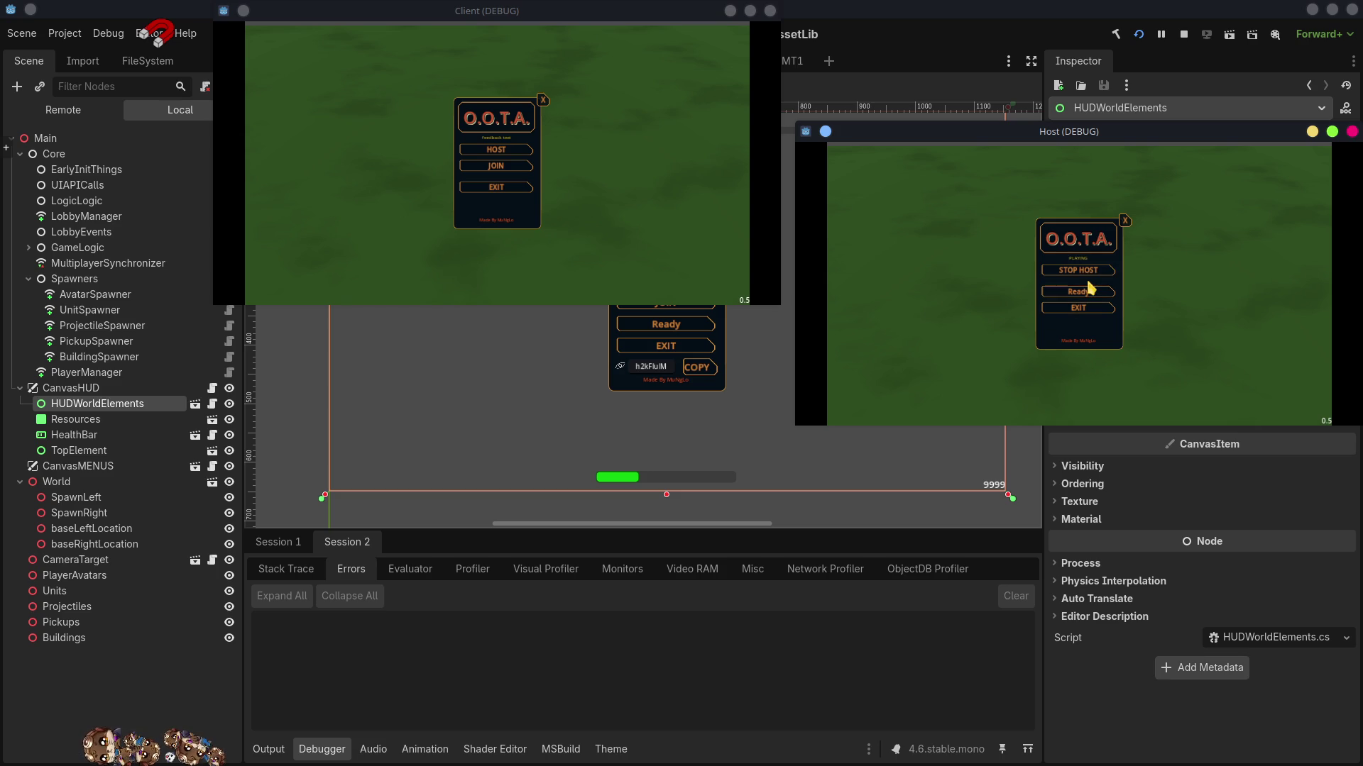
pyautogui.click(1090, 293)
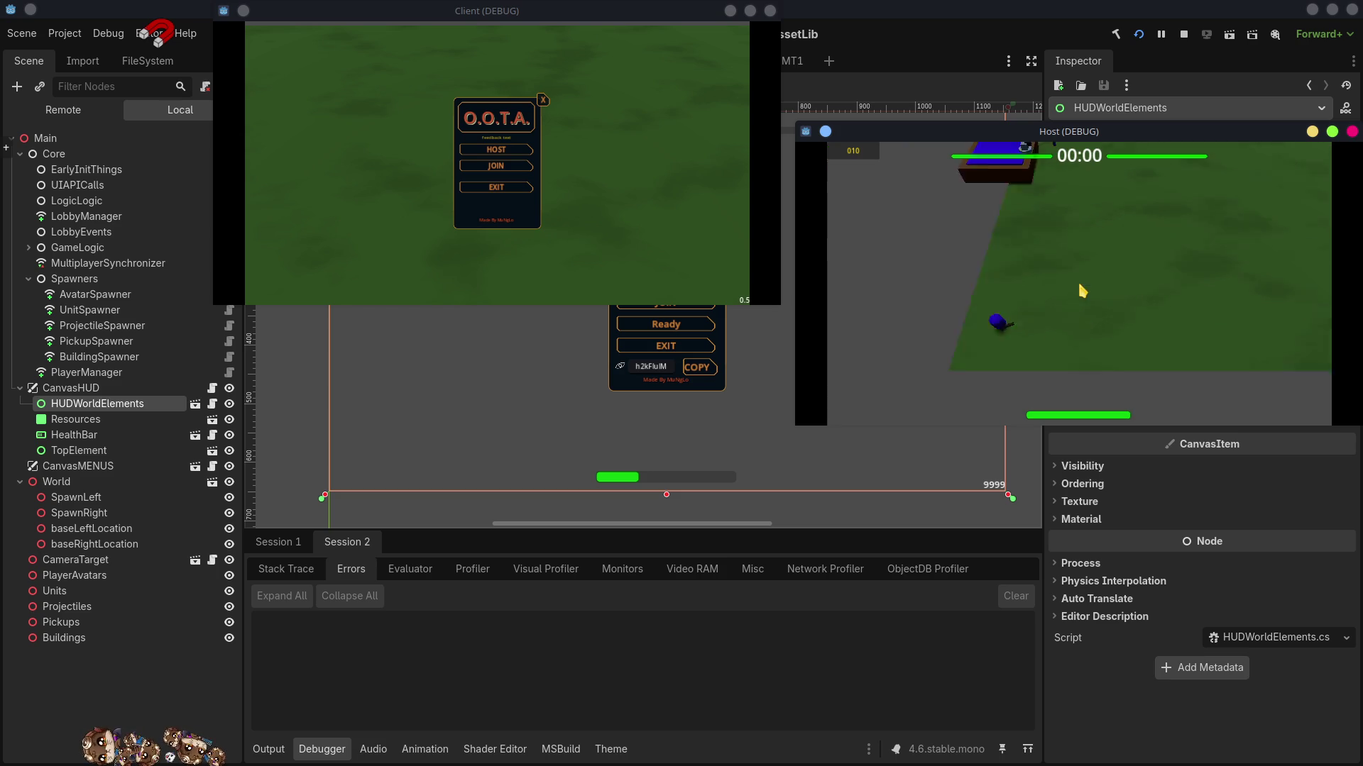
# - Check the Output log, stop the test run, and switch back to Visual Studio Code
pyautogui.click(268, 753)
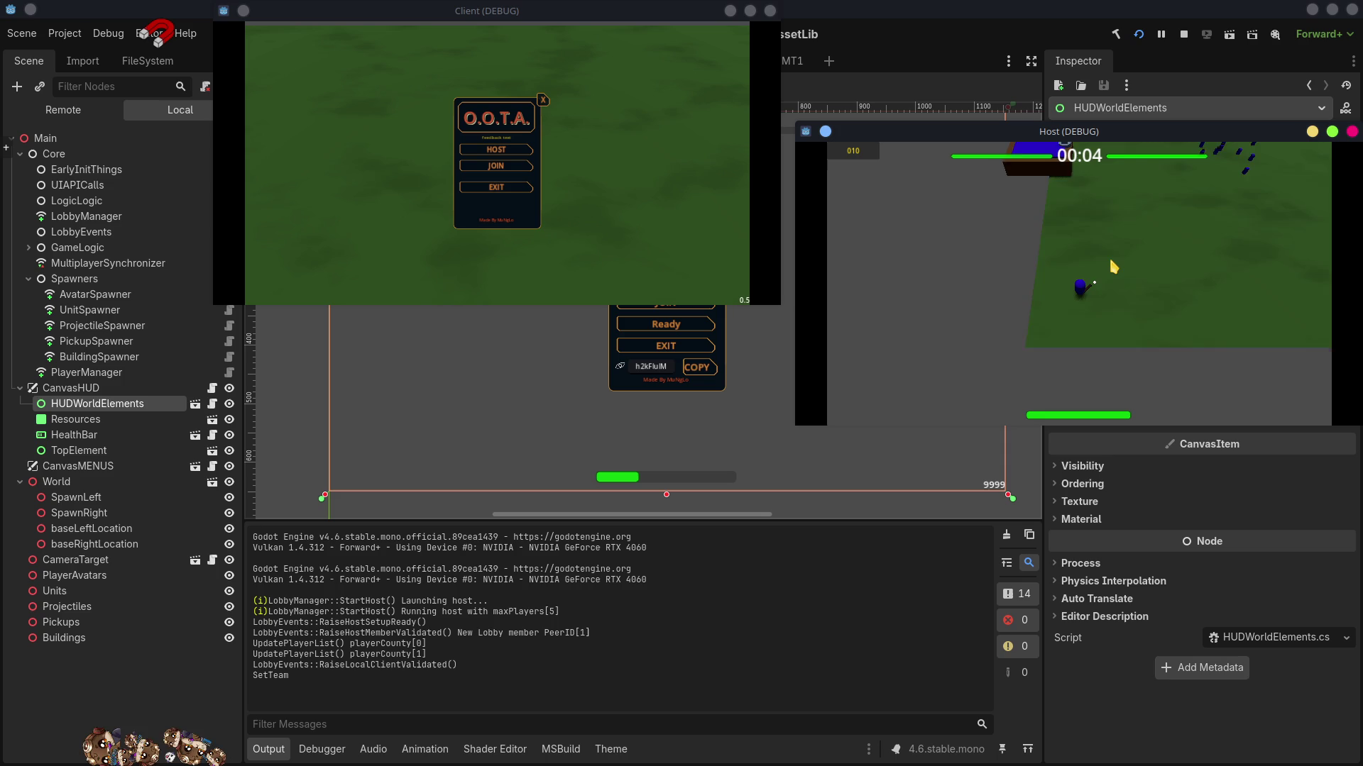
pyautogui.click(1184, 35)
pyautogui.hotkey('alt', 'Tab')
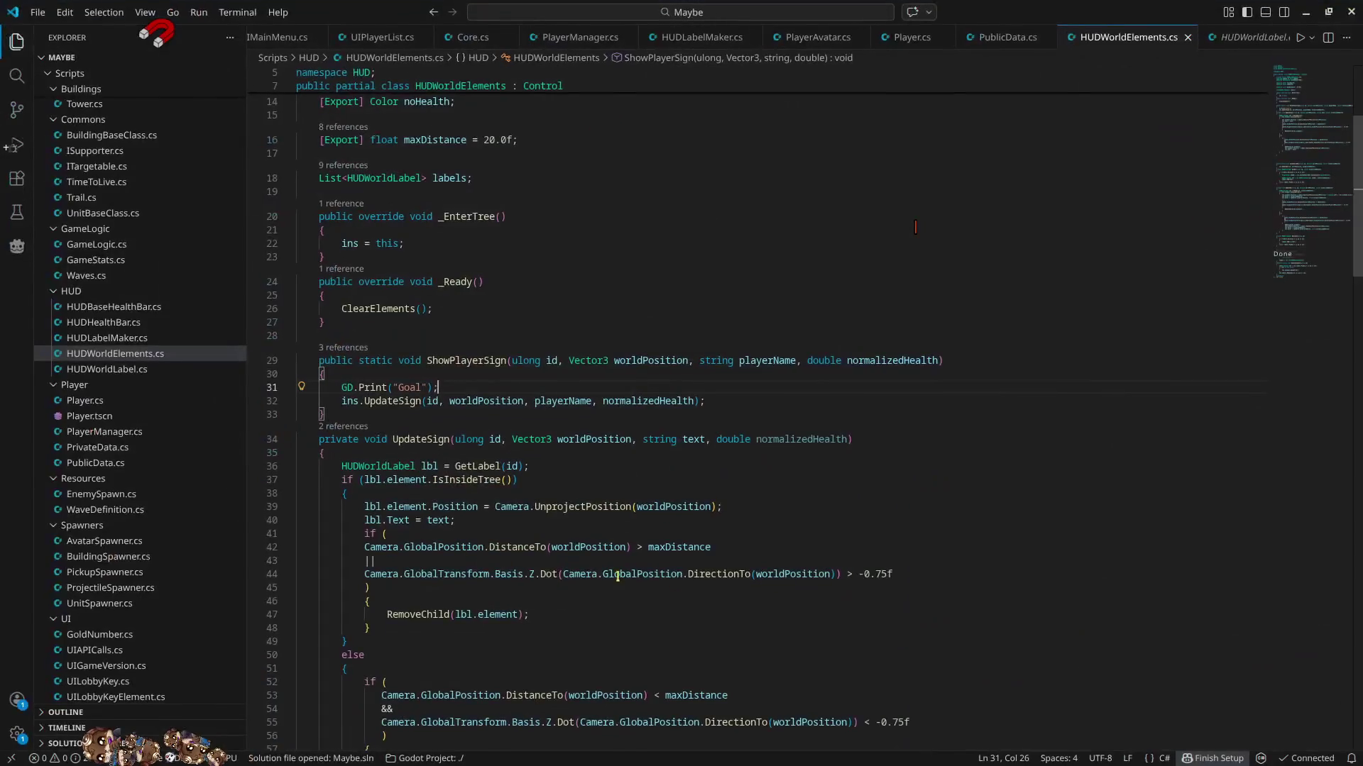
# - Highlight ShowPlayerSign, UpdateAvatar and workMethod in HUDLabelMaker.cs, then return to Godot
pyautogui.doubleClick(466, 361)
pyautogui.scroll(5, 623, 425)
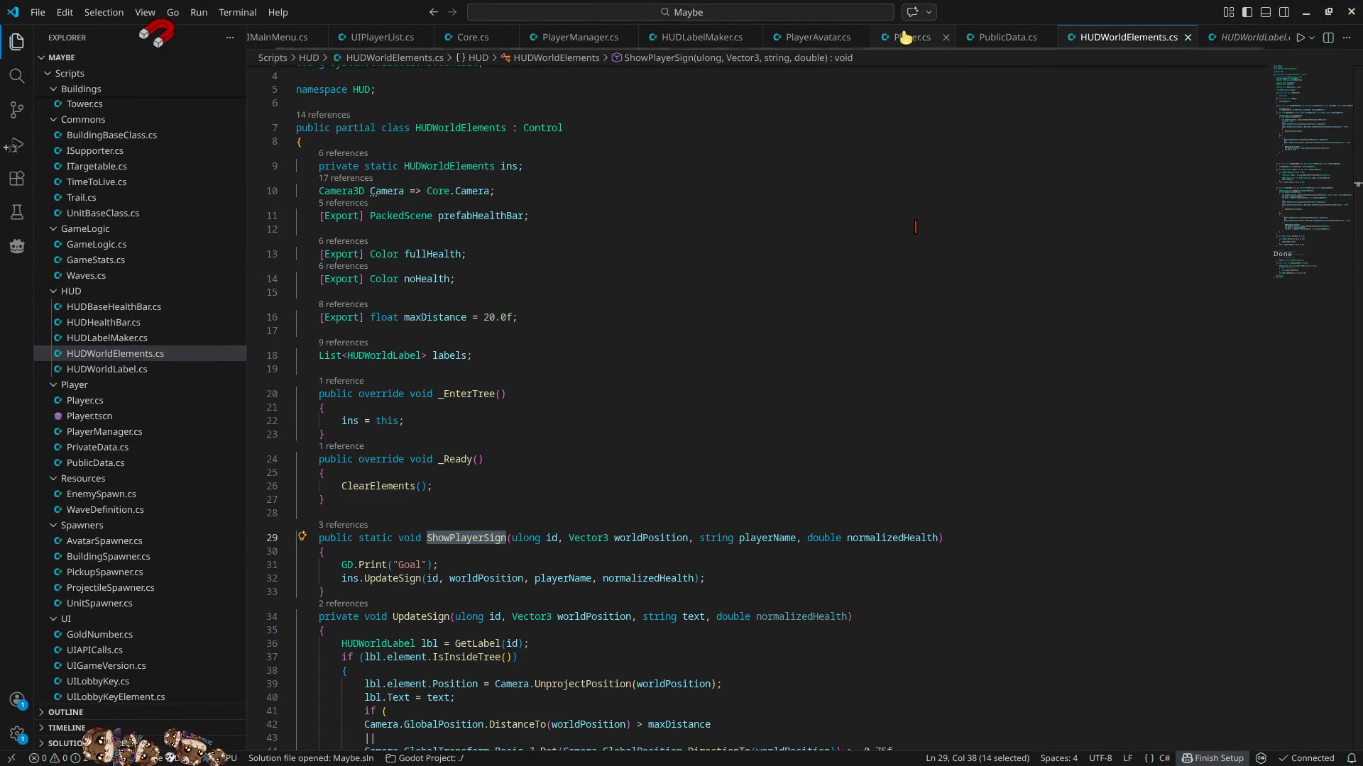
pyautogui.click(714, 39)
pyautogui.click(427, 450)
pyautogui.doubleClick(428, 450)
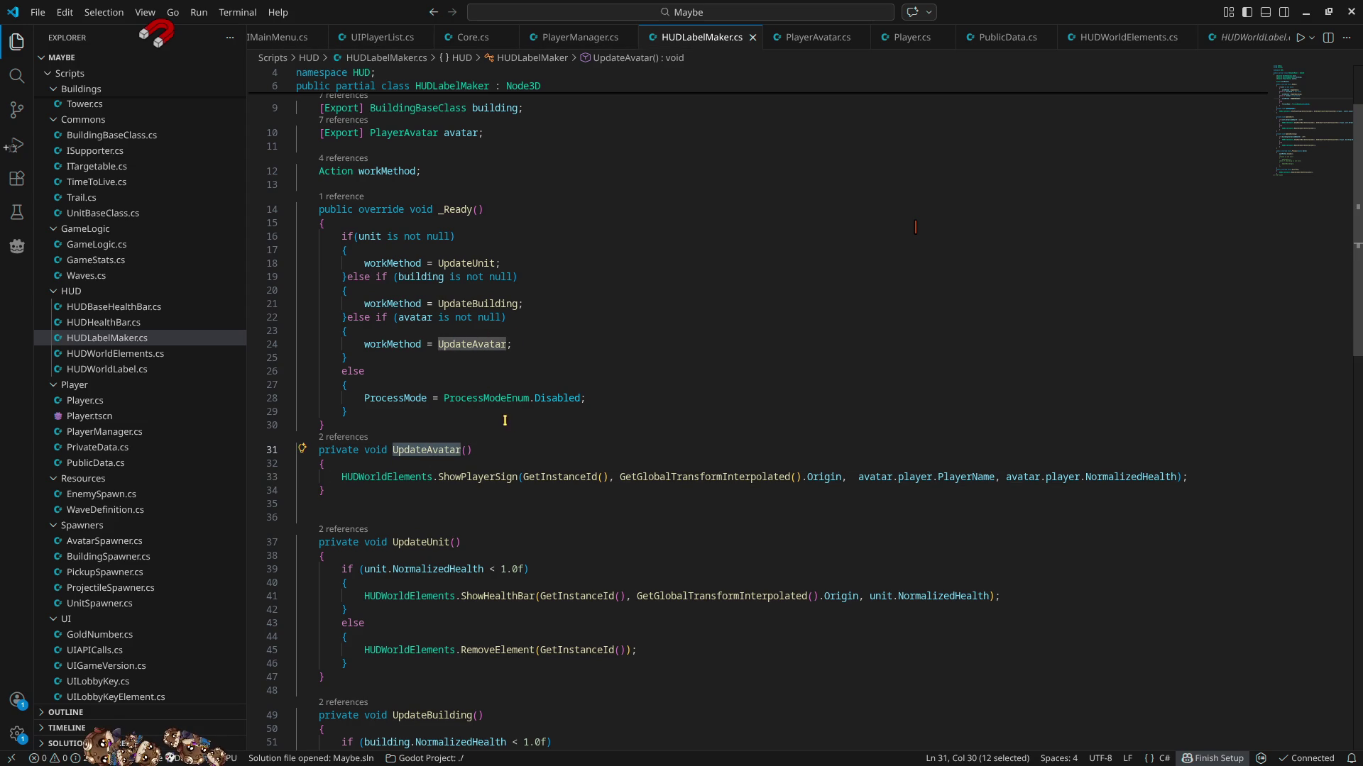
pyautogui.doubleClick(487, 477)
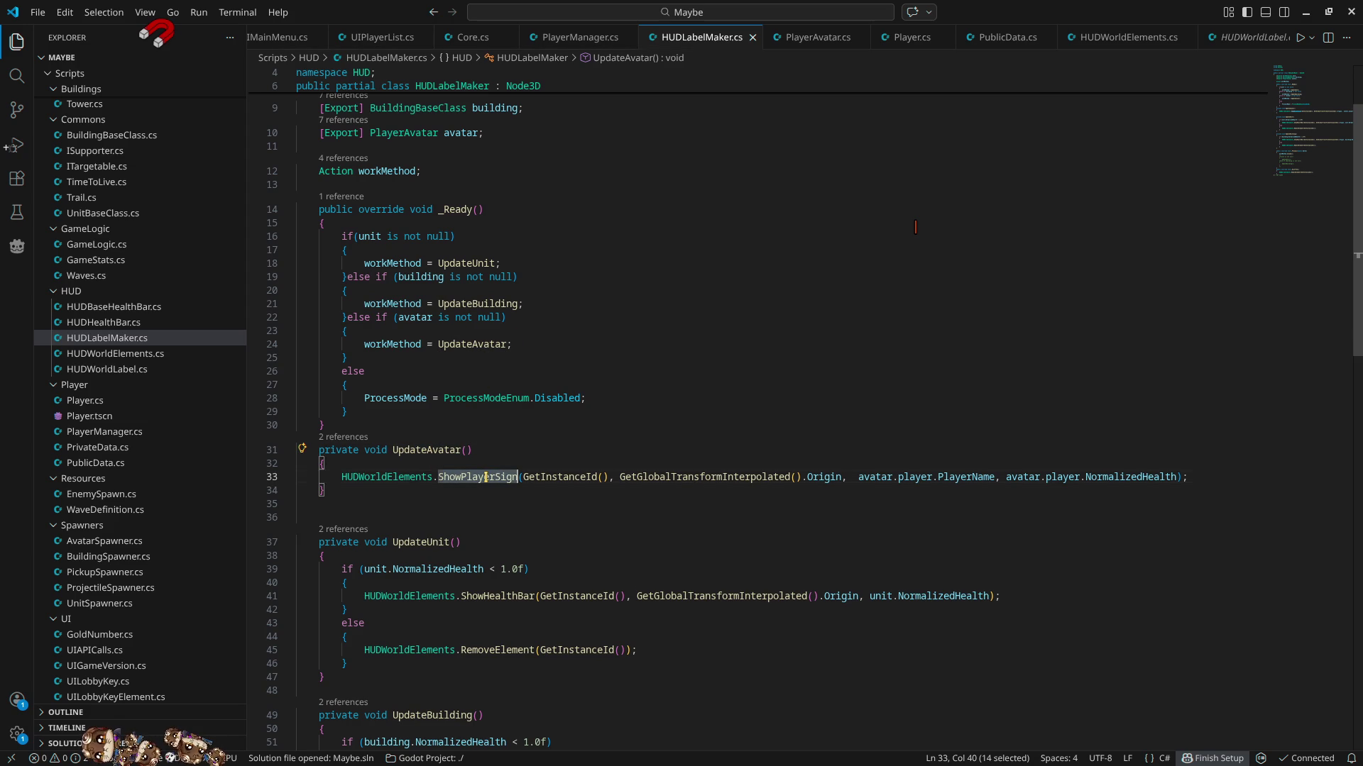
pyautogui.click(438, 450)
pyautogui.doubleClick(396, 344)
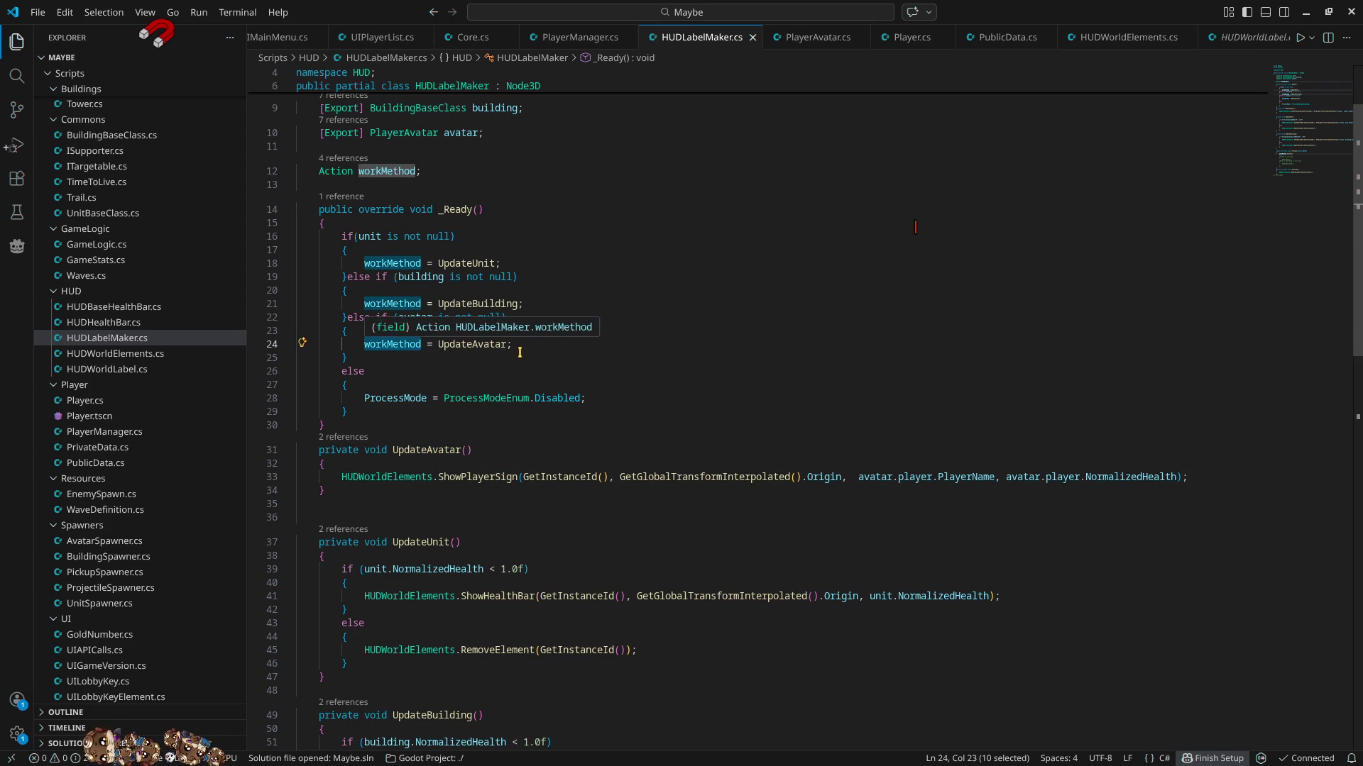
pyautogui.scroll(3, 532, 421)
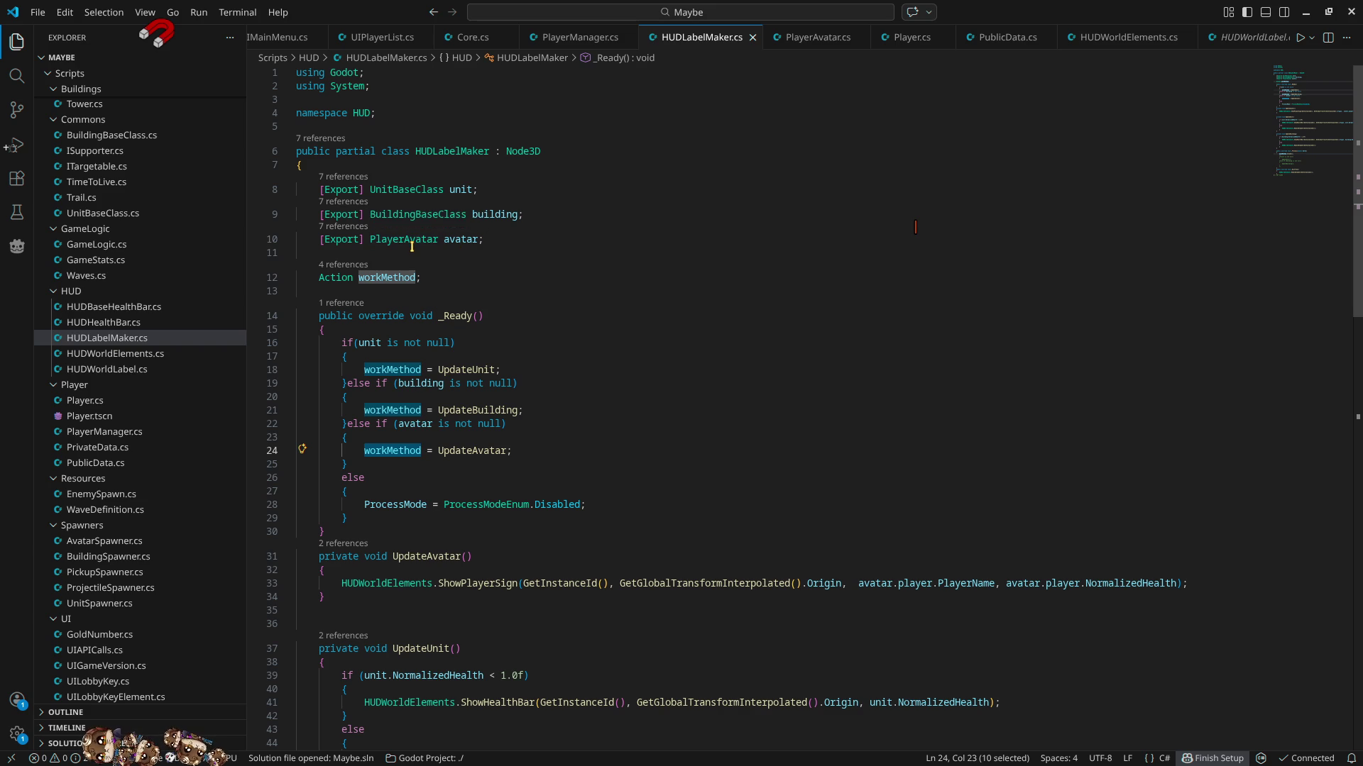
pyautogui.hotkey('alt', 'Tab')
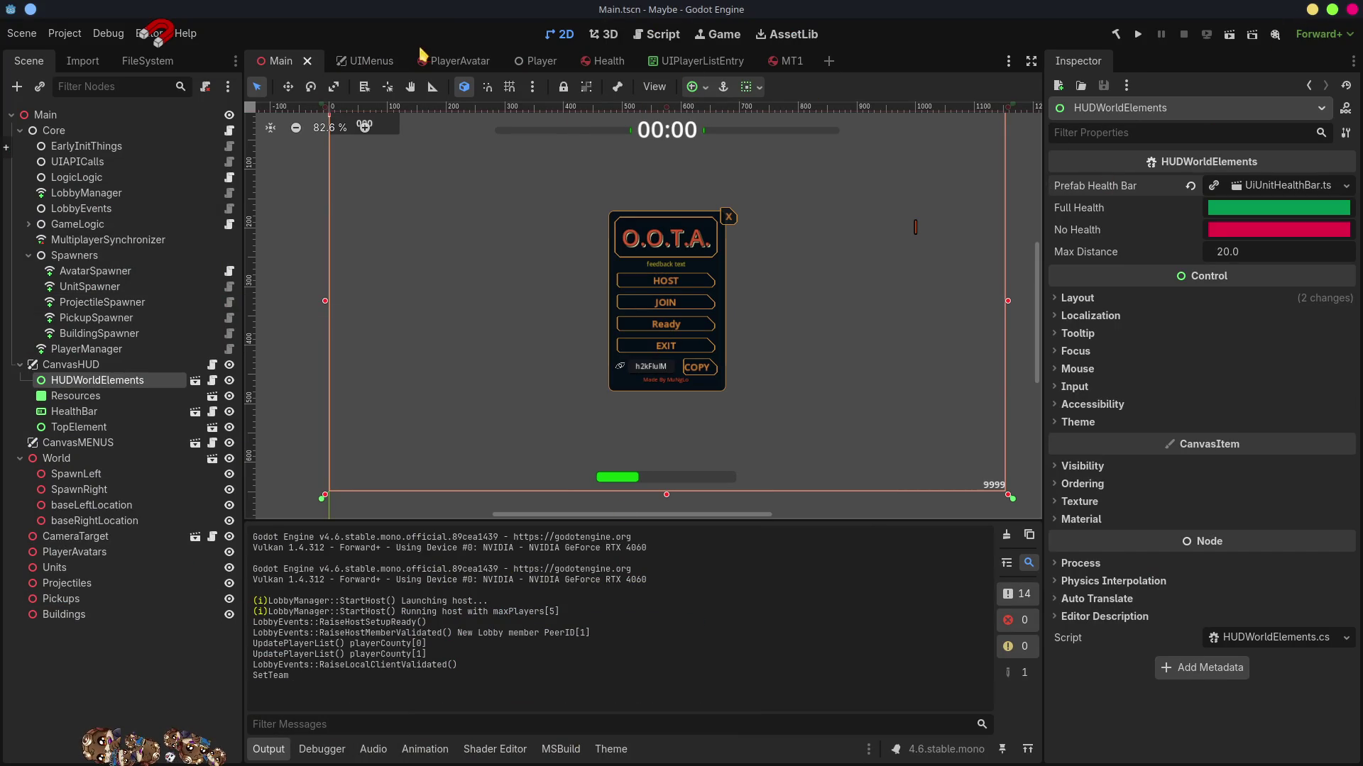
# - Assign the Player node as NameSign's Avatar in the PlayerAvatar scene and run the game
pyautogui.click(462, 60)
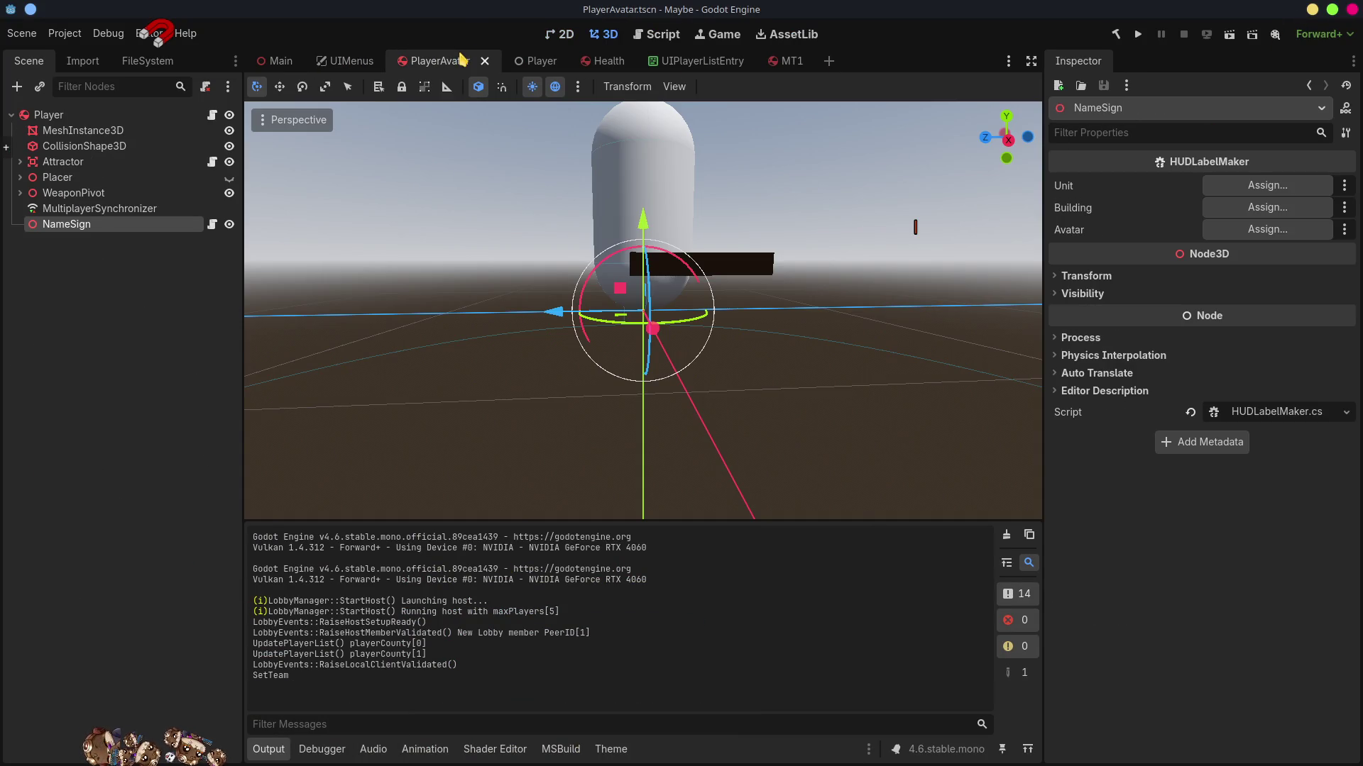
pyautogui.click(101, 376)
pyautogui.click(78, 226)
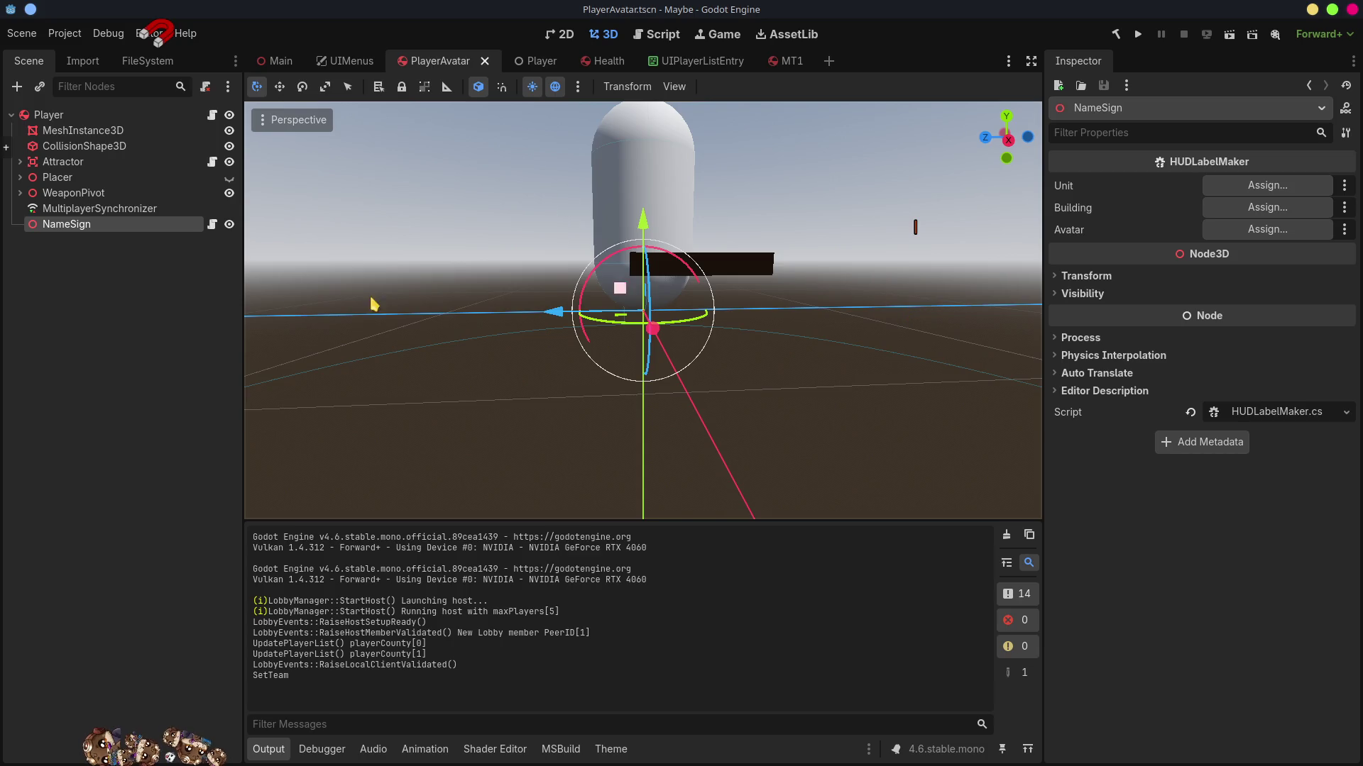
pyautogui.moveTo(67, 114)
pyautogui.mouseDown()
pyautogui.moveTo(392, 158)
pyautogui.moveTo(1268, 206)
pyautogui.moveTo(1269, 229)
pyautogui.mouseUp()
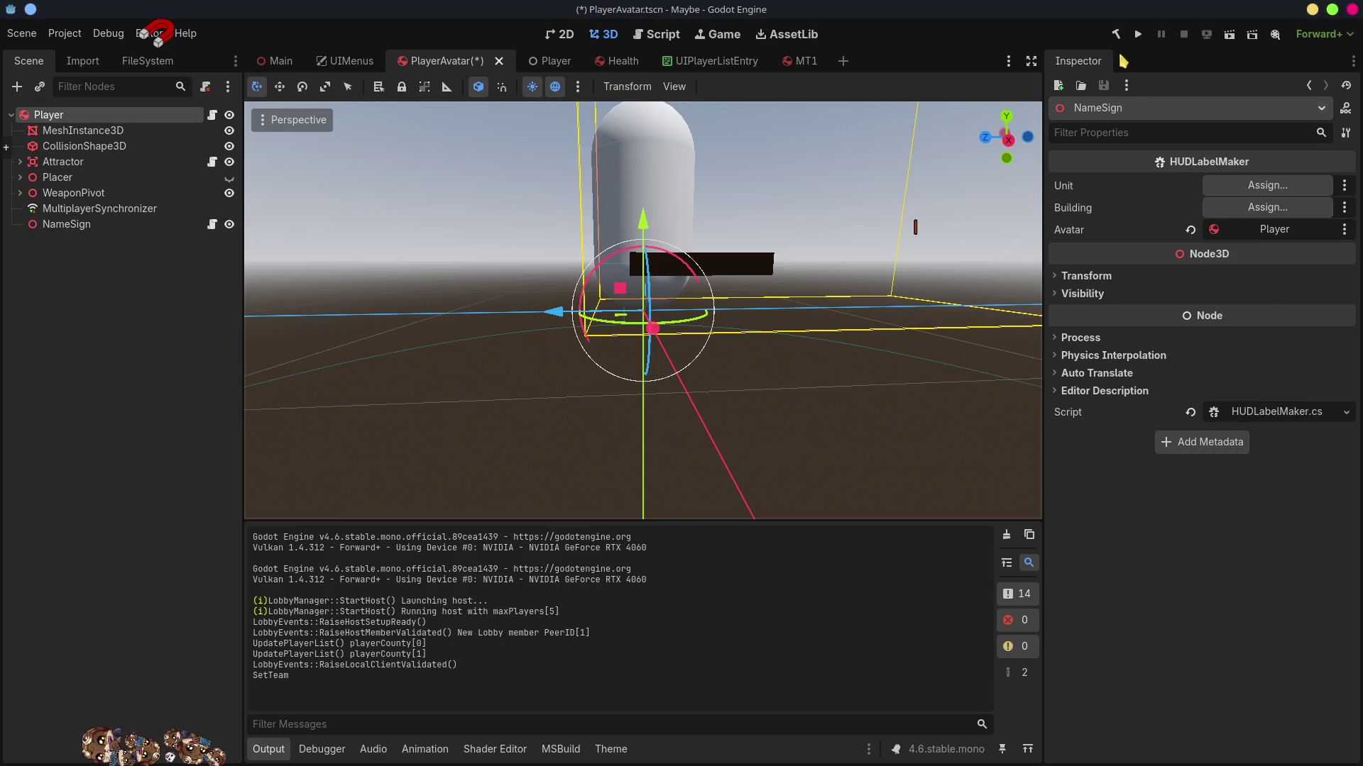
pyautogui.click(1138, 35)
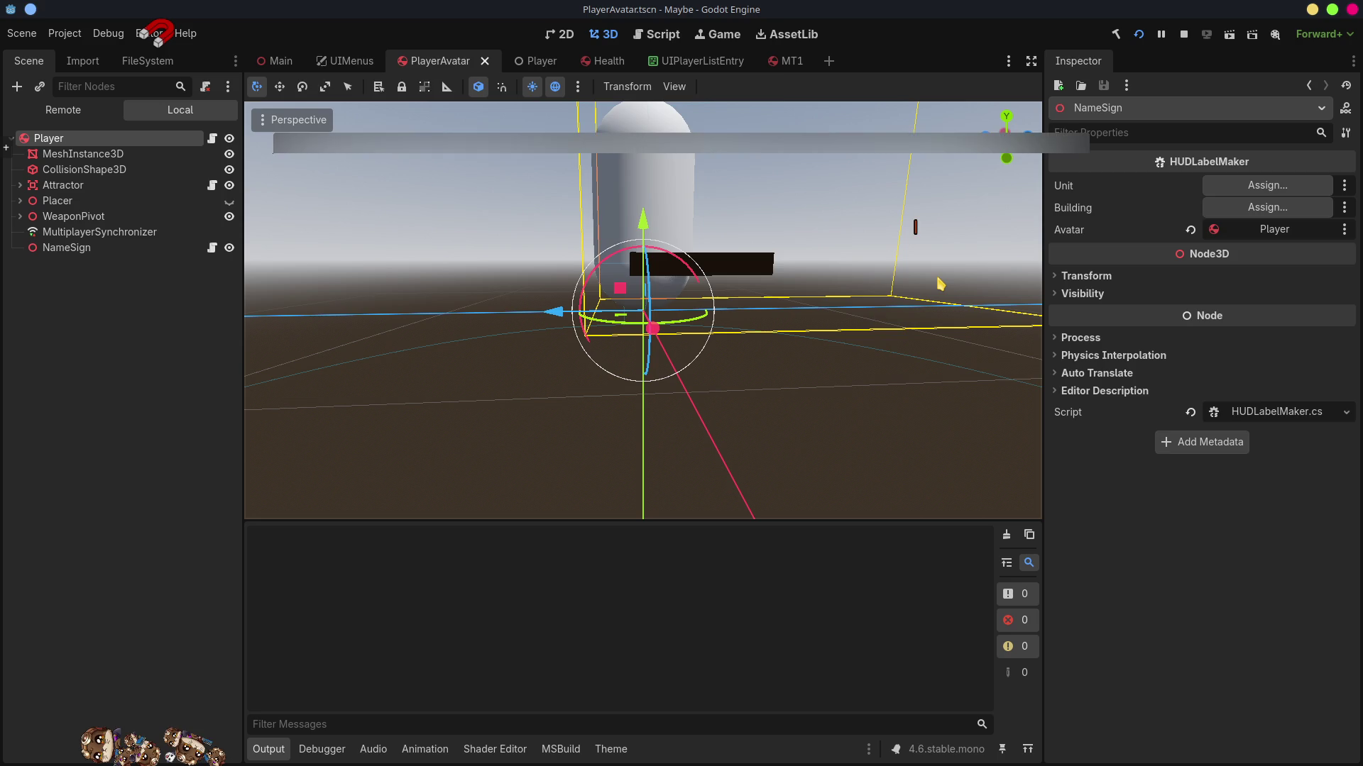
# - Start hosting in the Host window and connect the client with the copied lobby key
pyautogui.click(1089, 273)
pyautogui.click(1086, 298)
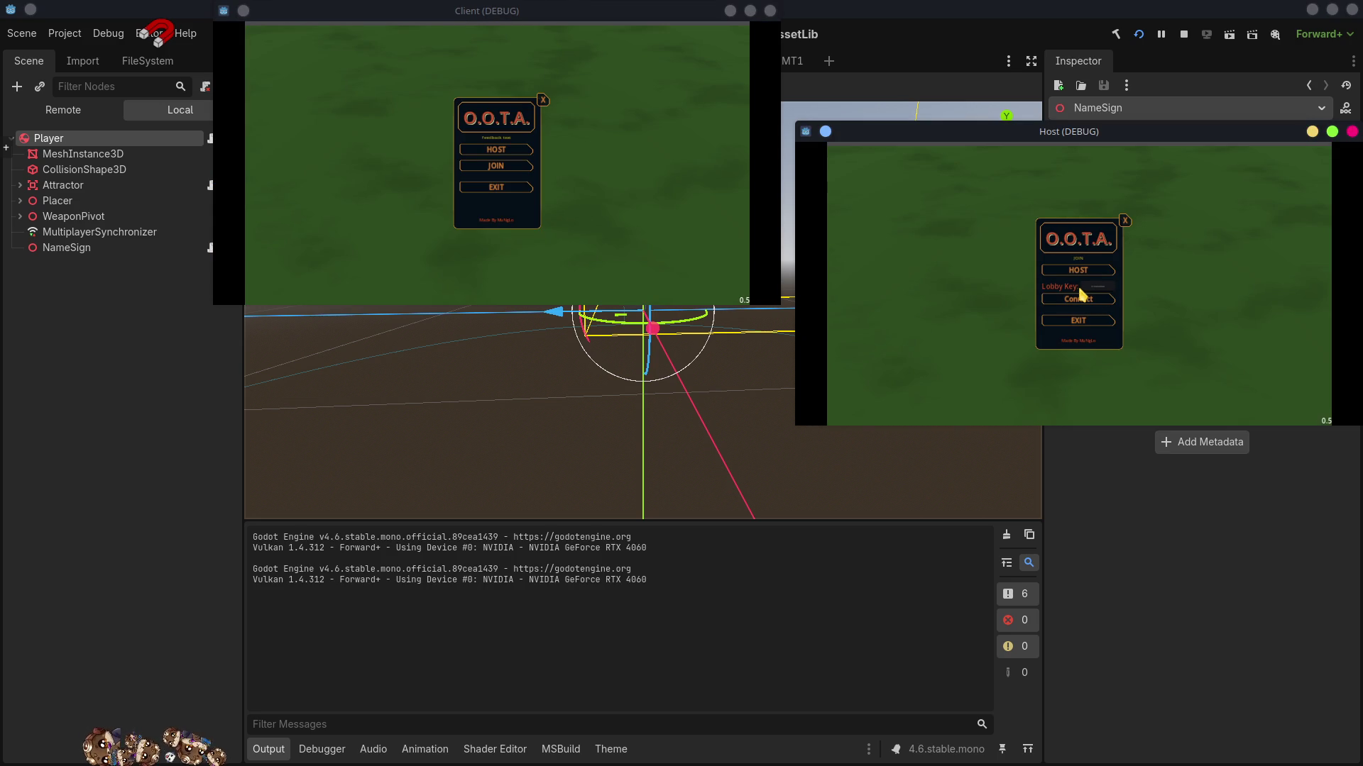
pyautogui.click(1079, 270)
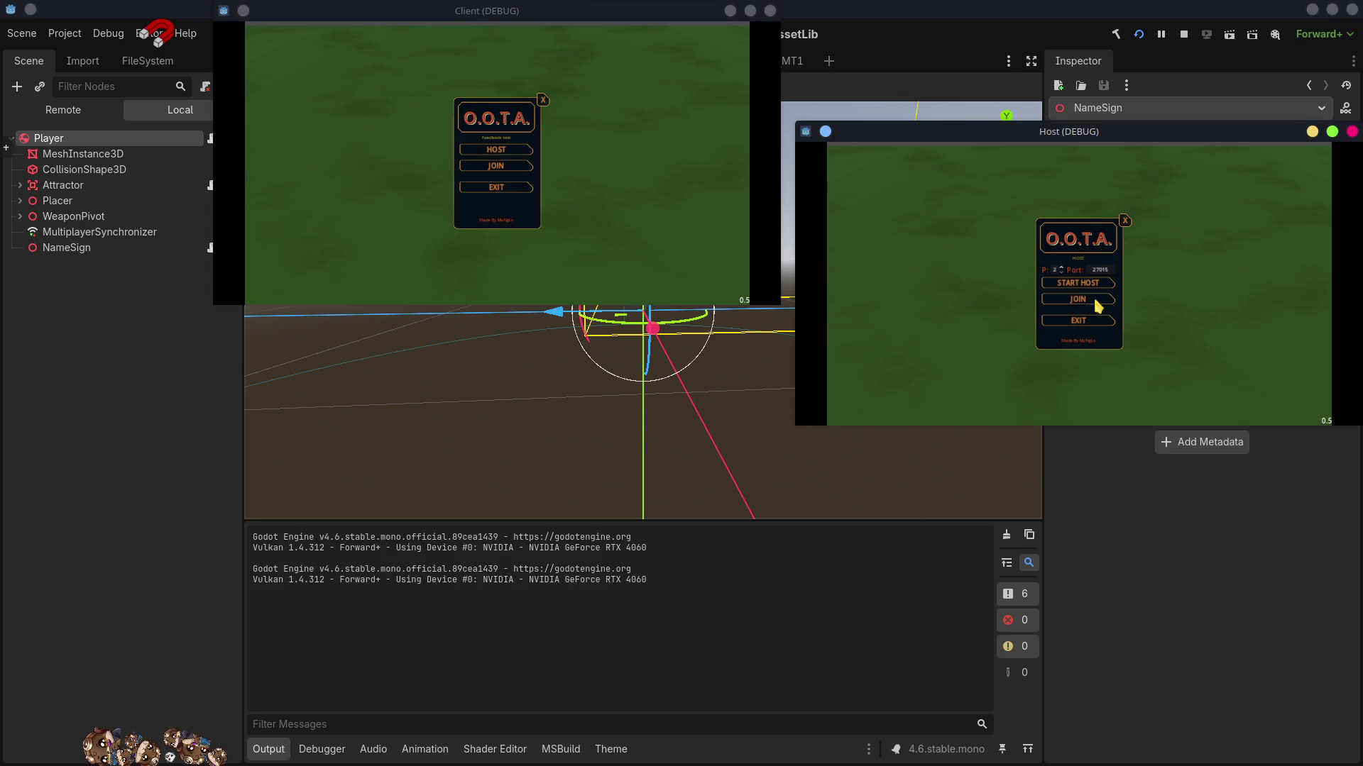
pyautogui.click(1079, 298)
pyautogui.click(481, 165)
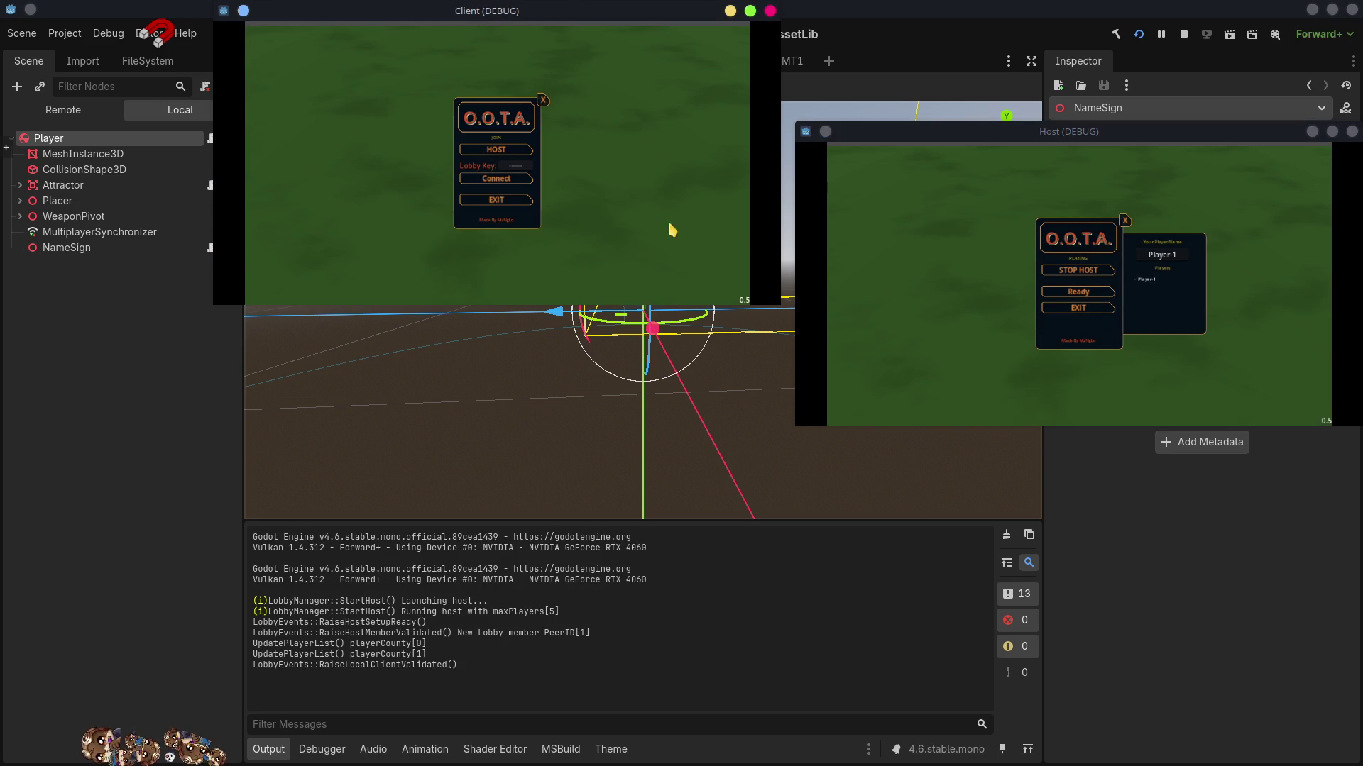
pyautogui.click(1102, 332)
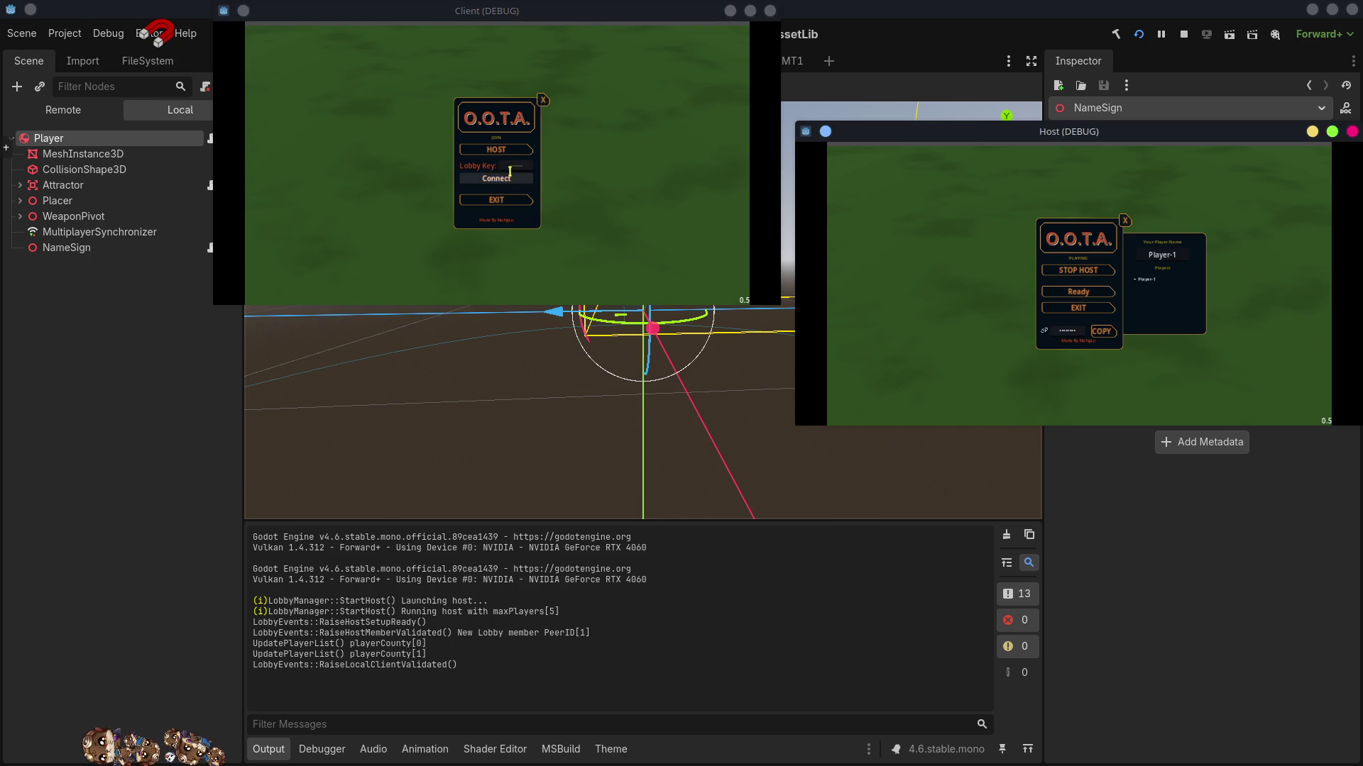
pyautogui.click(519, 163)
pyautogui.hotkey('ctrl', 'v')
pyautogui.click(523, 179)
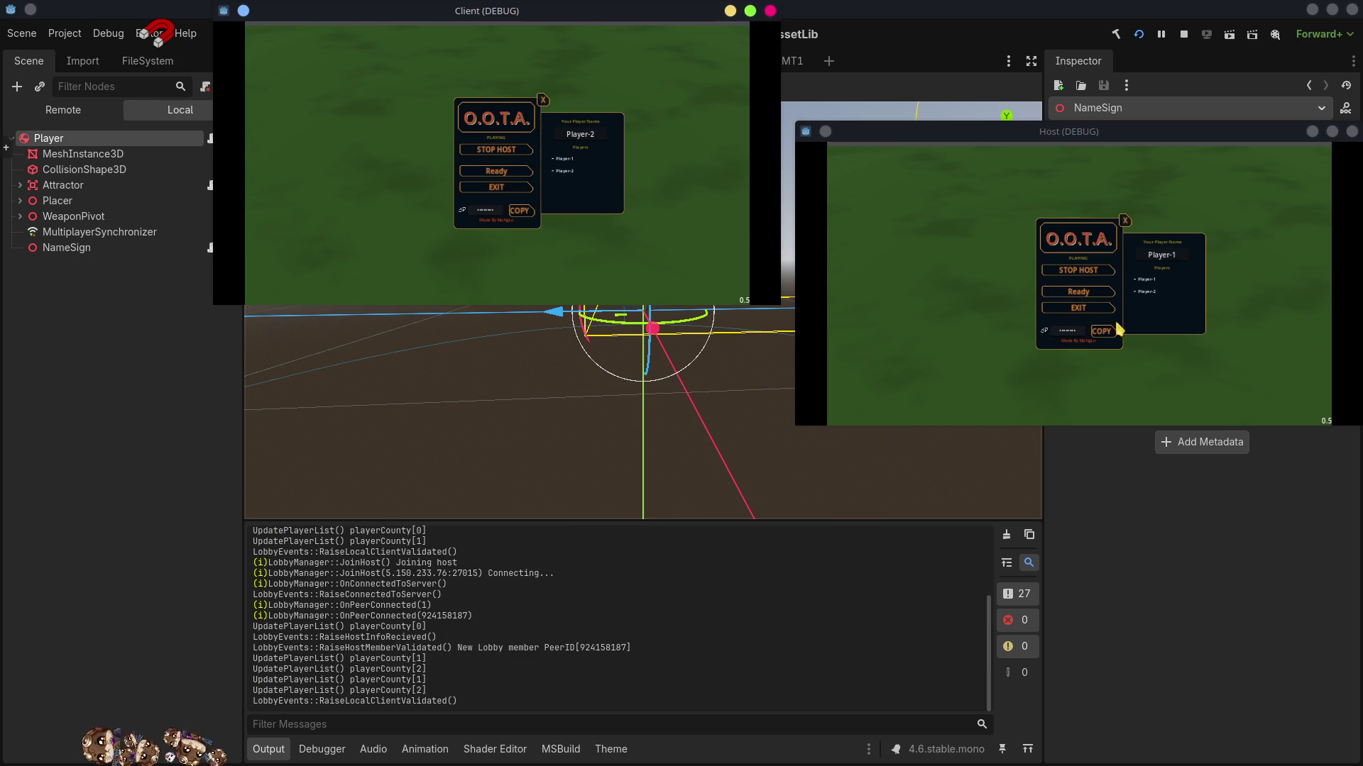
# - Ready the host and move Player-2 in the client to watch its name sign follow
pyautogui.click(1074, 294)
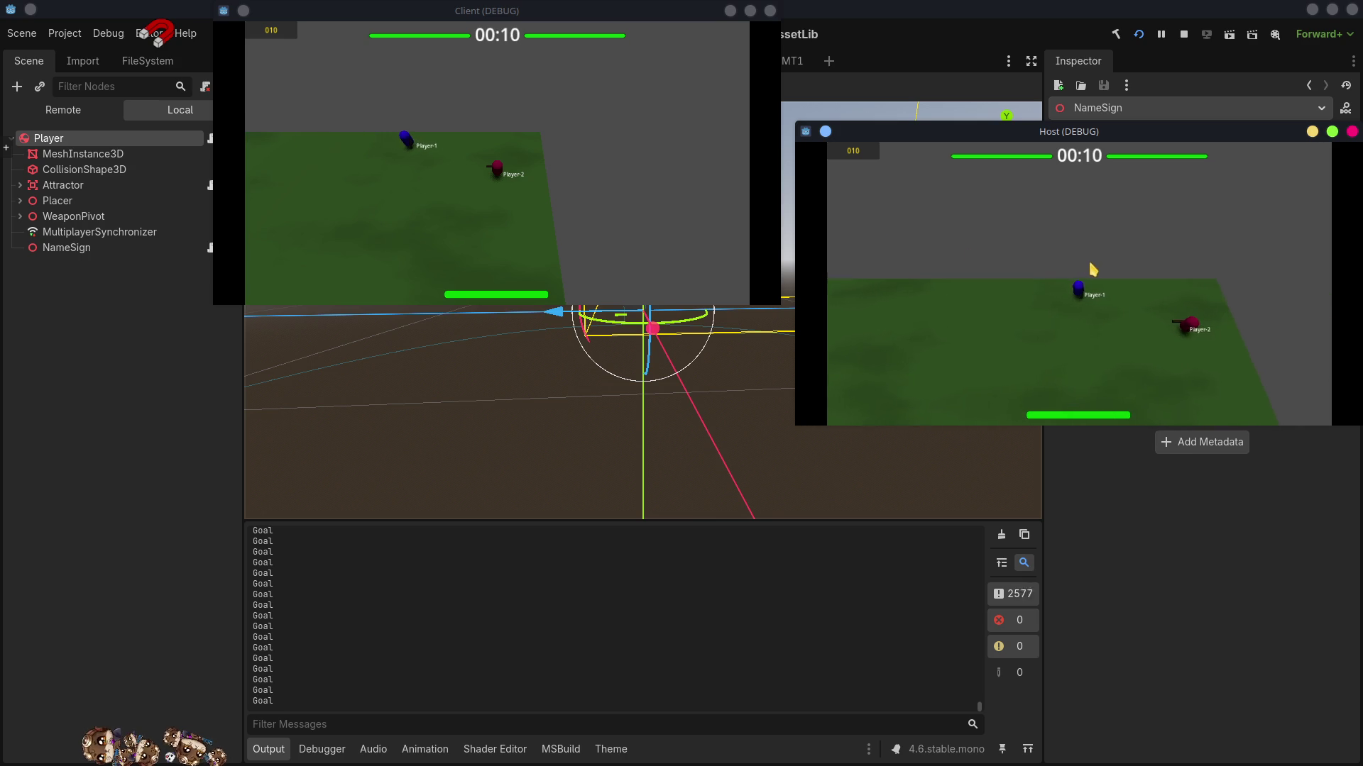
pyautogui.click(1155, 319)
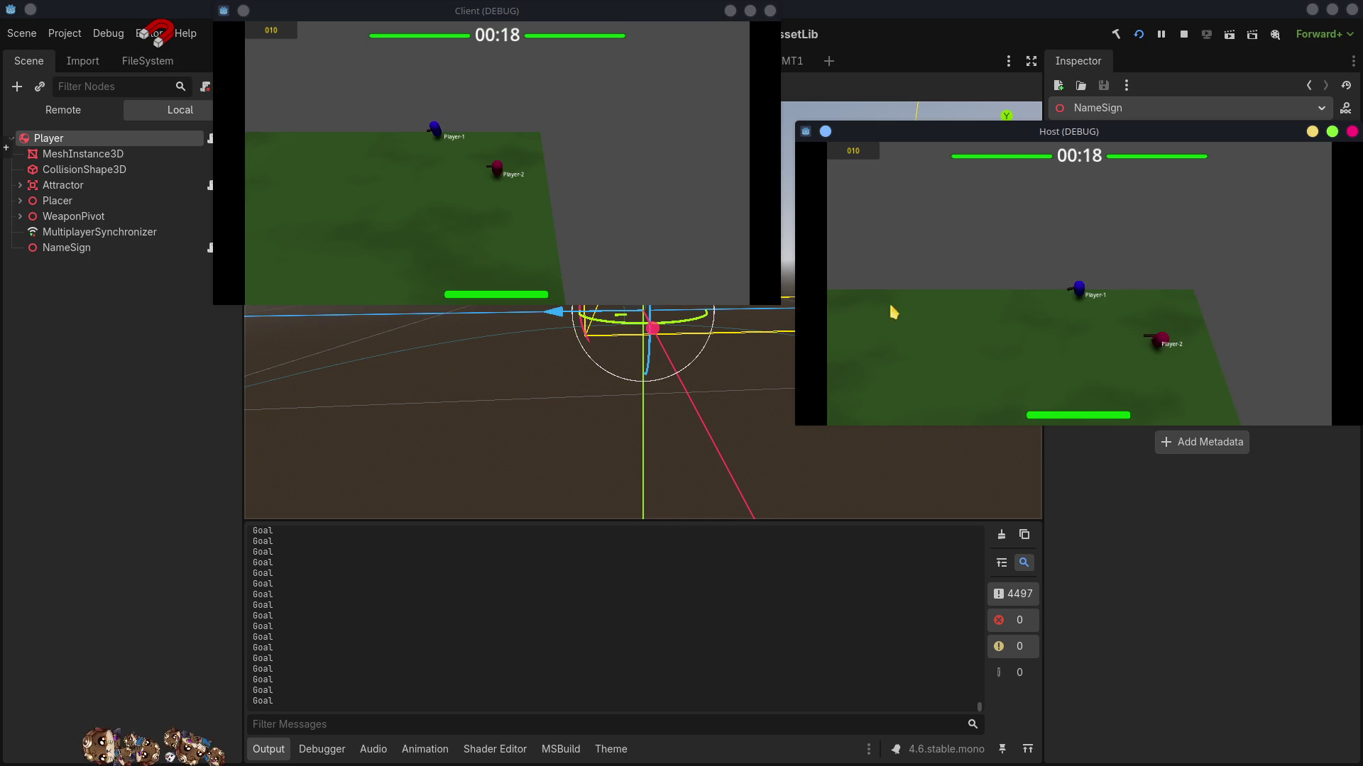
pyautogui.click(359, 222)
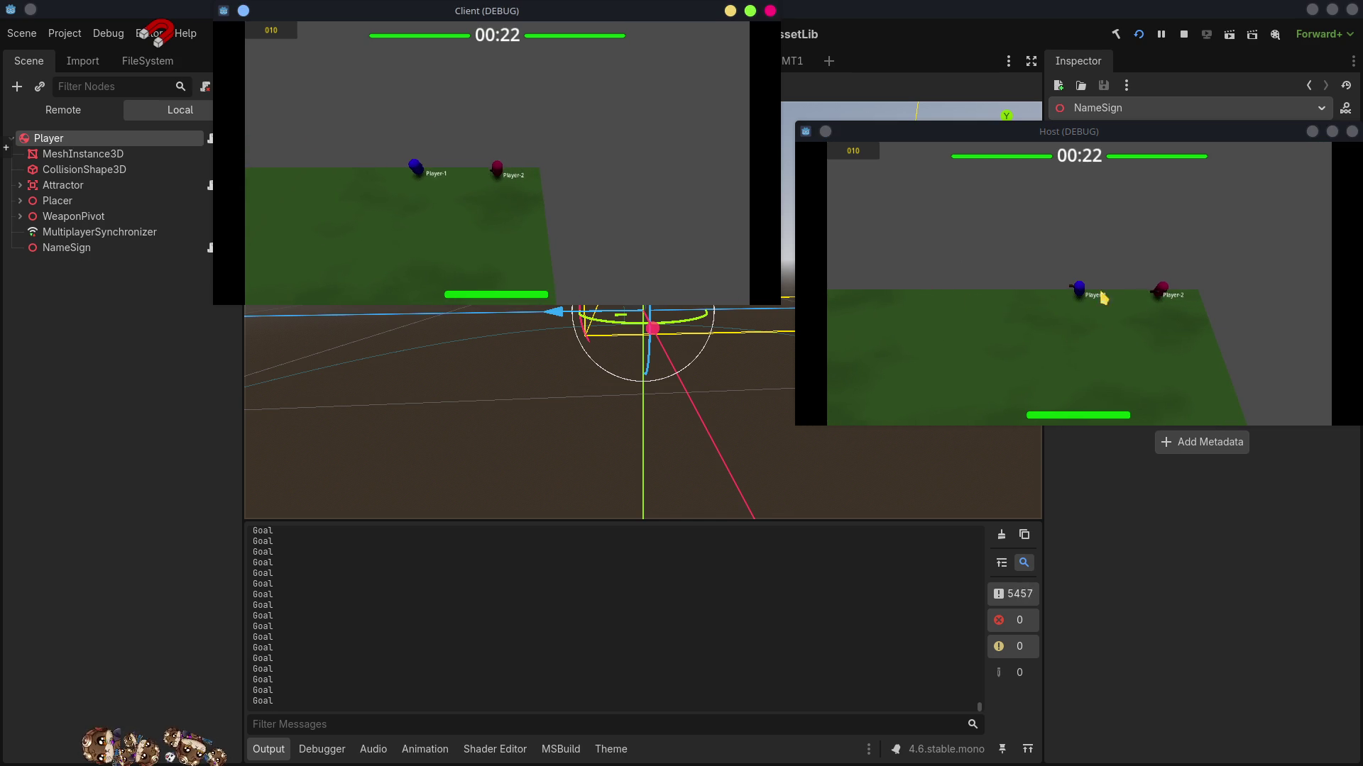
pyautogui.press('s')
pyautogui.press('a')
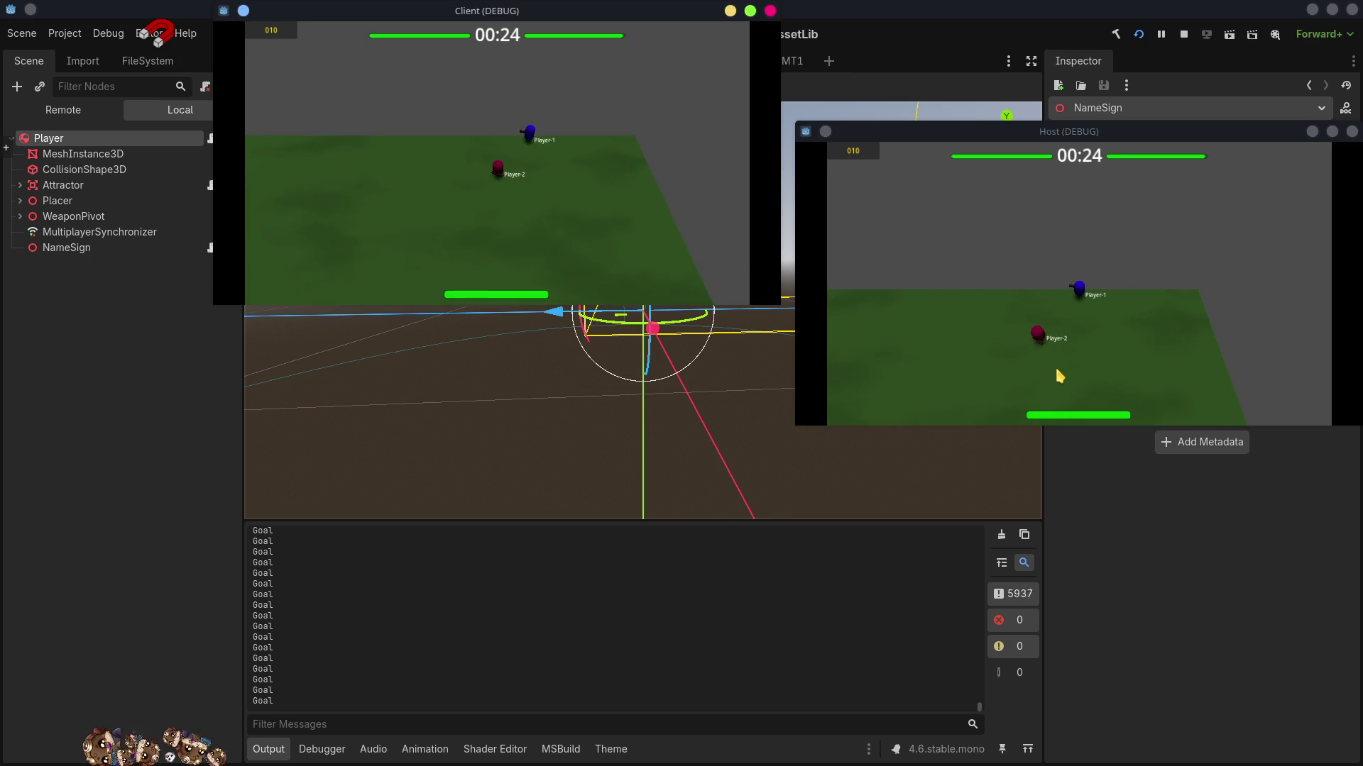
pyautogui.press('w')
pyautogui.click(898, 286)
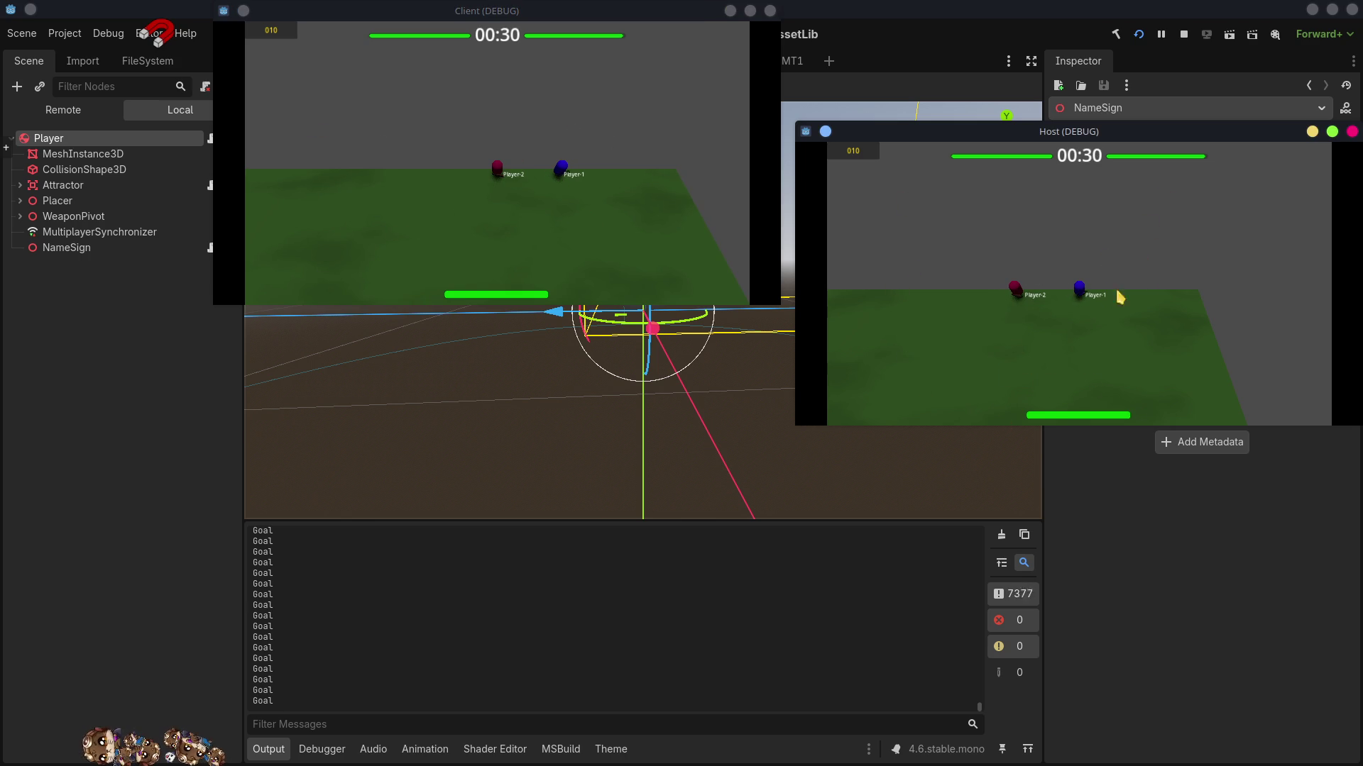
pyautogui.press('Escape')
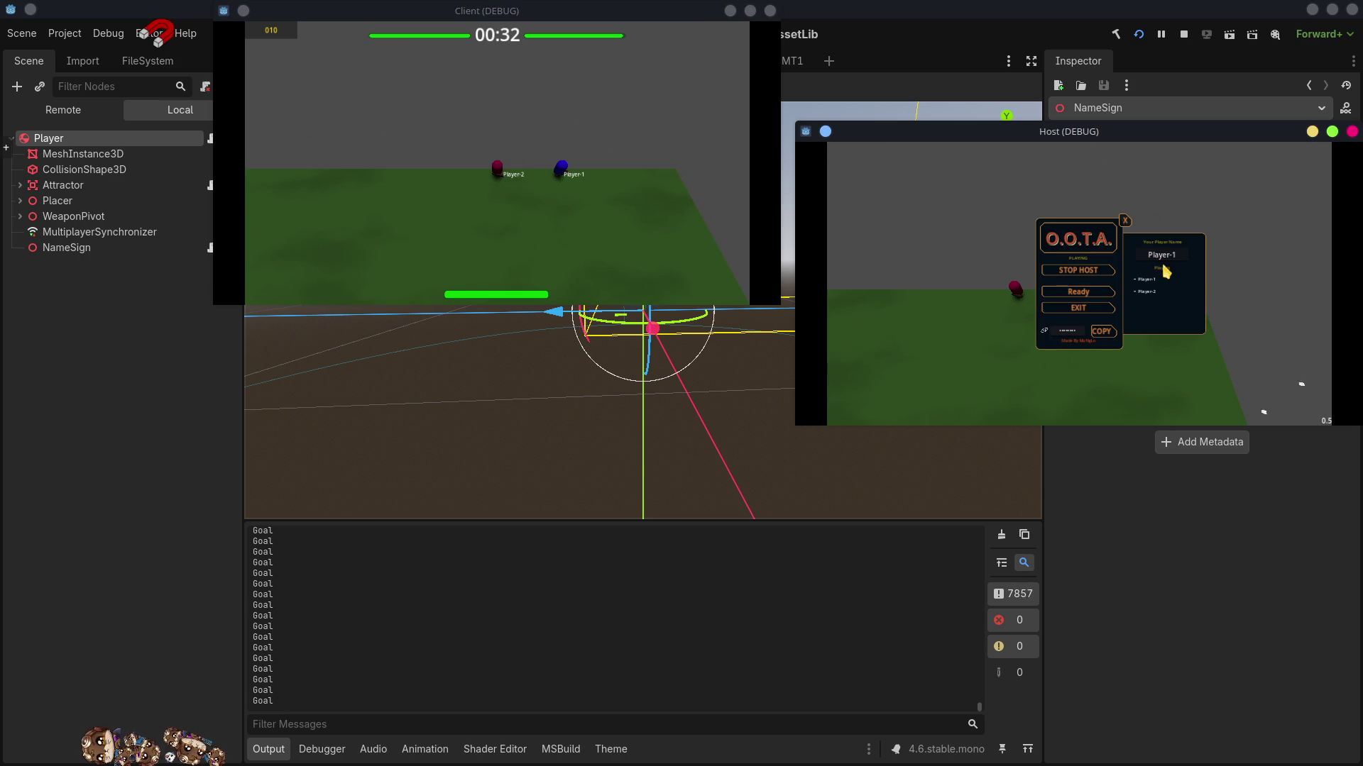
# - Rename the host player to 'dushost'
pyautogui.doubleClick(1163, 255)
pyautogui.write('dush')
pyautogui.write('ost')
pyautogui.press('Return')
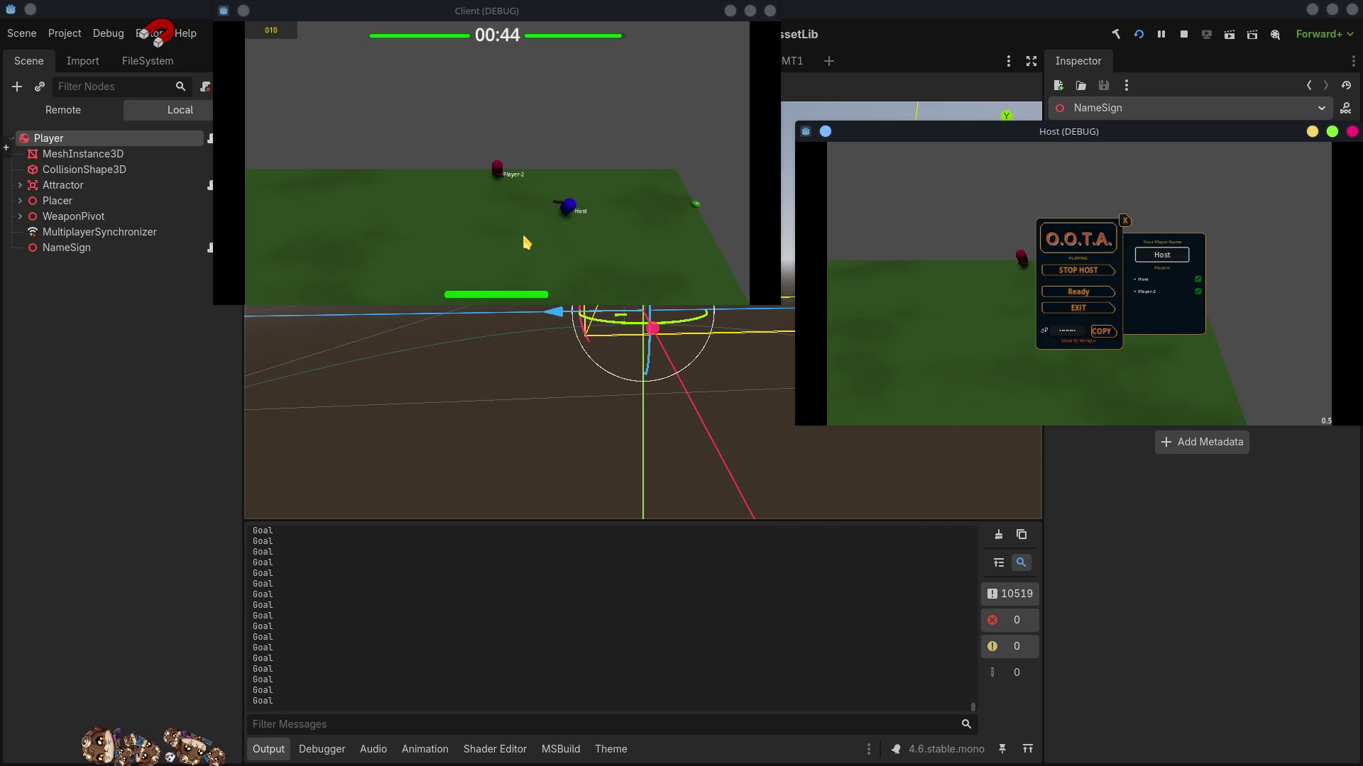
# - Replace the client player's name with 'edBulle[color]'
pyautogui.click(380, 216)
pyautogui.press('Escape')
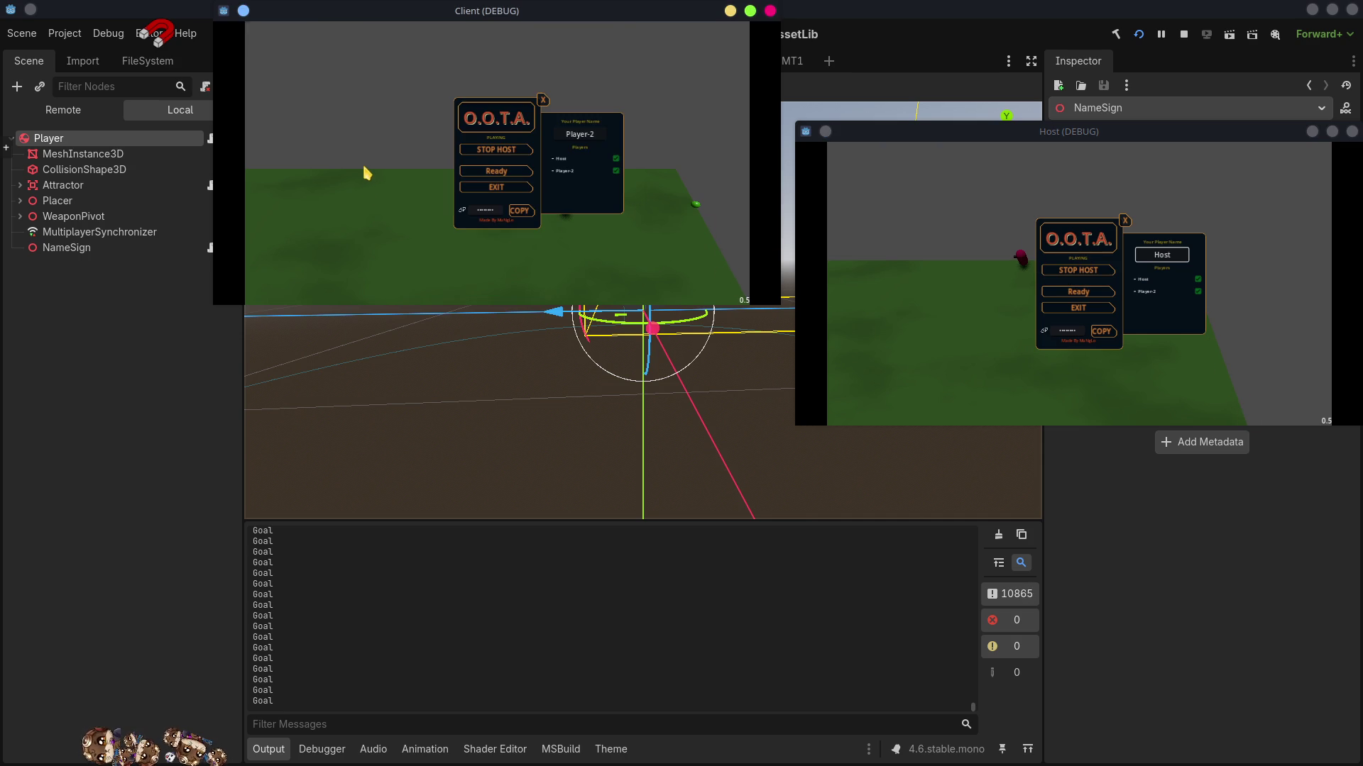
pyautogui.click(579, 132)
pyautogui.hotkey('ctrl', 'a')
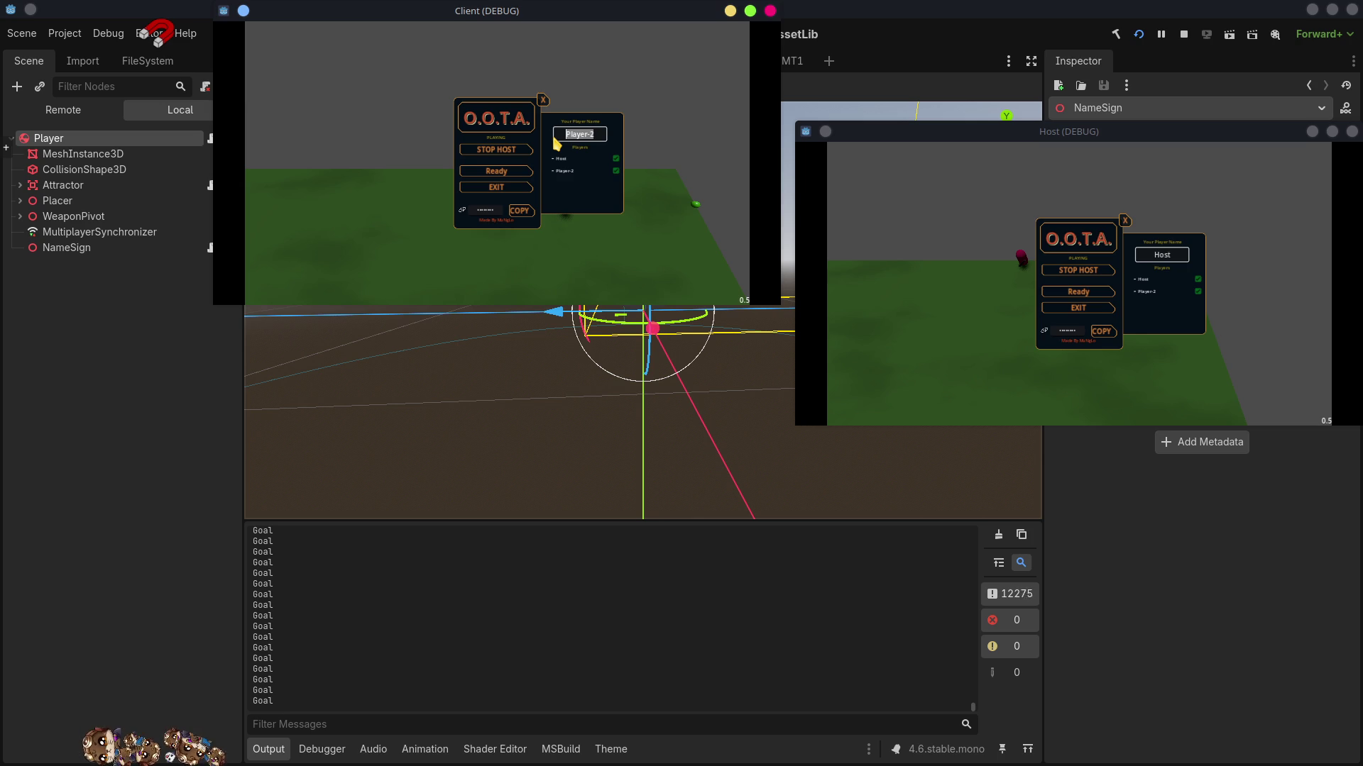
pyautogui.press('BackSpace')
pyautogui.write('[color=')
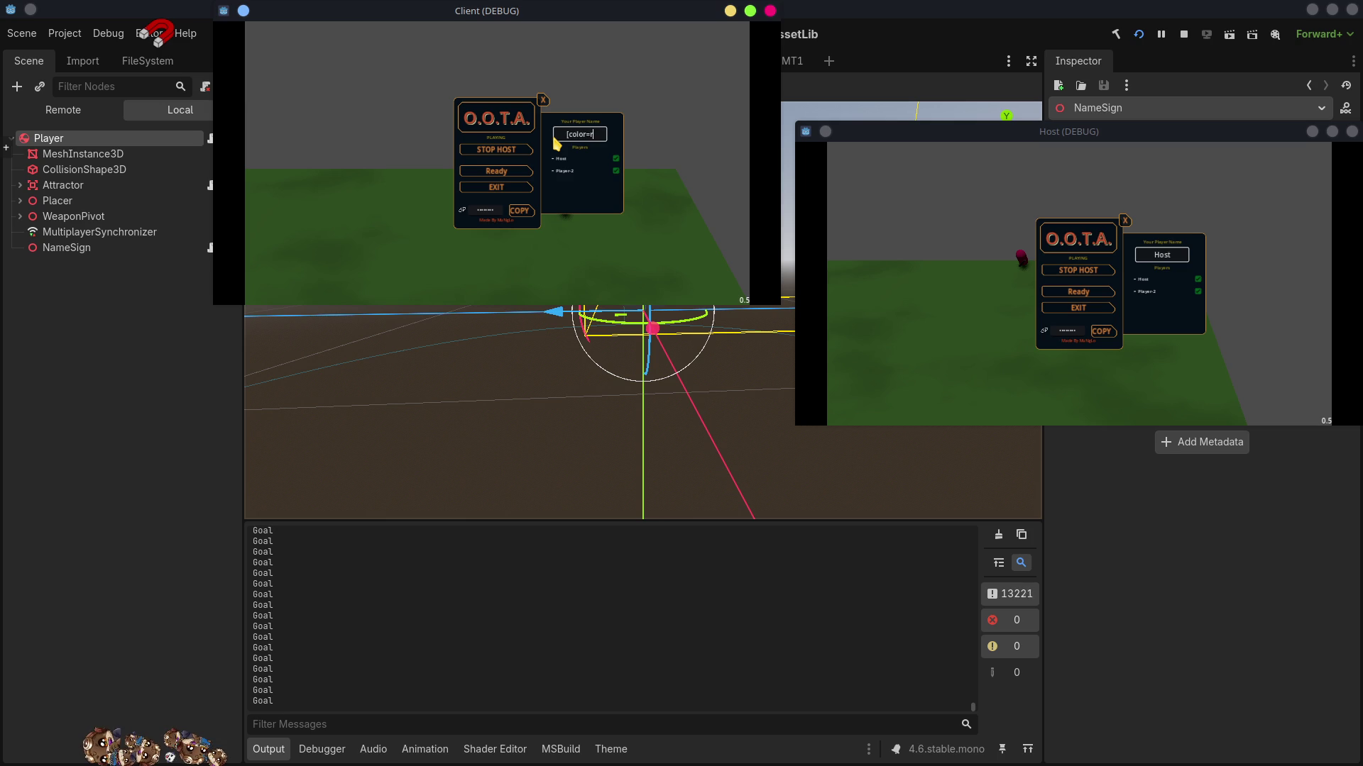
pyautogui.write('ed')
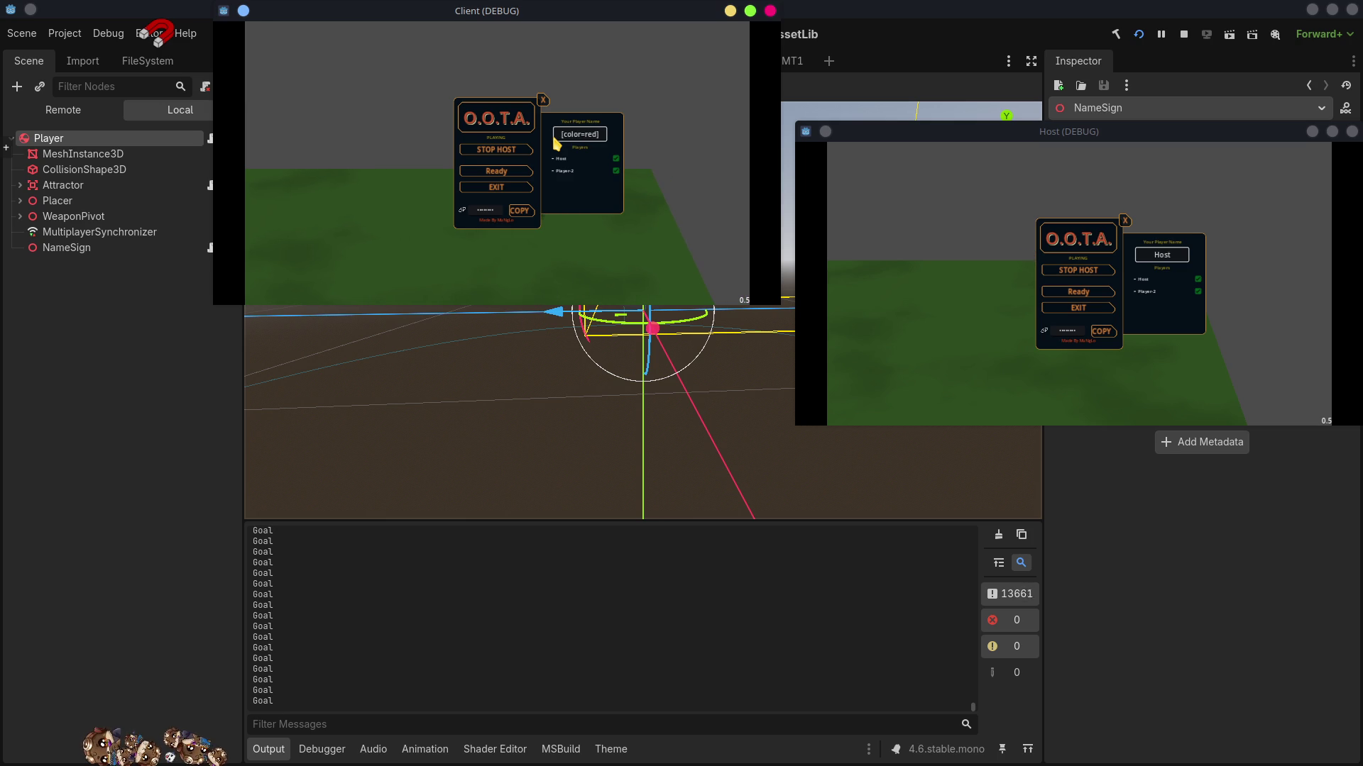
pyautogui.write('Bu')
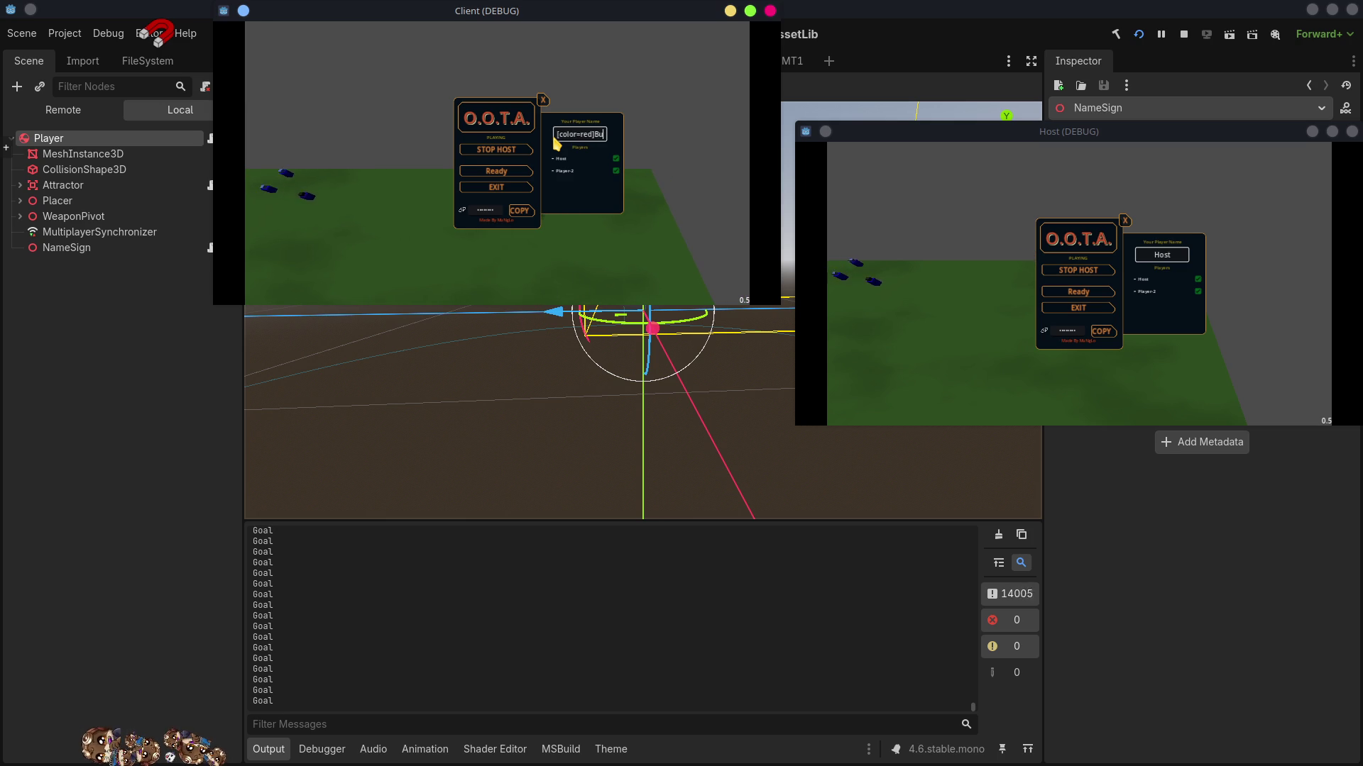
pyautogui.write('lle[')
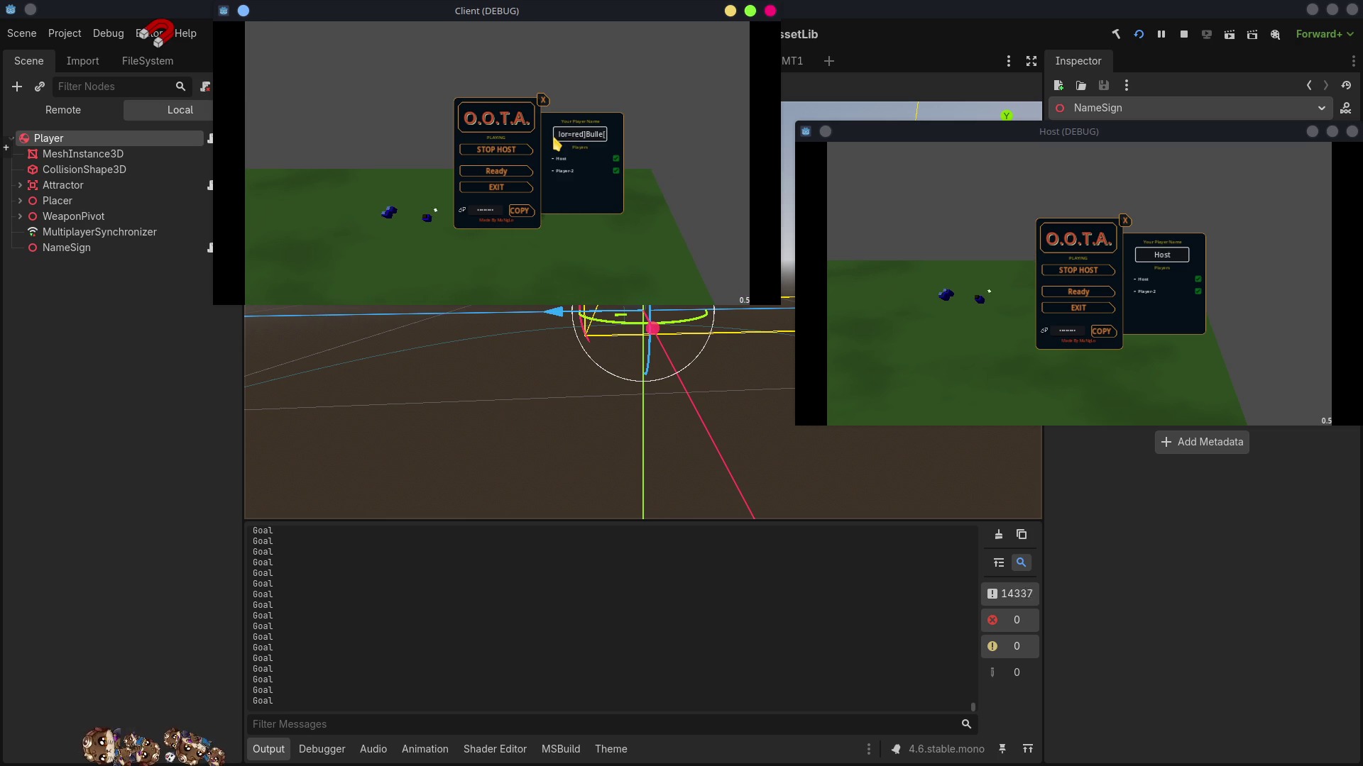
pyautogui.write('color]')
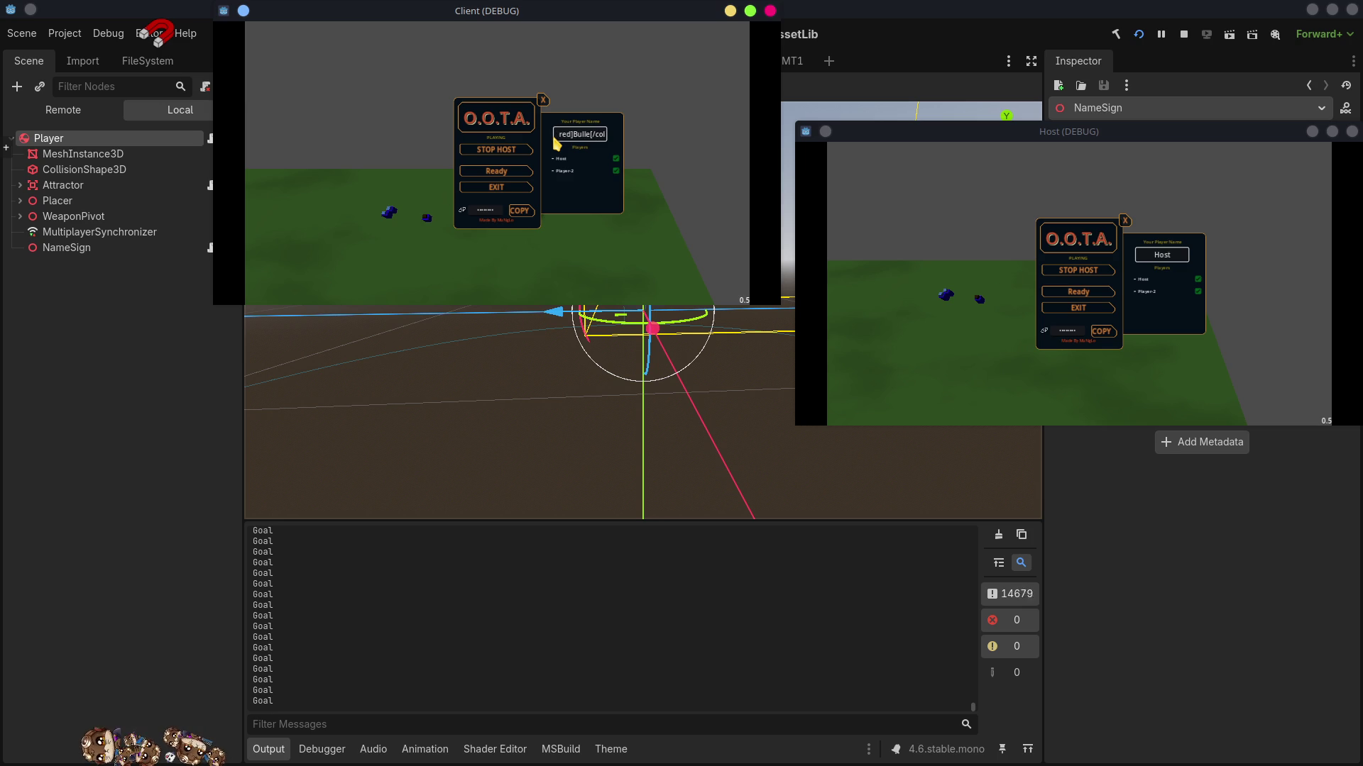
pyautogui.press('Return')
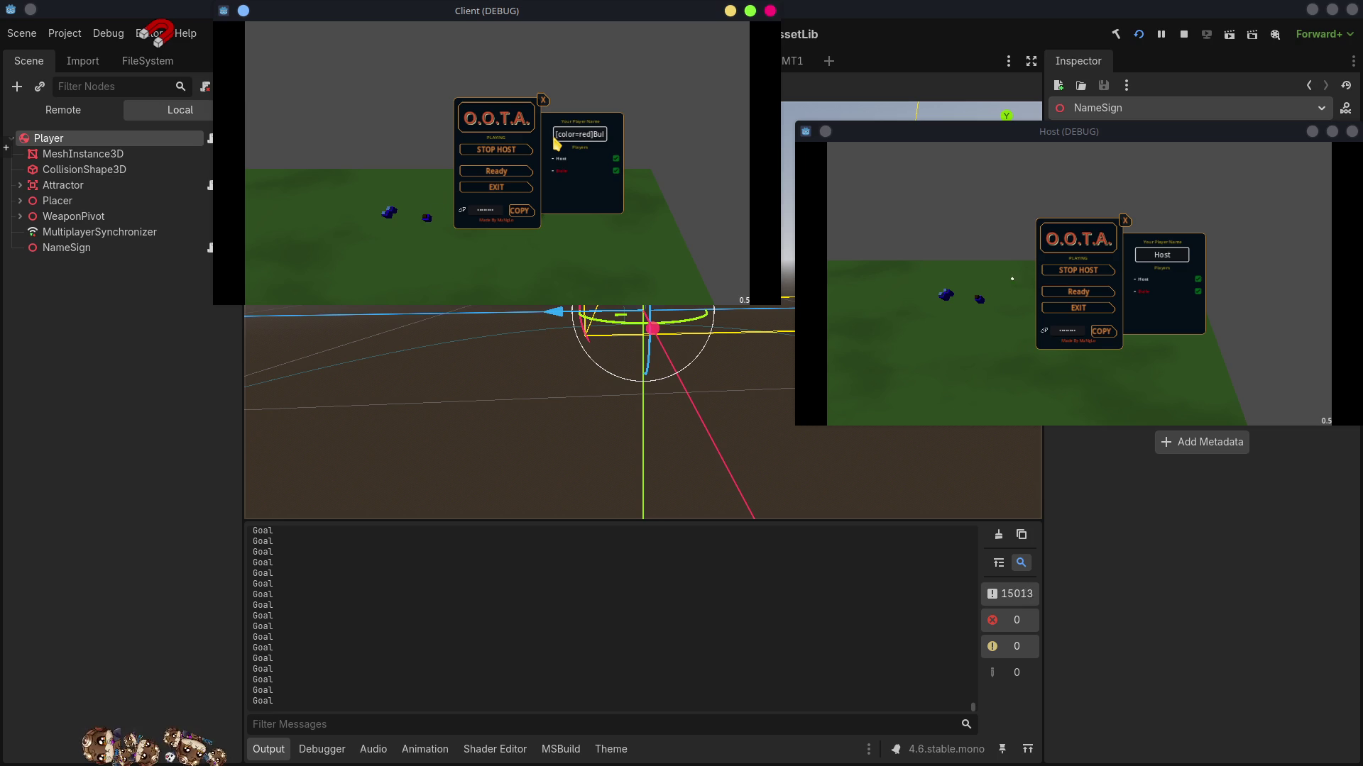
pyautogui.press('Escape')
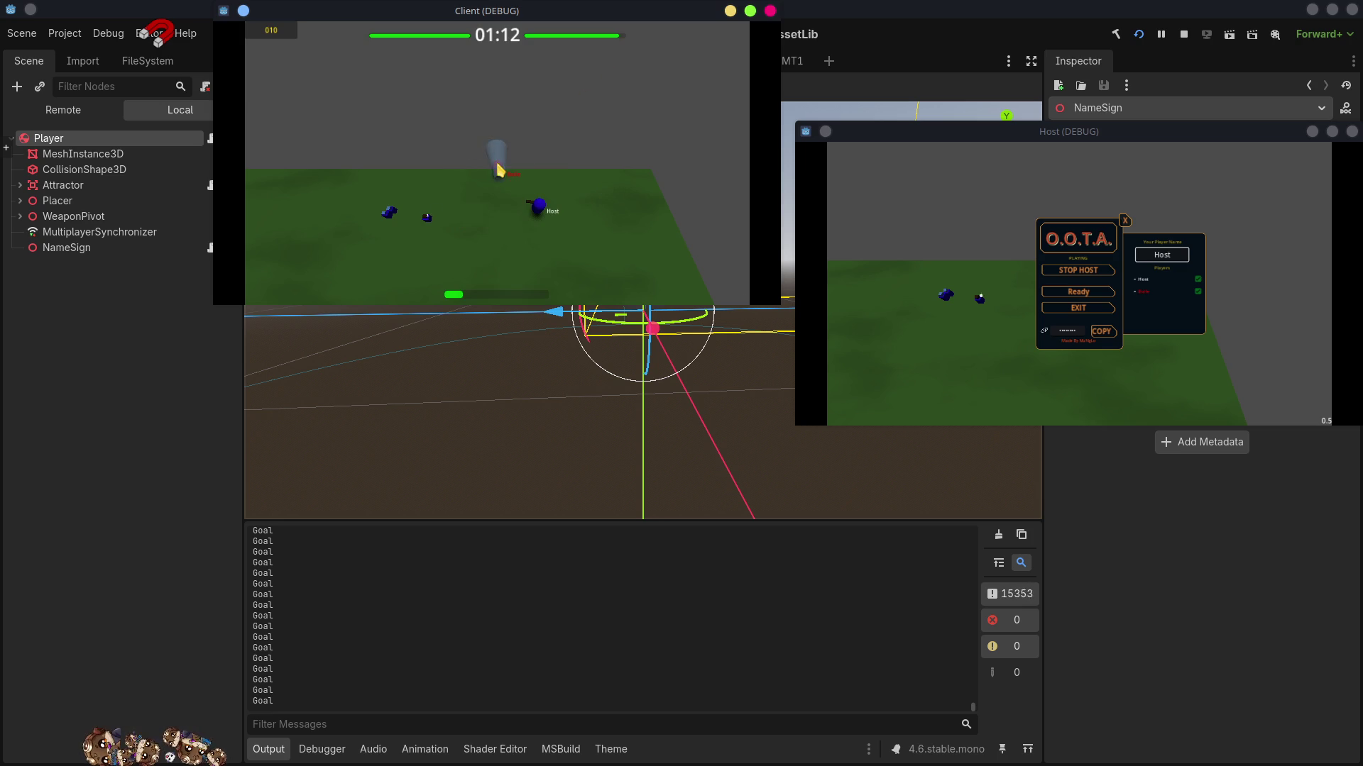
# - Drive the client player around to inspect both name signs, then stop the game
pyautogui.press('w')
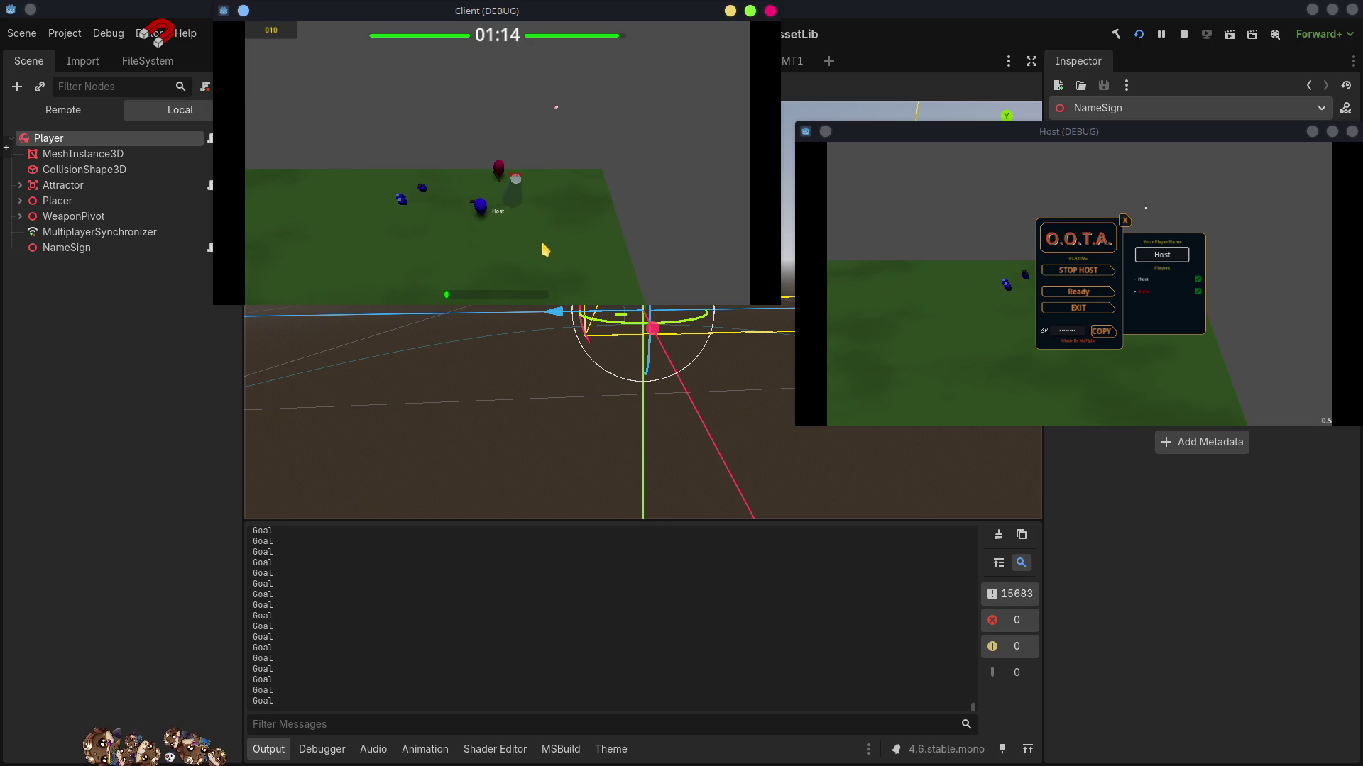
pyautogui.press('w')
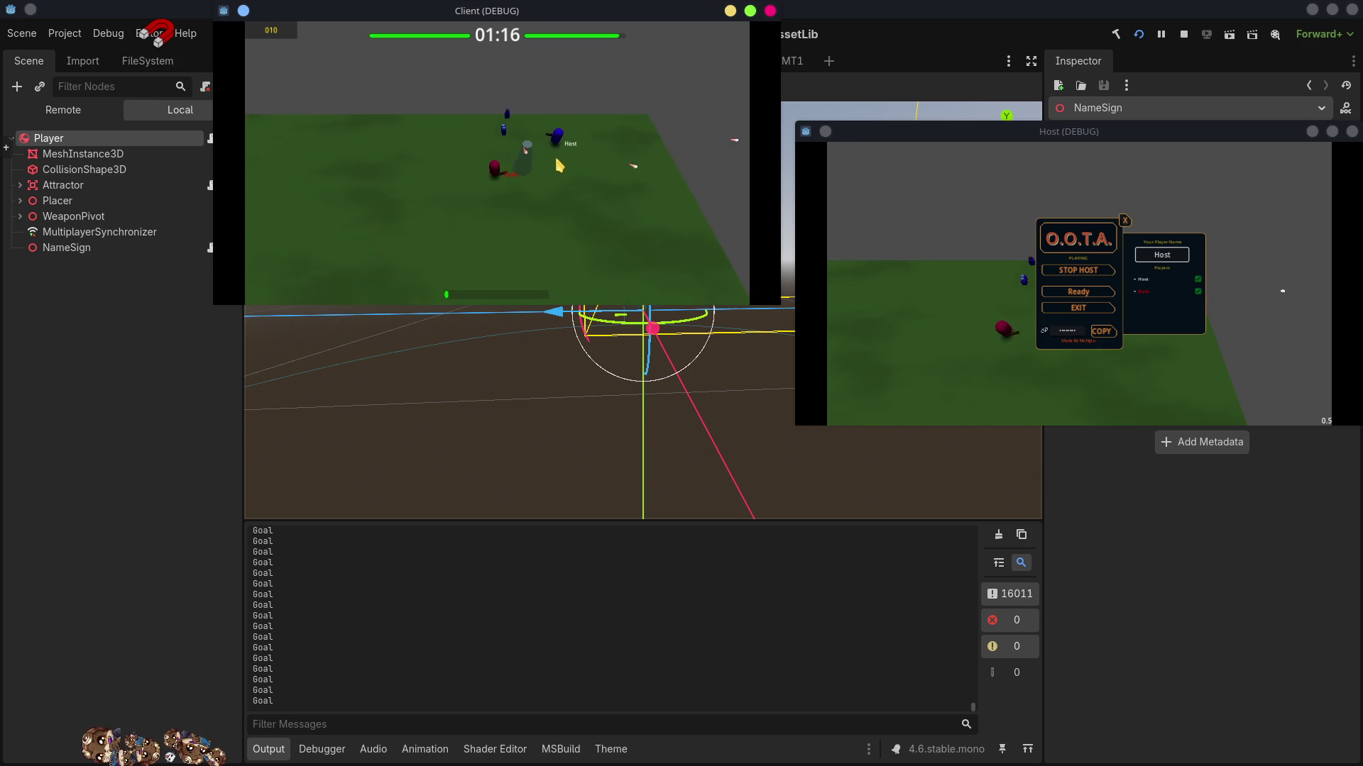
pyautogui.press('w')
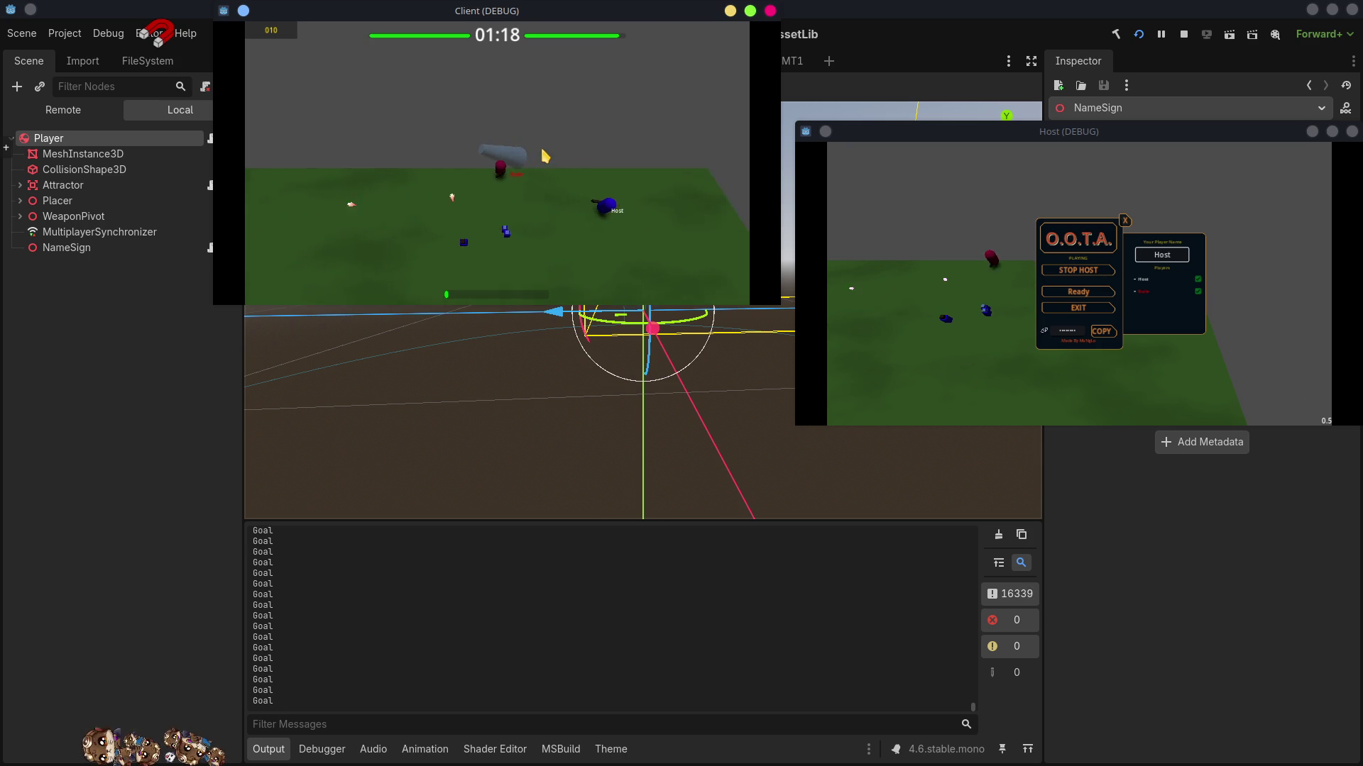
pyautogui.press('w')
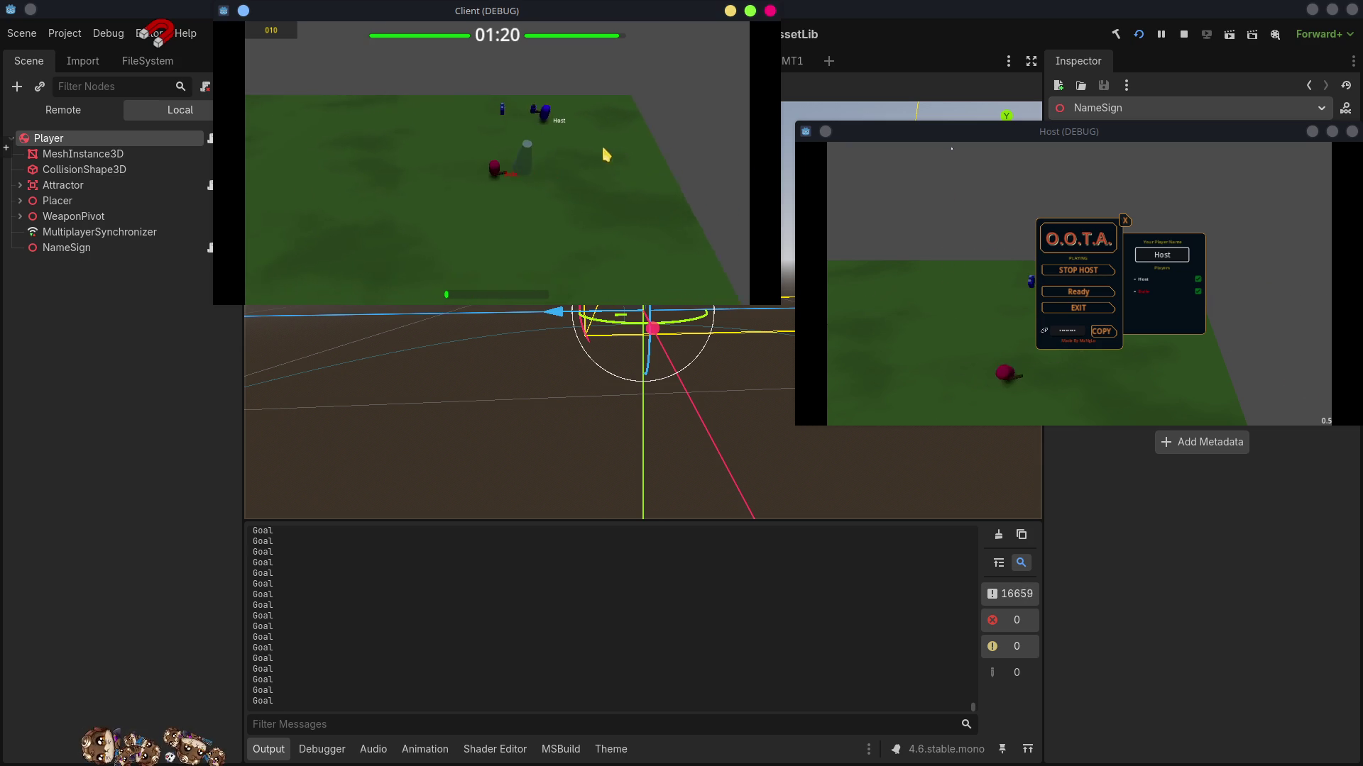
pyautogui.press('w')
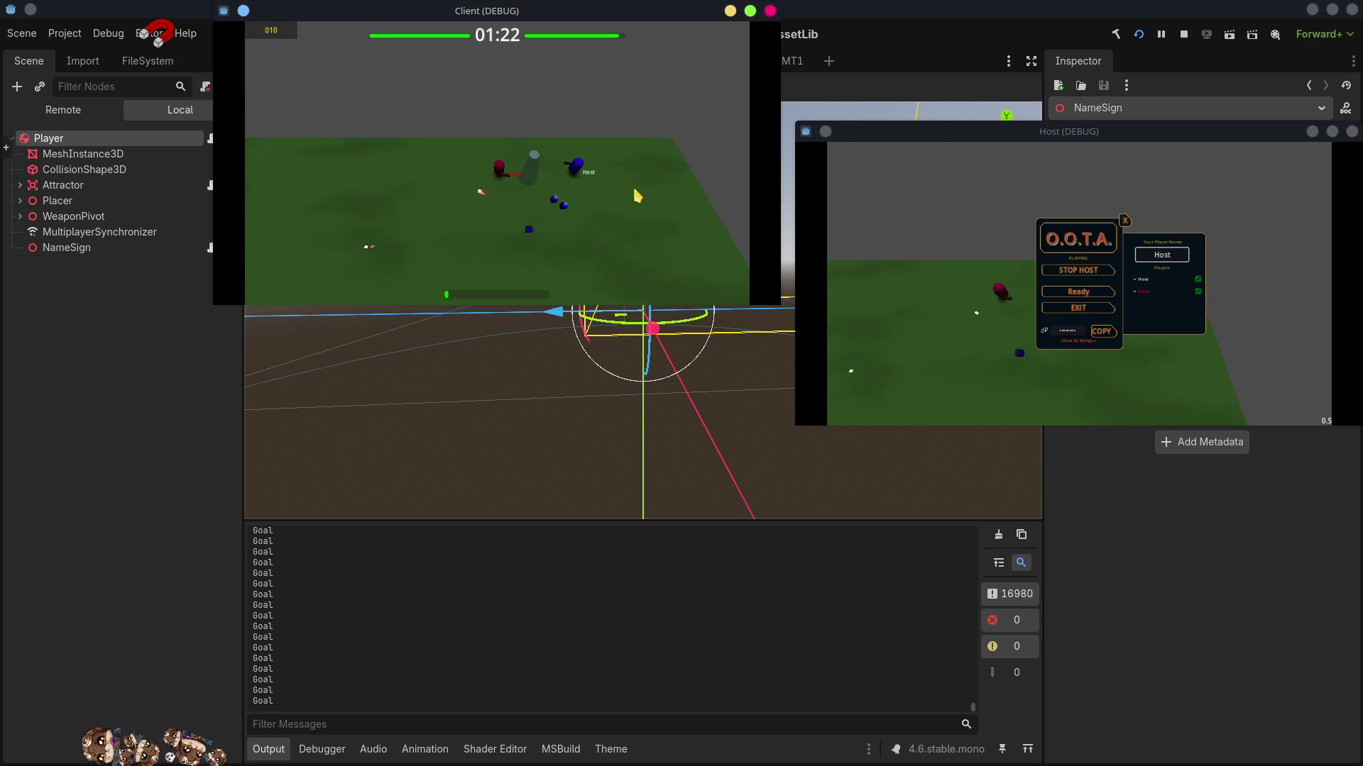
pyautogui.press('w')
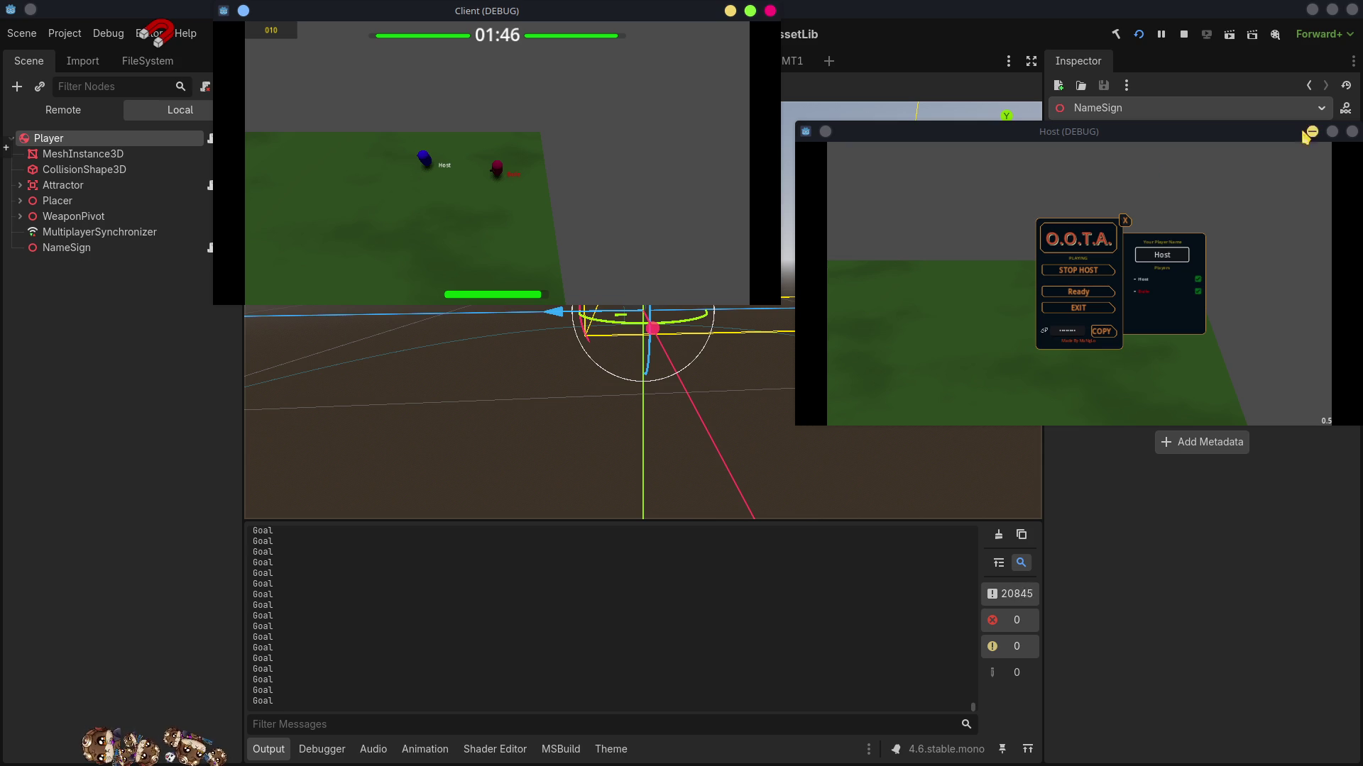
pyautogui.click(1181, 33)
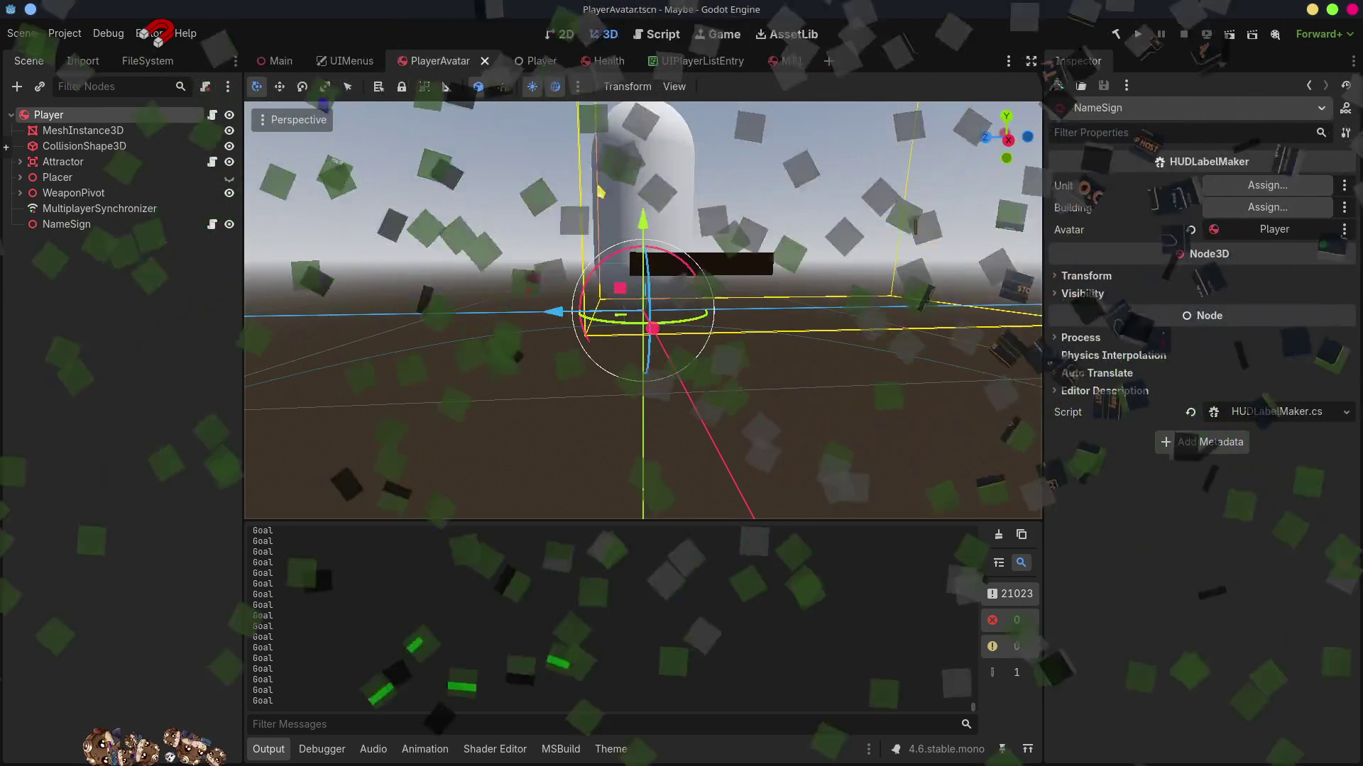
# - Add Core.players.LocalRaisePlayersChanged() after isReady = value in PublicData.cs SetReady, then rerun the game
pyautogui.hotkey('alt', 'Tab')
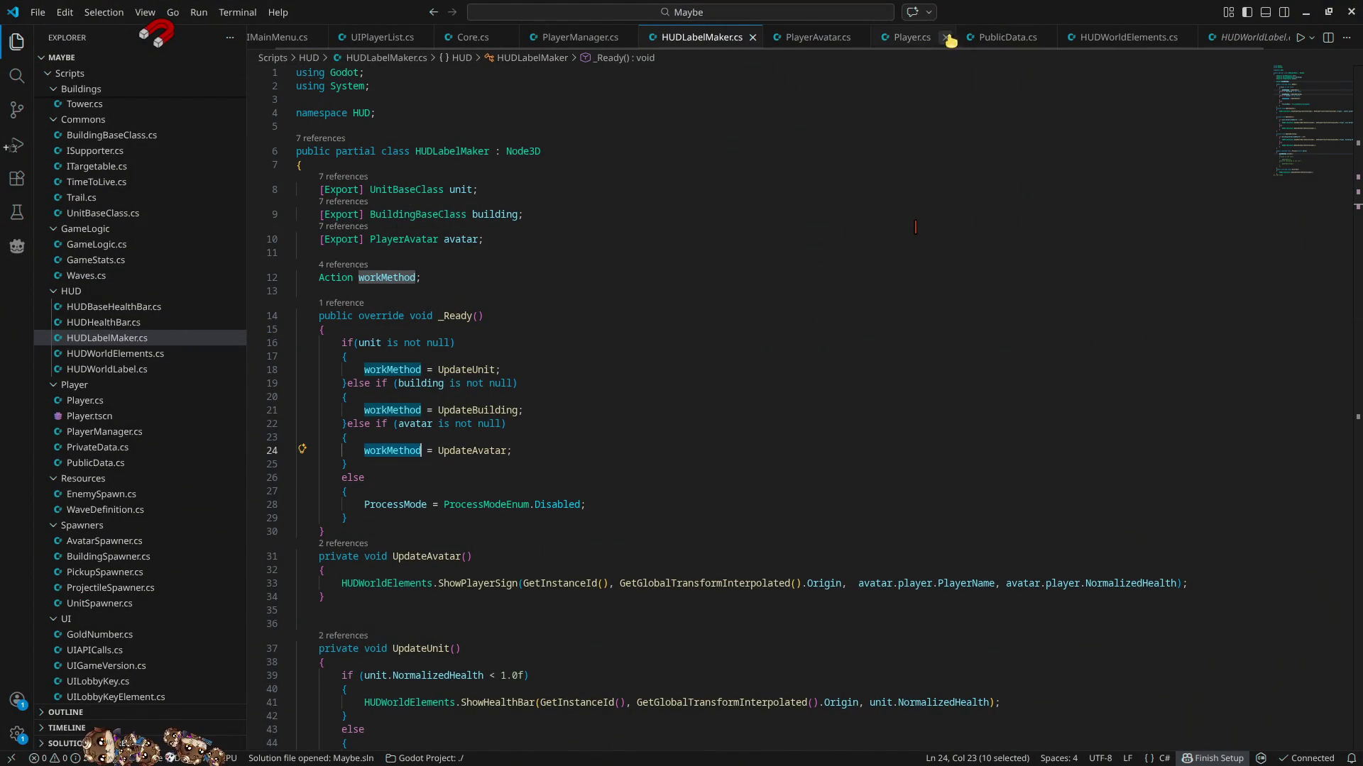
pyautogui.click(996, 41)
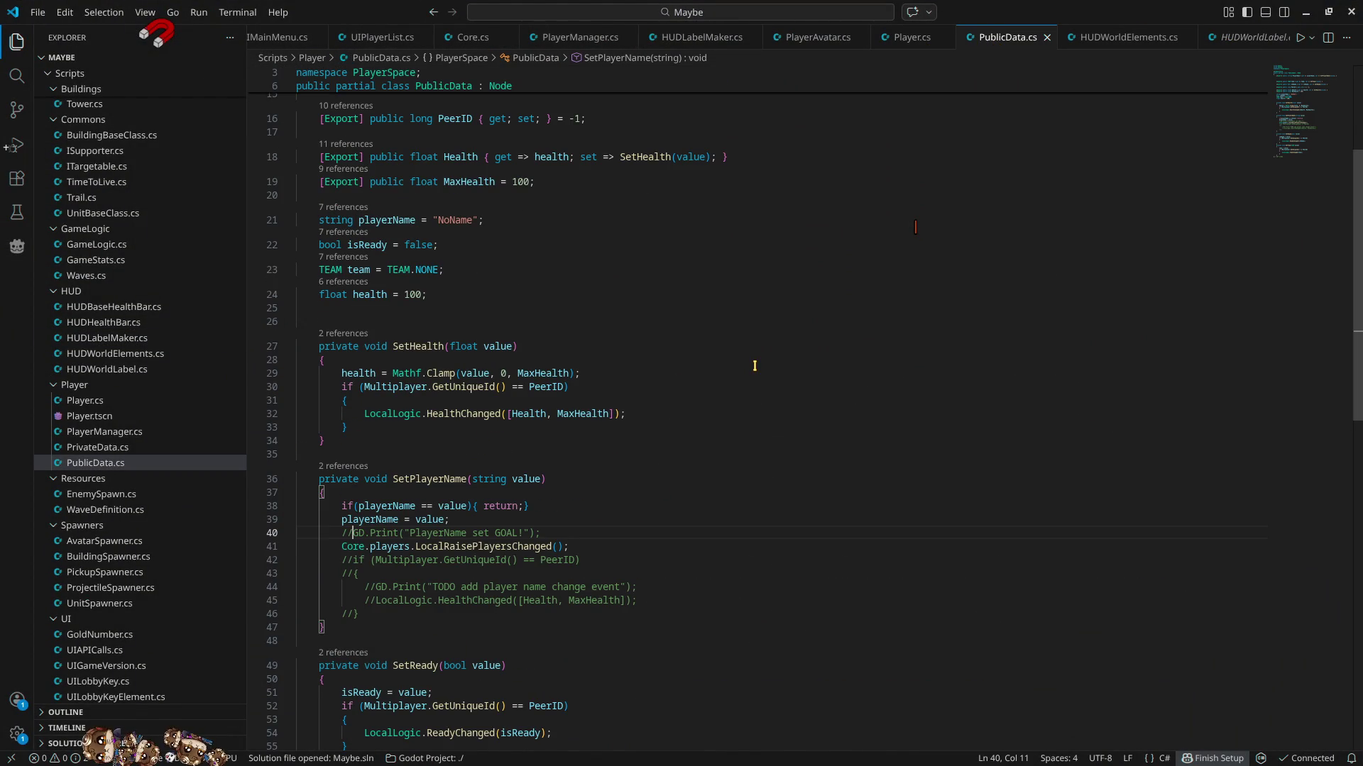
pyautogui.click(588, 546)
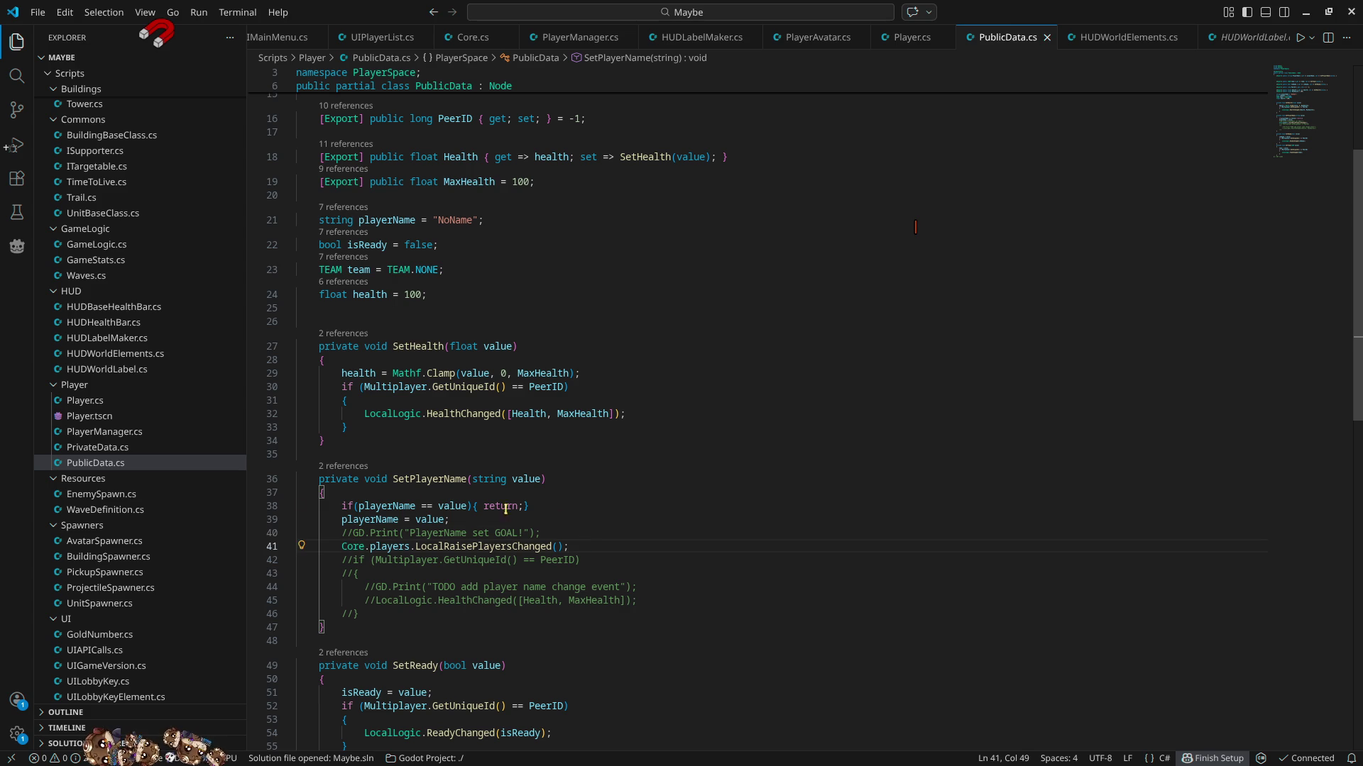
pyautogui.scroll(-4, 369, 546)
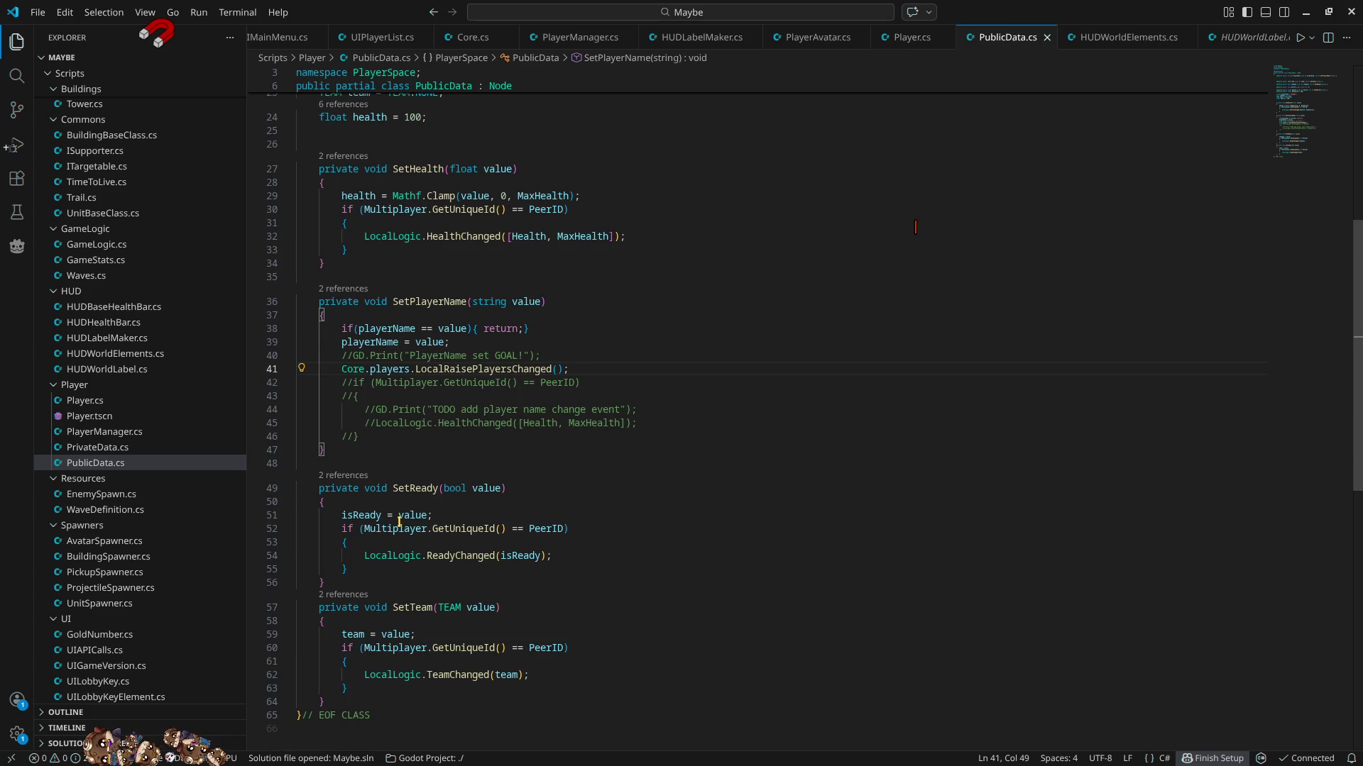
pyautogui.click(451, 515)
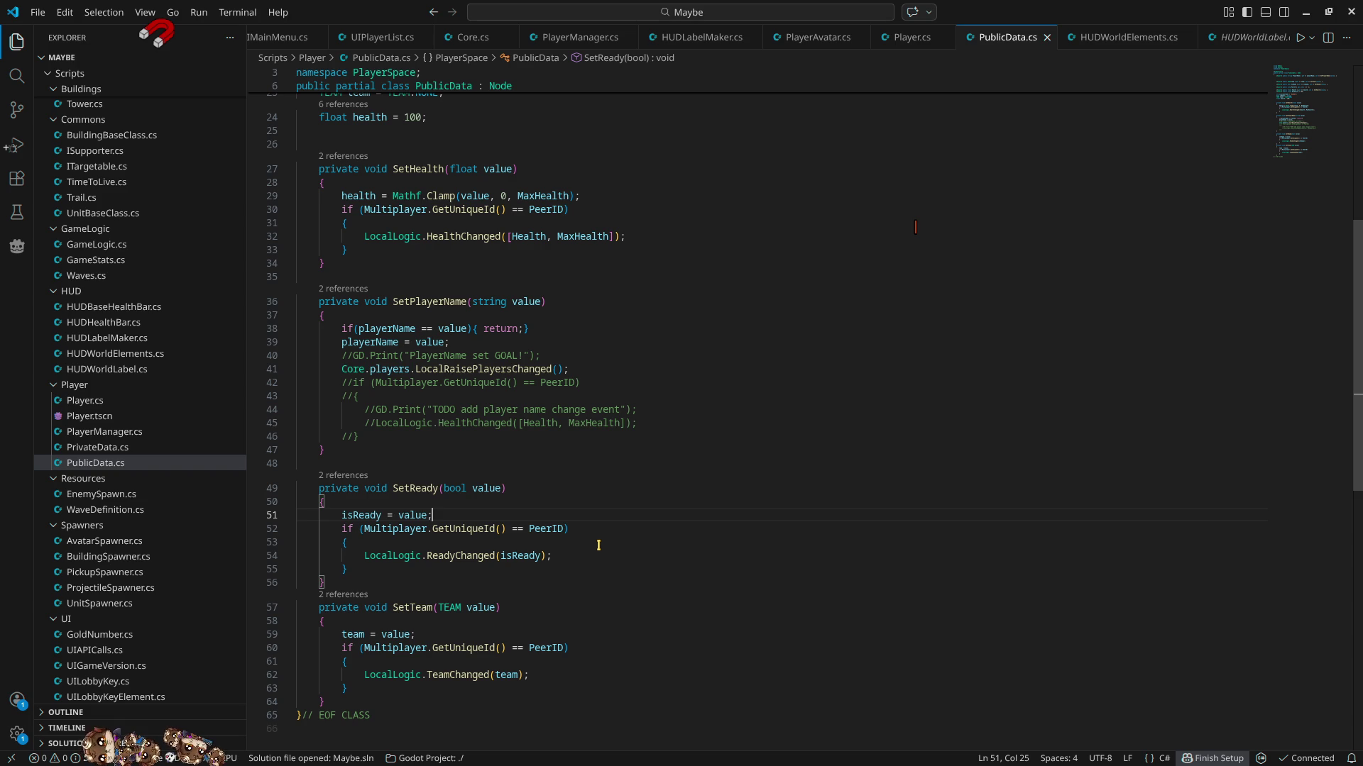
pyautogui.press('Return')
pyautogui.write('Core.players.LocalRaisePlayersChanged();')
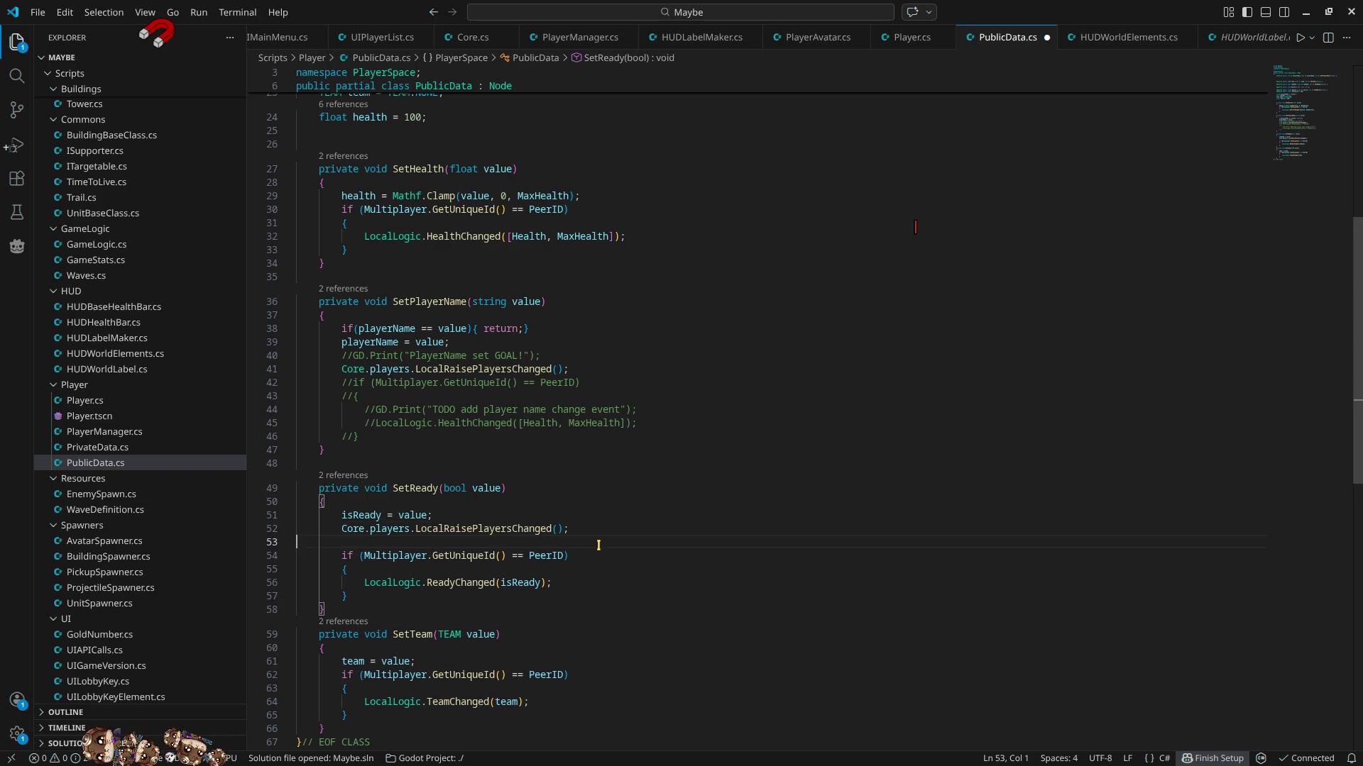
pyautogui.press('Delete')
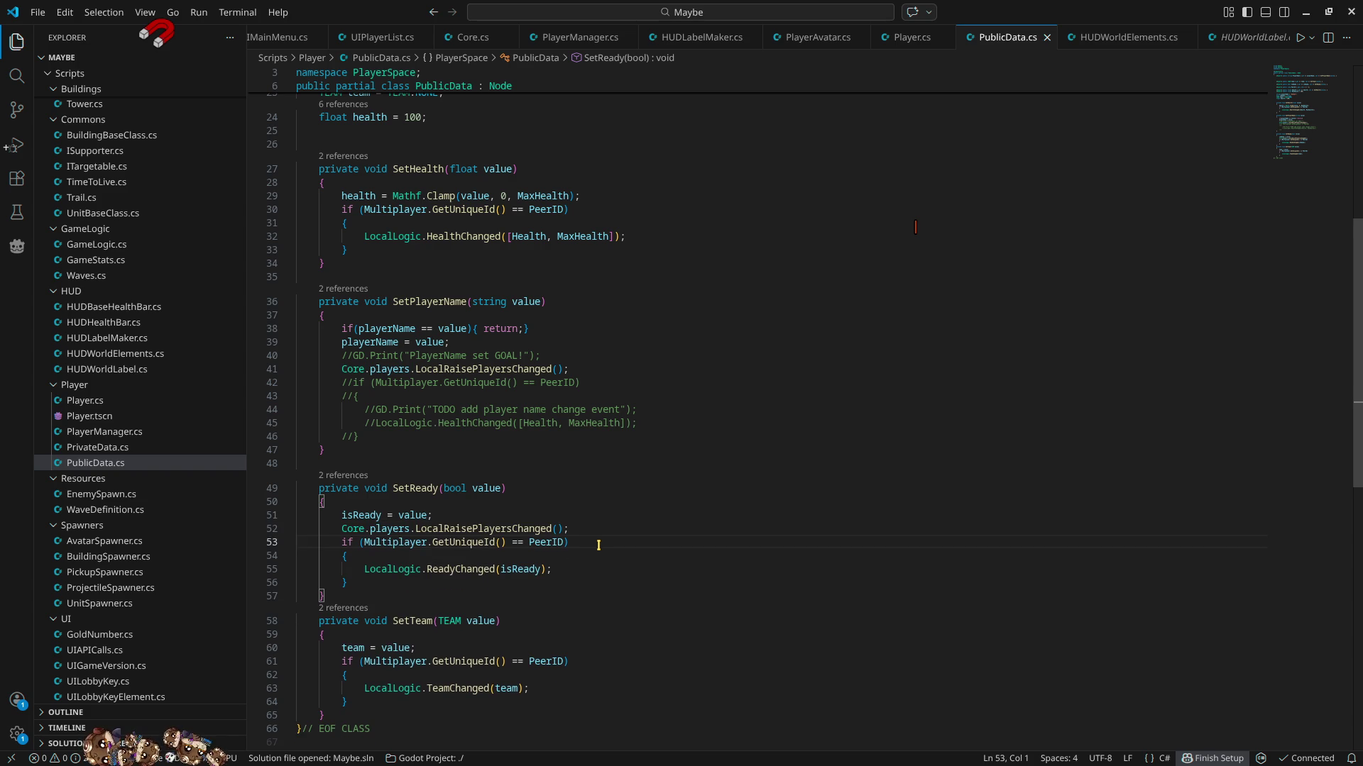
pyautogui.hotkey('alt', 'Tab')
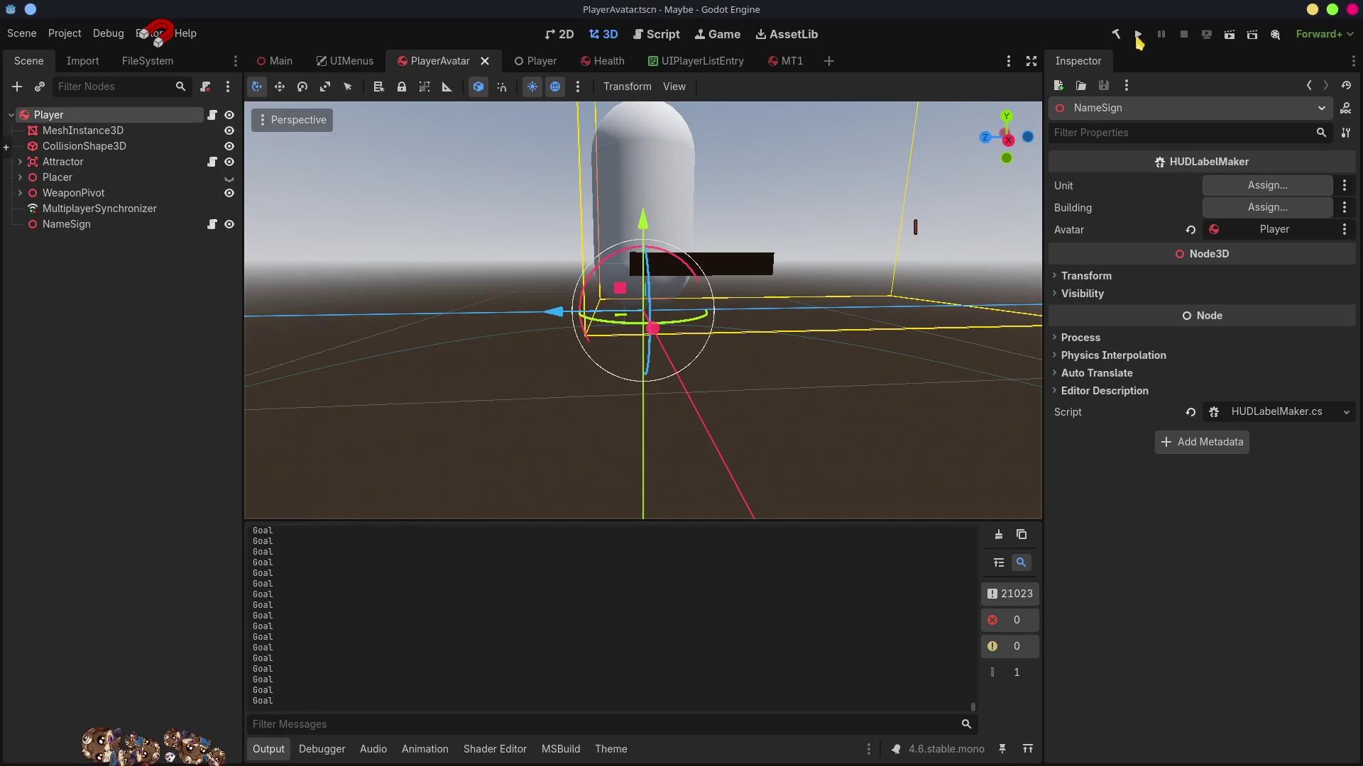
pyautogui.click(1138, 35)
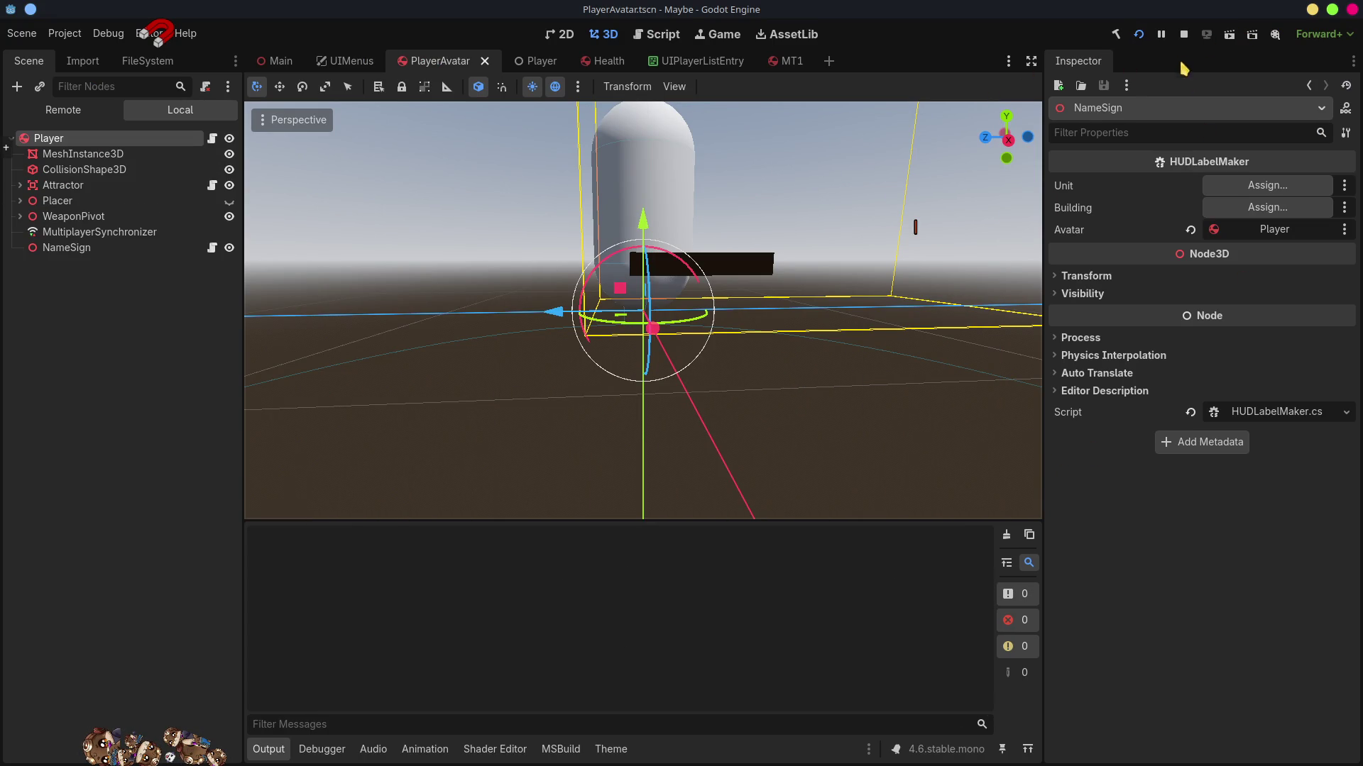
# - Stop the game and delete GD.Print("Goal") from ShowPlayerSign in HUDWorldElements.cs
pyautogui.click(1184, 34)
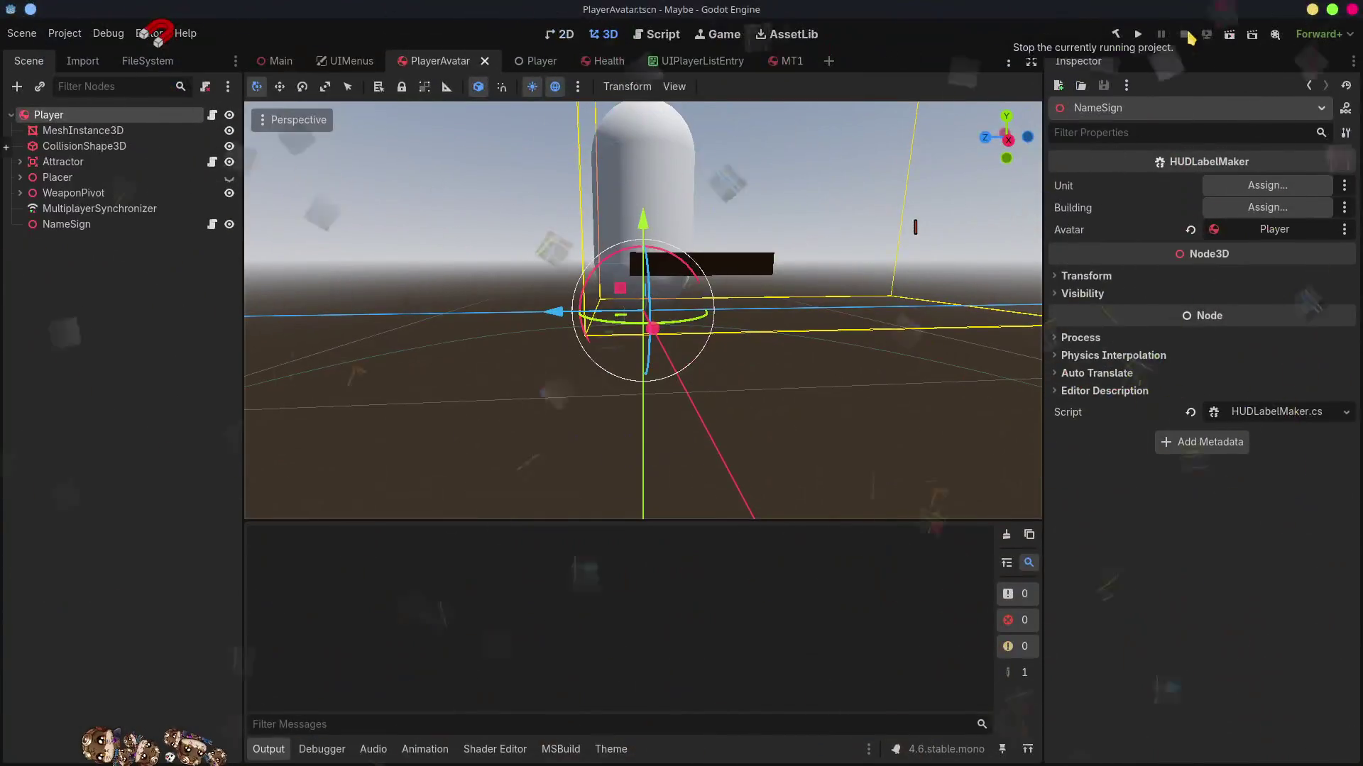
pyautogui.hotkey('alt', 'Tab')
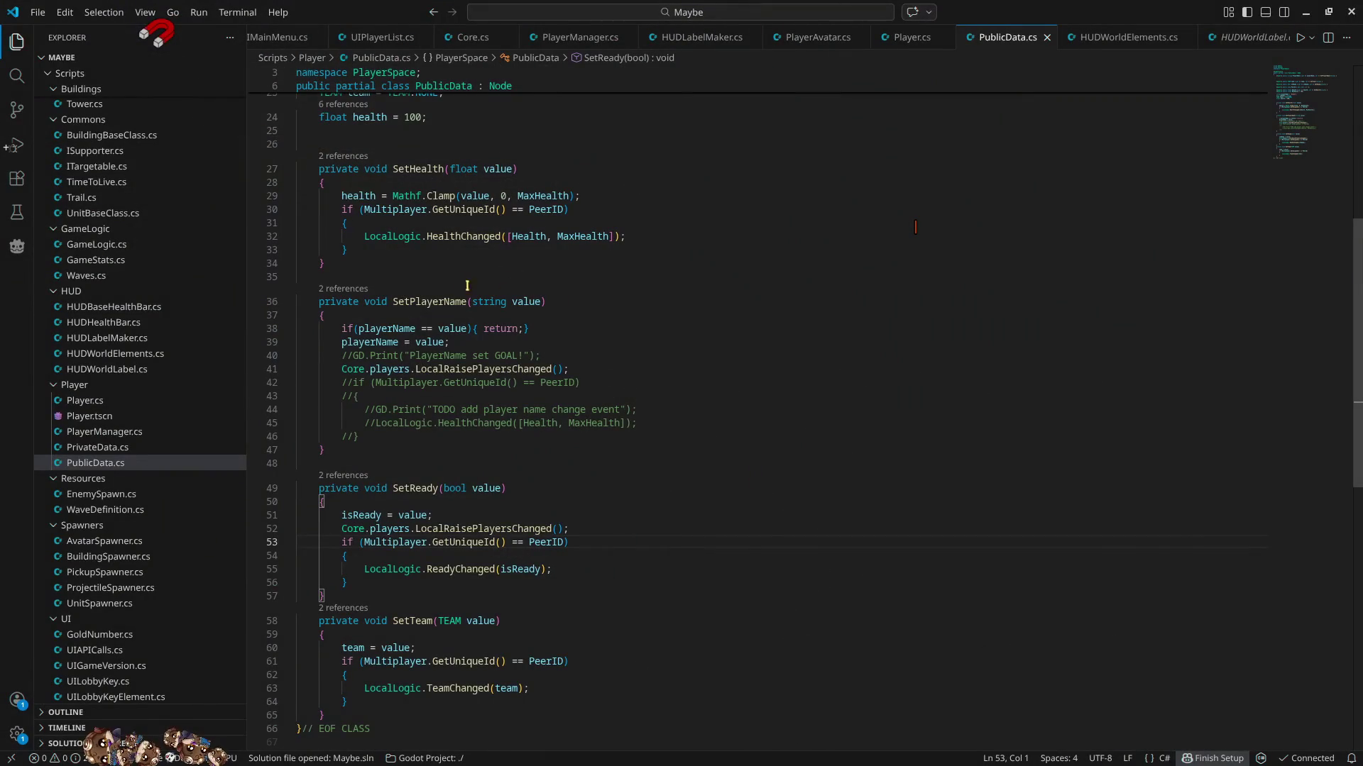
pyautogui.click(1128, 37)
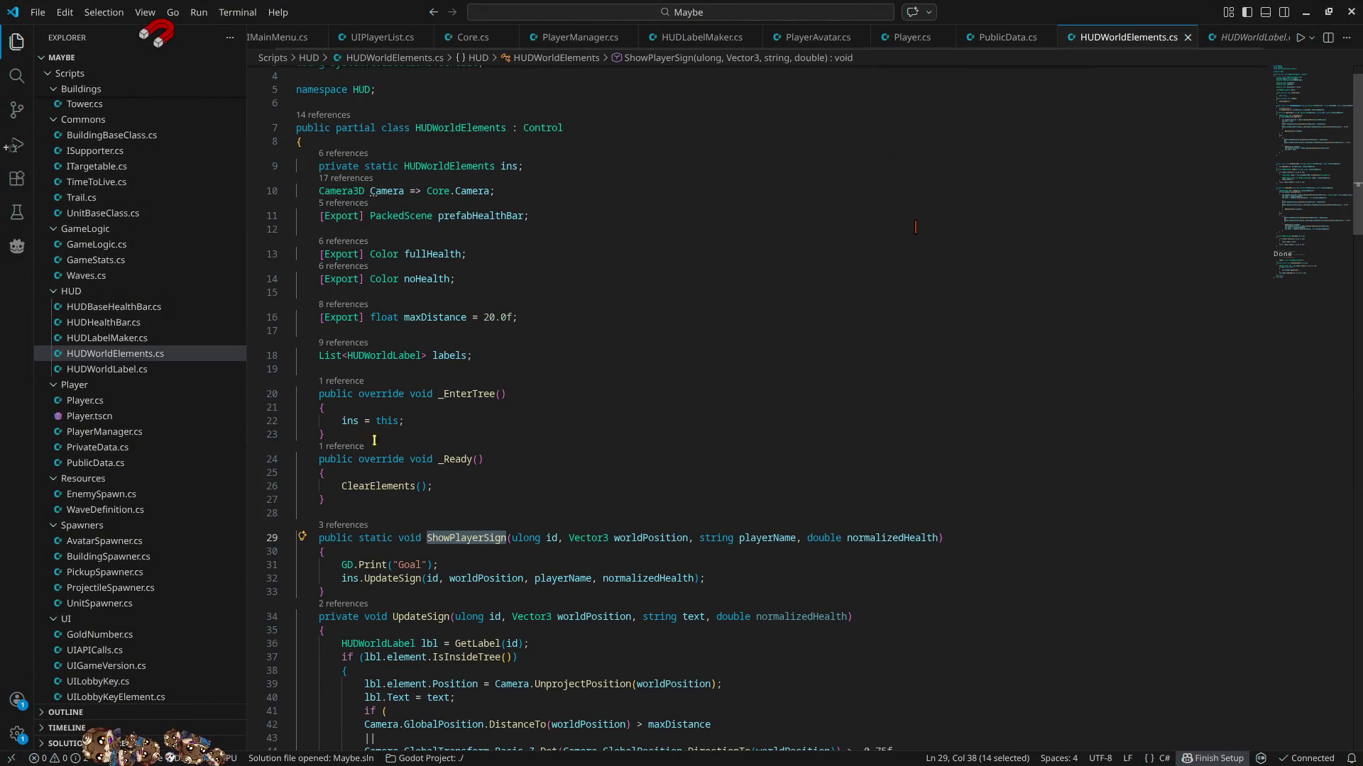
pyautogui.click(302, 565)
pyautogui.hotkey('ctrl', 'shift', 'k')
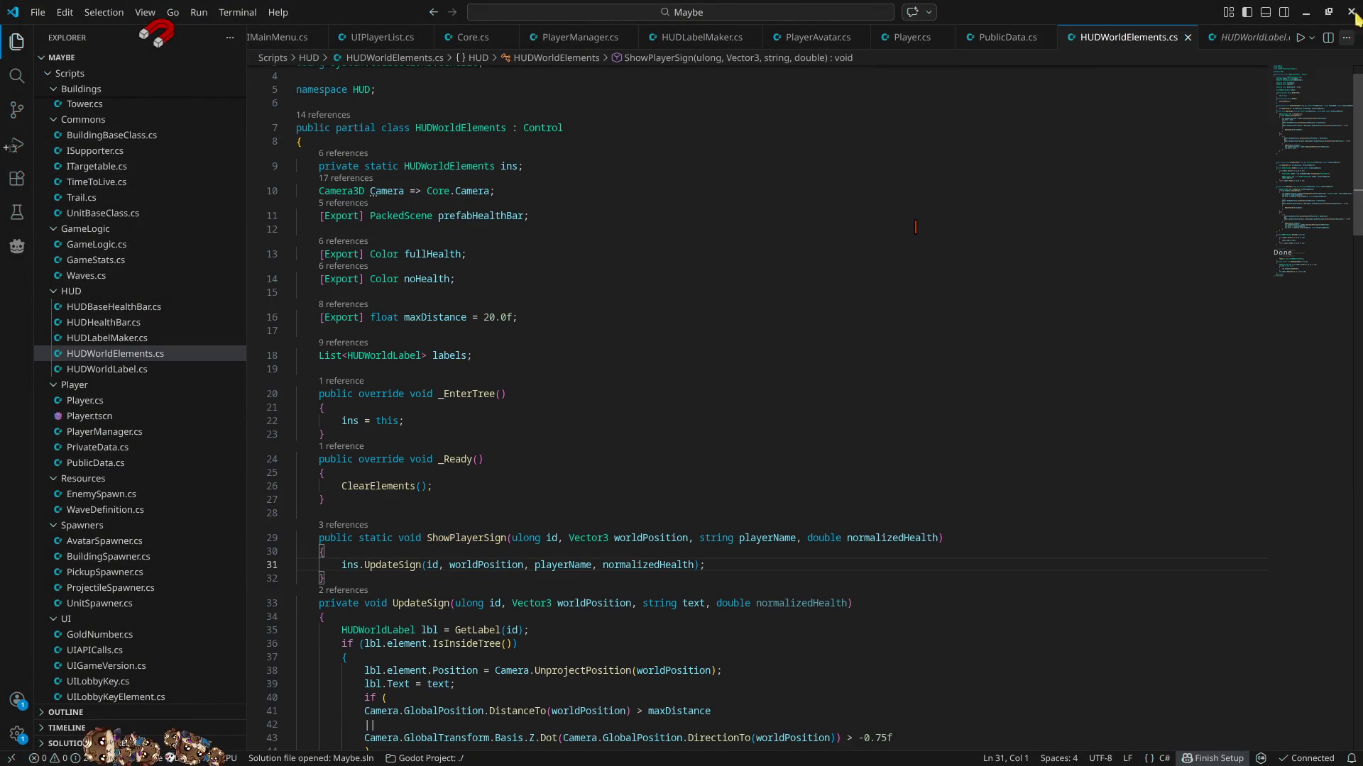
# - Rerun the project briefly, stop it, and select the MultiplayerSynchronizer node
pyautogui.hotkey('alt', 'Tab')
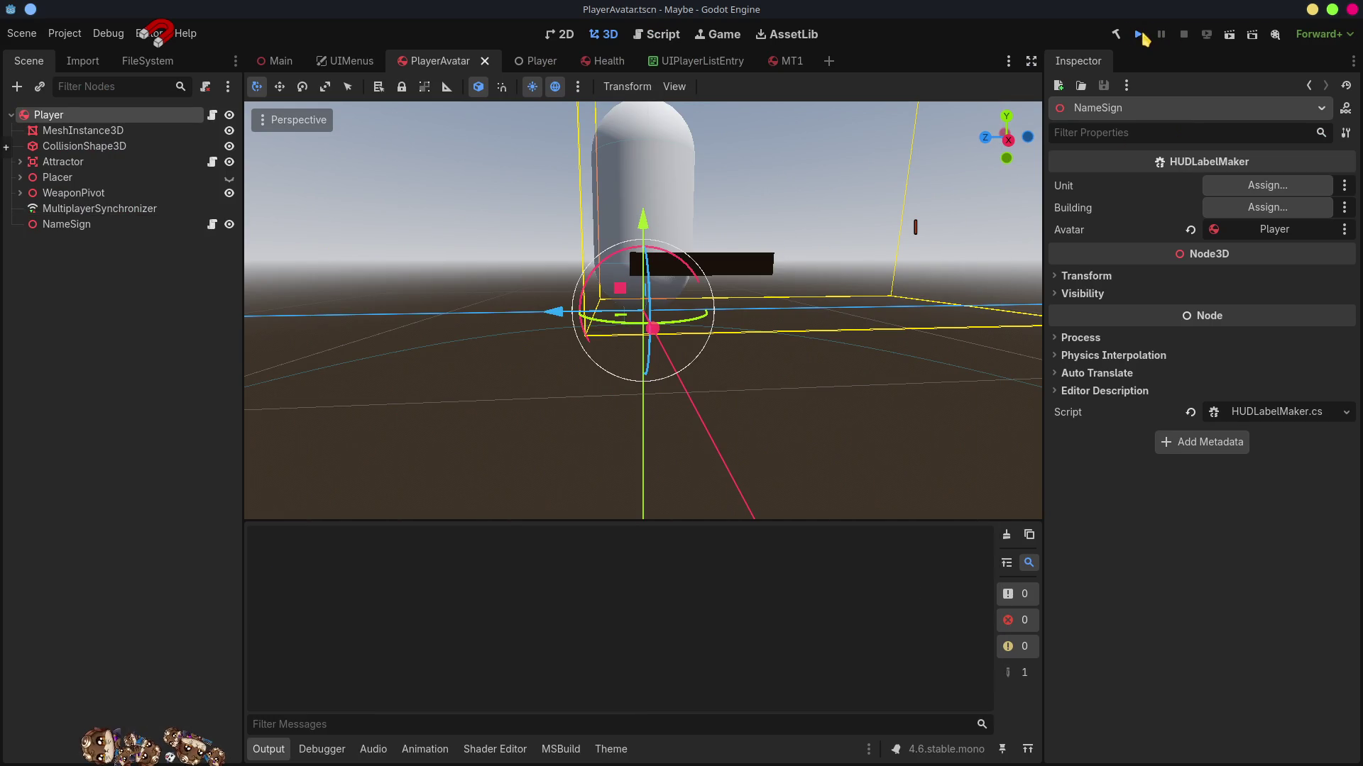
pyautogui.click(1140, 35)
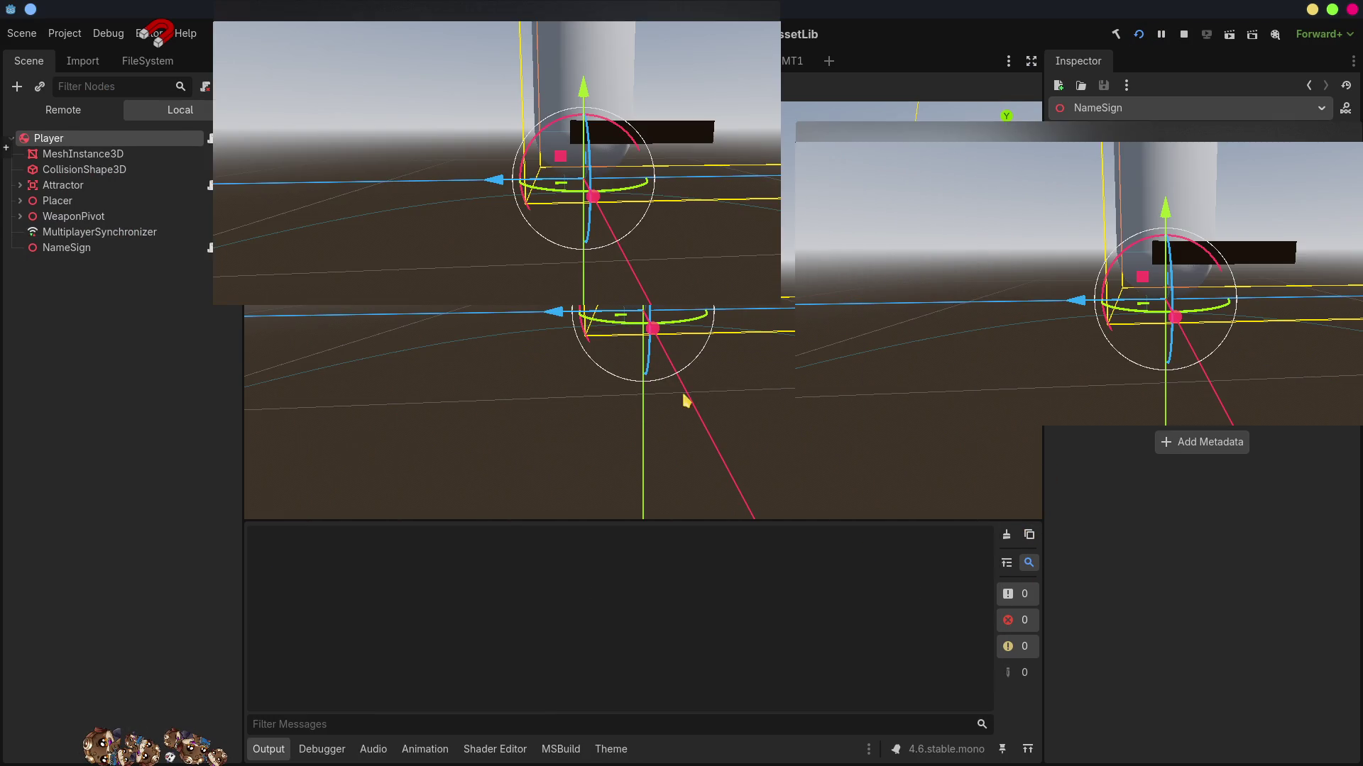
pyautogui.click(1186, 36)
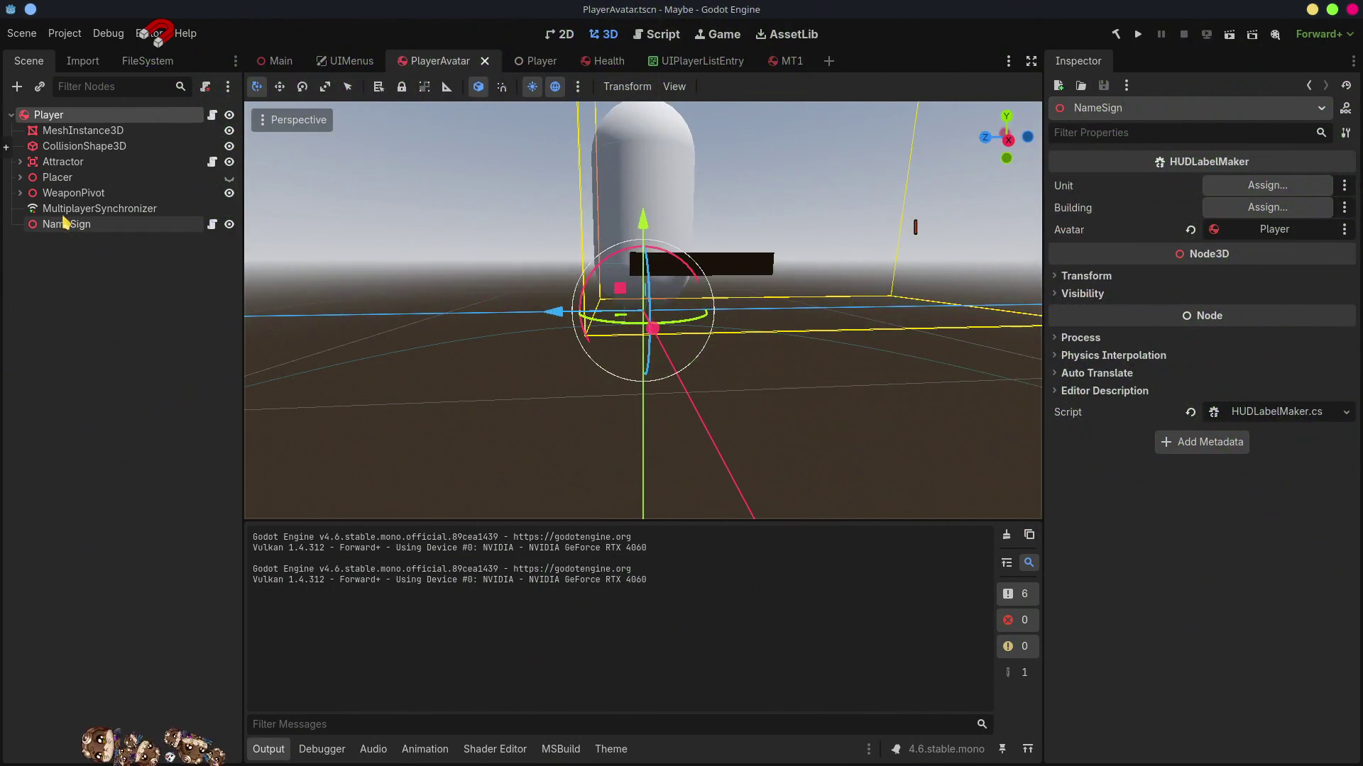
pyautogui.click(63, 215)
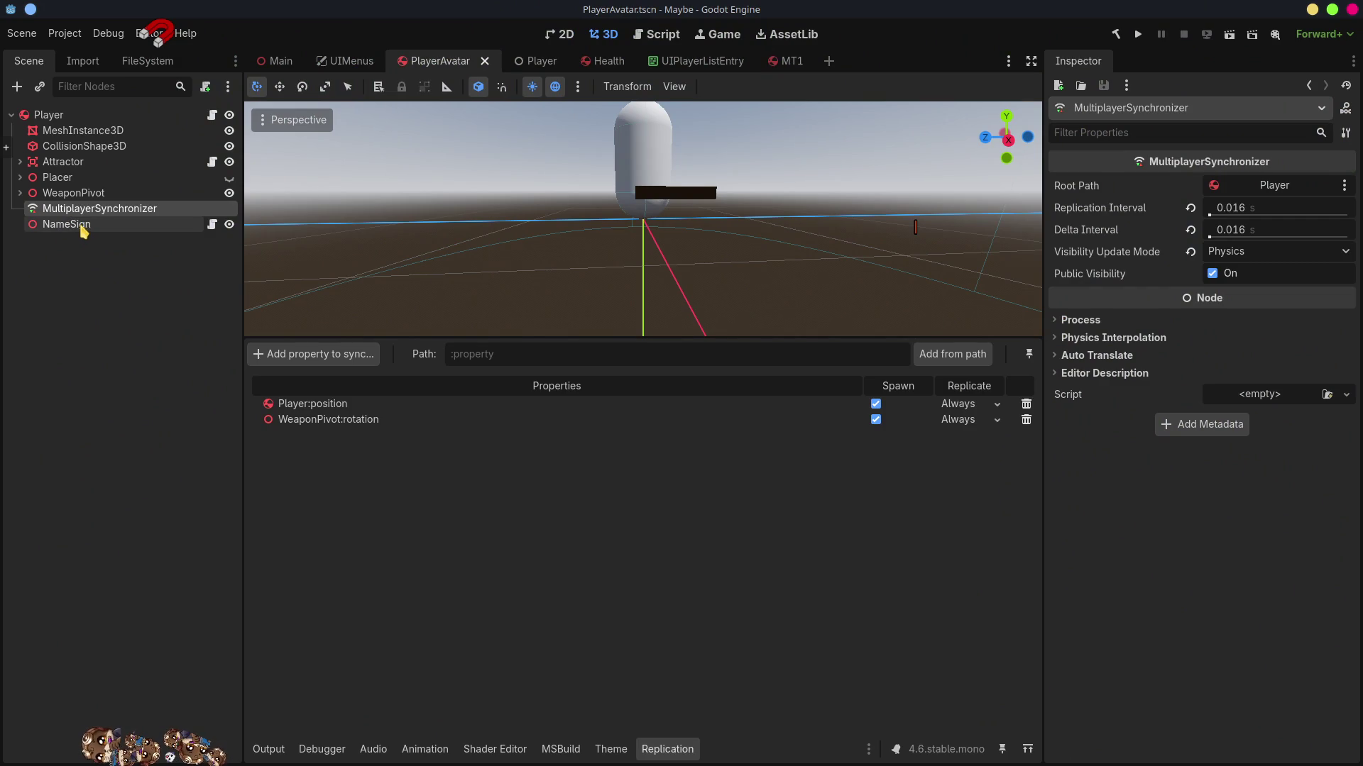
# - Lift NameSign about 1.246 units along Y so it floats above the player capsule
pyautogui.click(84, 225)
pyautogui.scroll(-10, 719, 257)
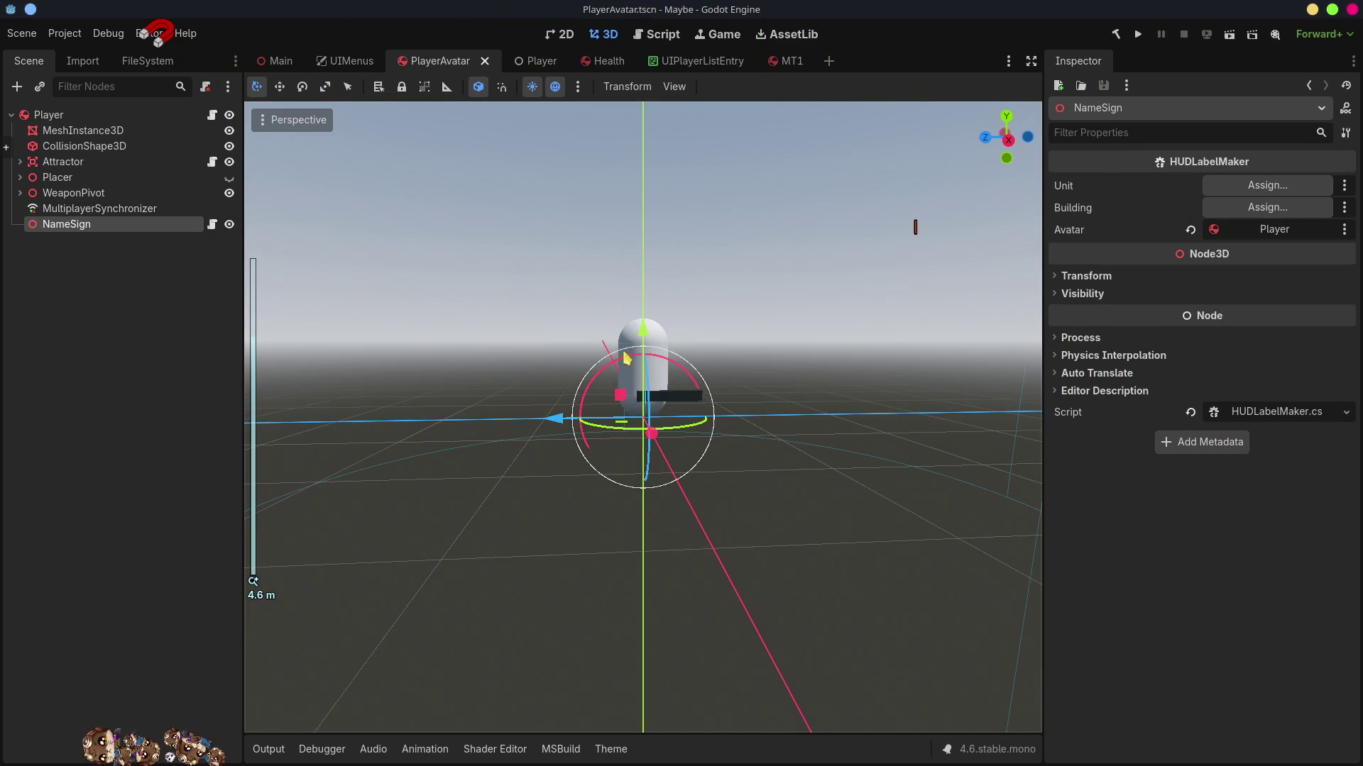
pyautogui.moveTo(643, 334)
pyautogui.mouseDown()
pyautogui.moveTo(644, 201)
pyautogui.moveTo(643, 221)
pyautogui.mouseUp()
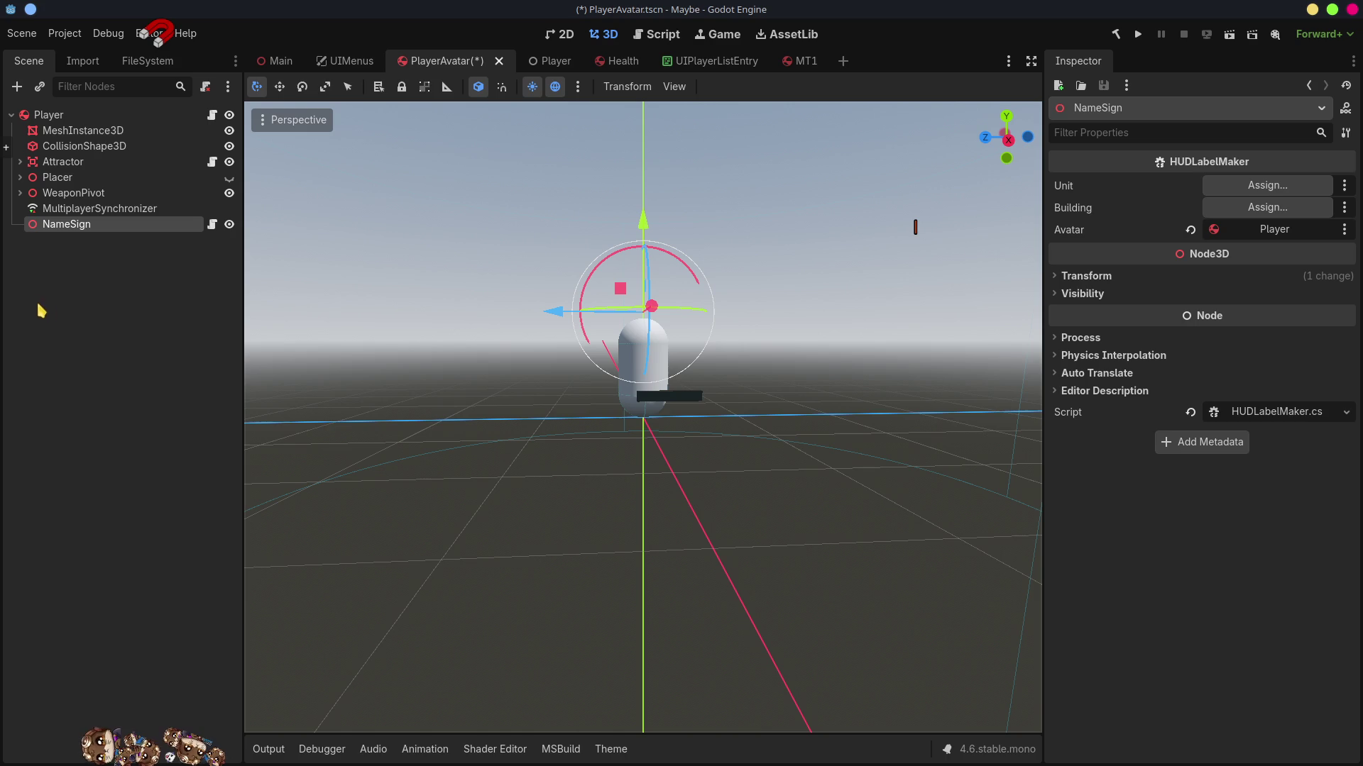
pyautogui.hotkey('alt', 'Tab')
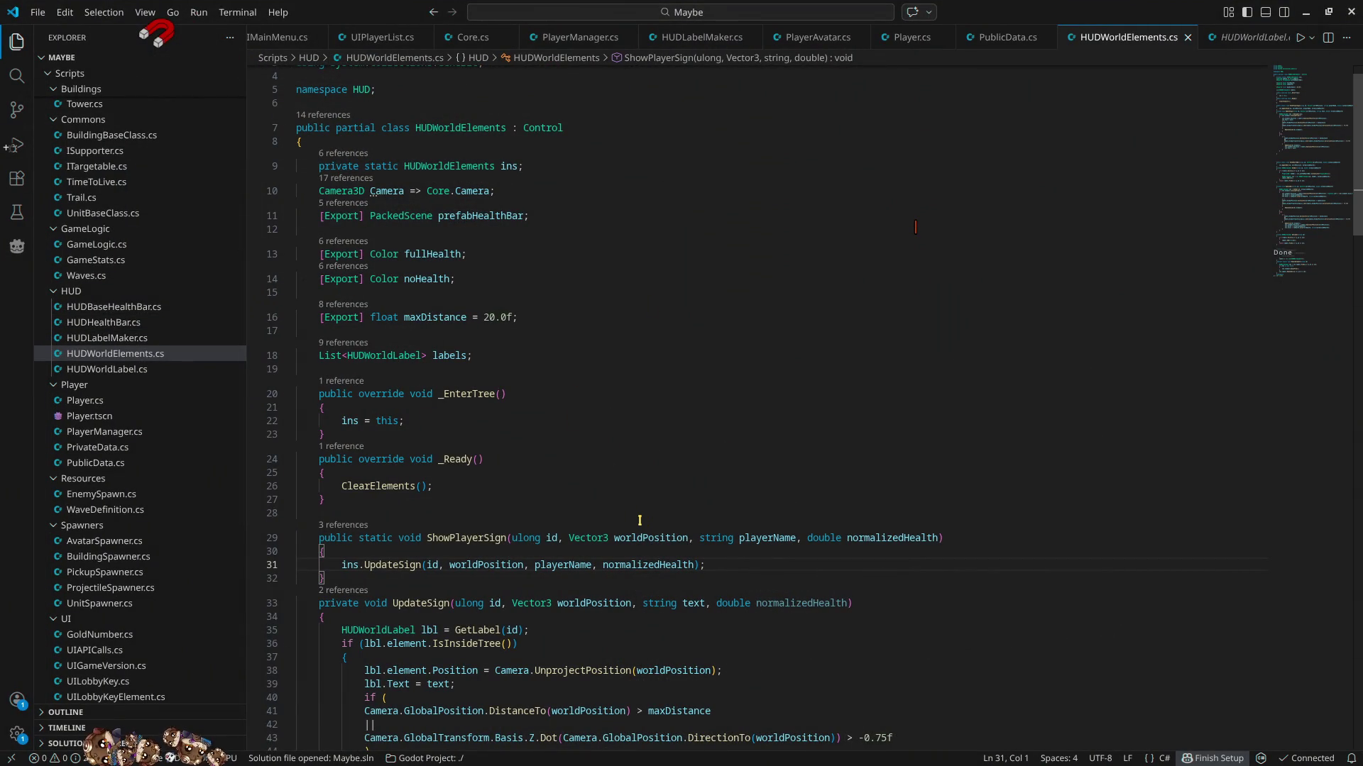
pyautogui.scroll(-4, 446, 591)
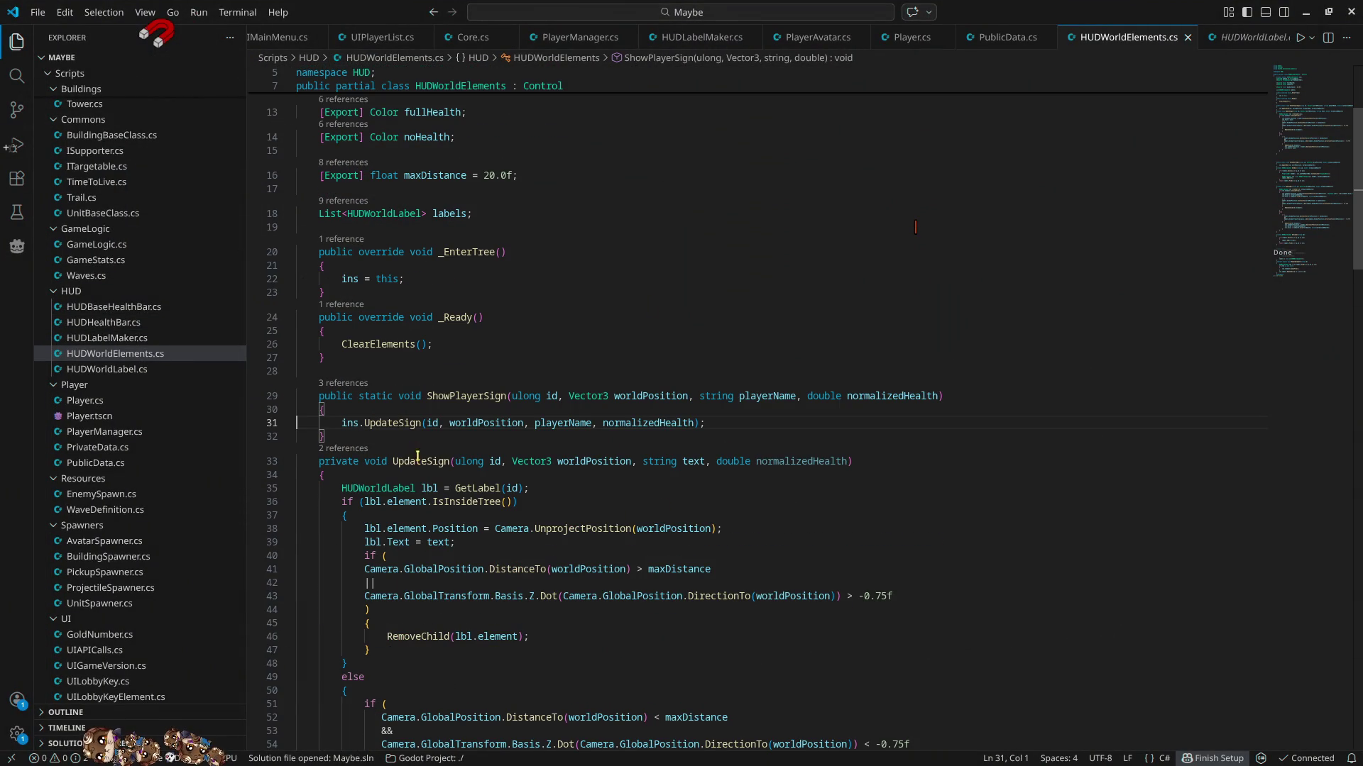
pyautogui.doubleClick(403, 425)
pyautogui.scroll(-6, 610, 609)
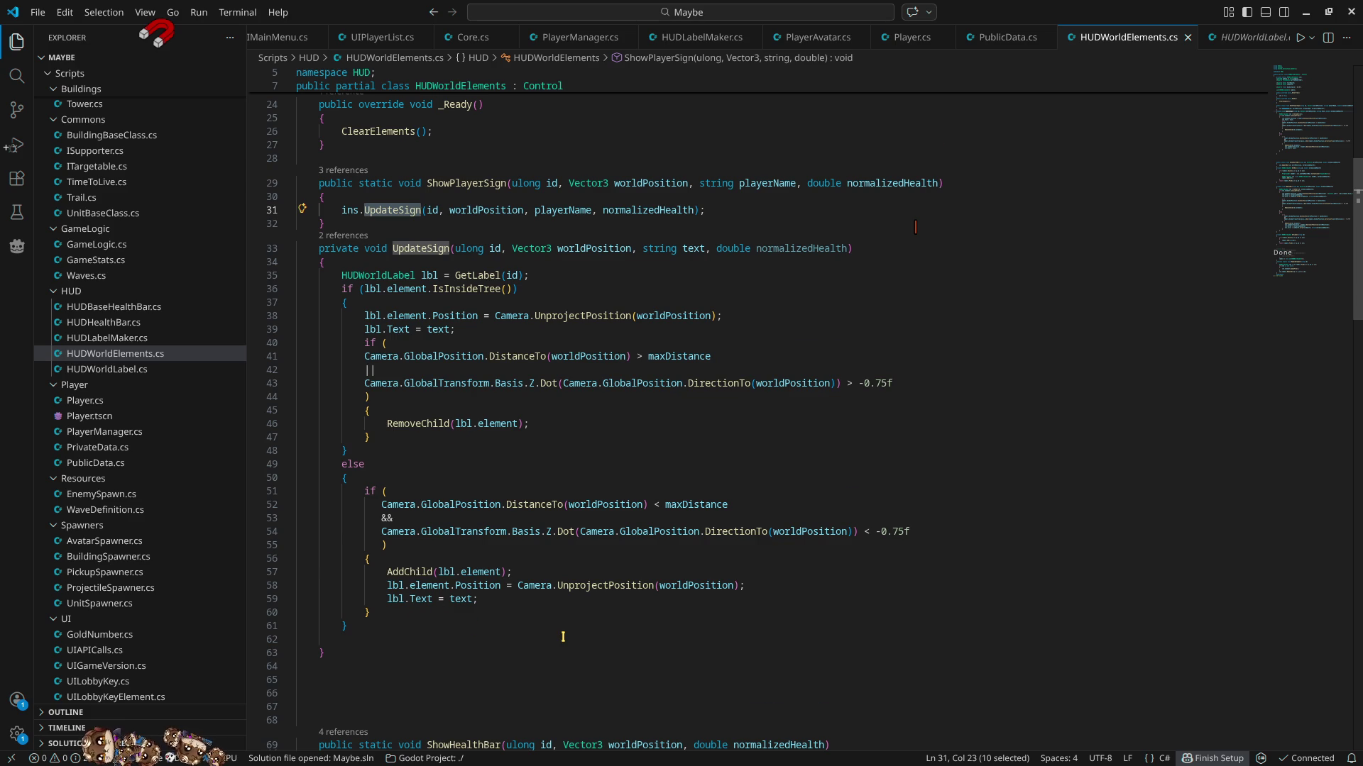
pyautogui.scroll(-6, 563, 636)
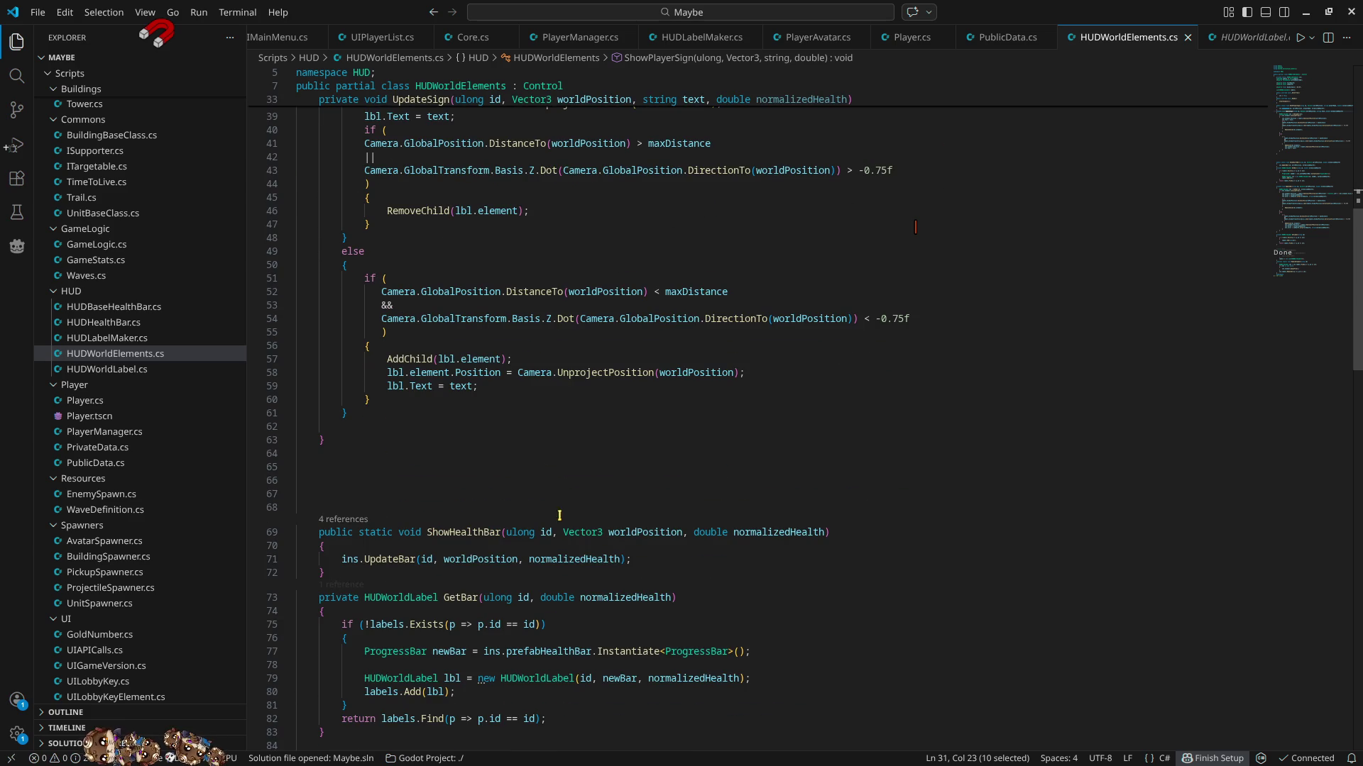
pyautogui.click(475, 369)
pyautogui.doubleClick(422, 386)
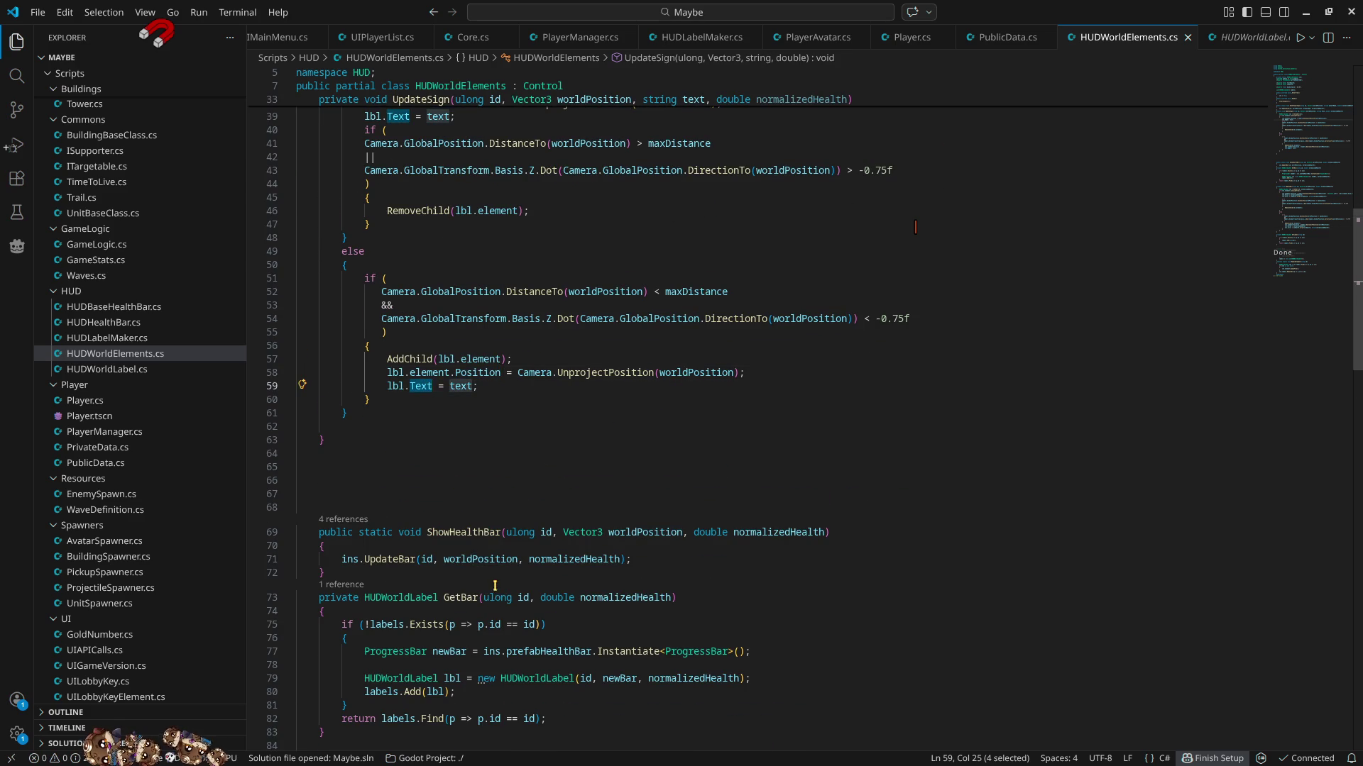
pyautogui.scroll(-13, 495, 585)
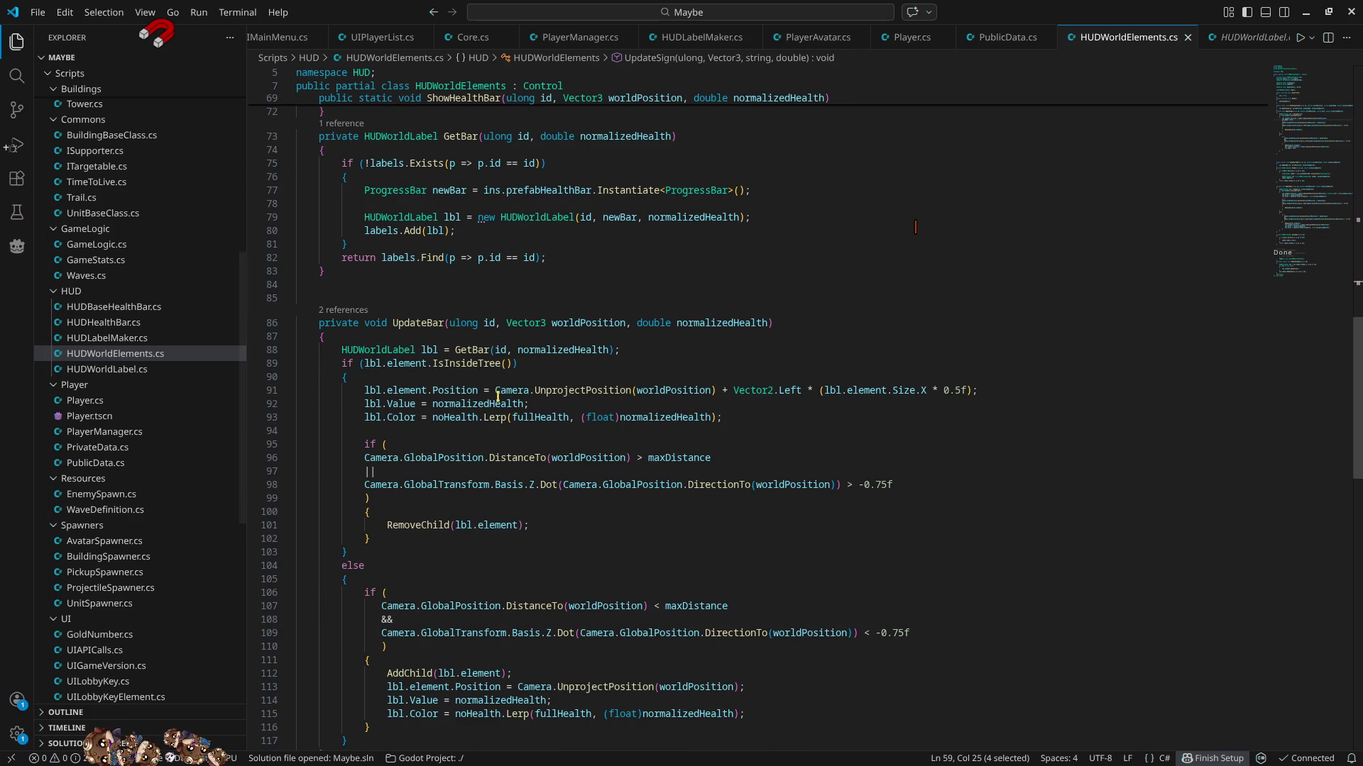
pyautogui.scroll(12, 400, 390)
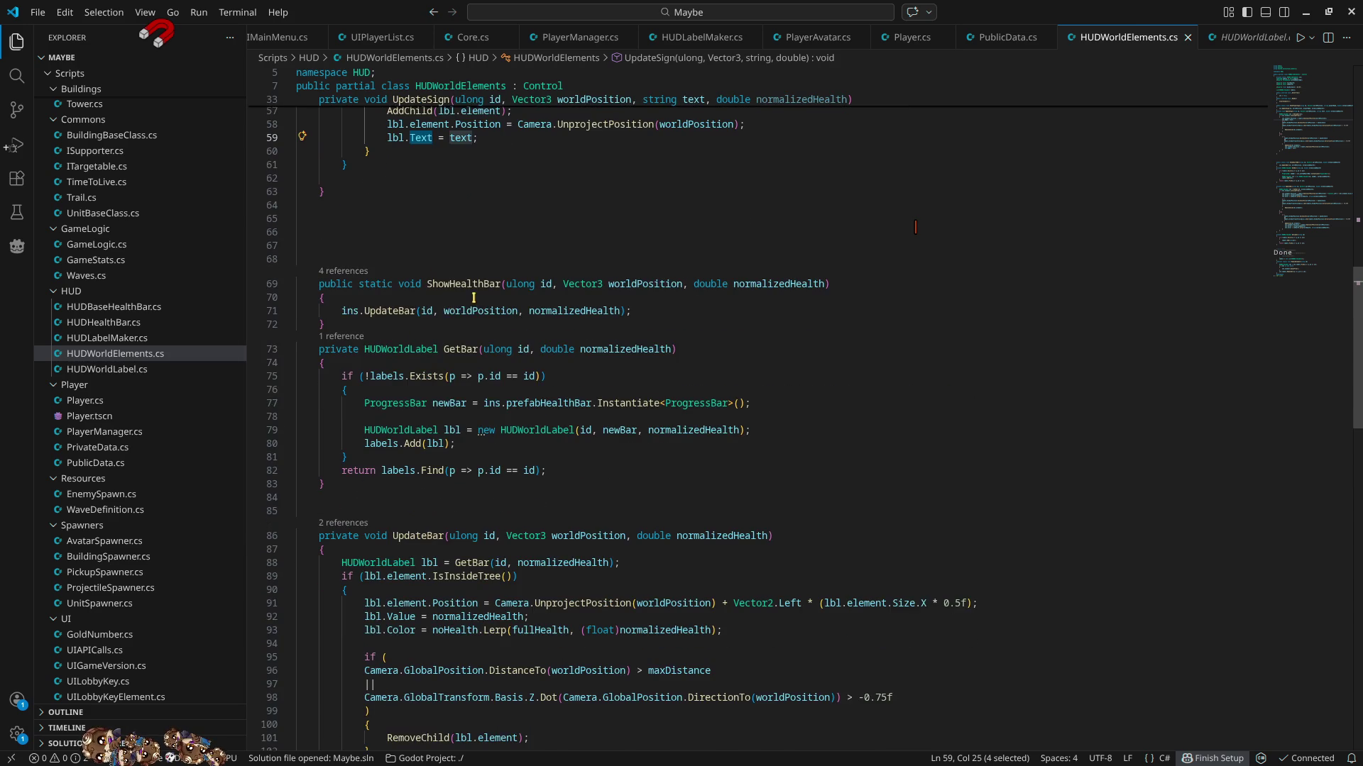
pyautogui.doubleClick(439, 338)
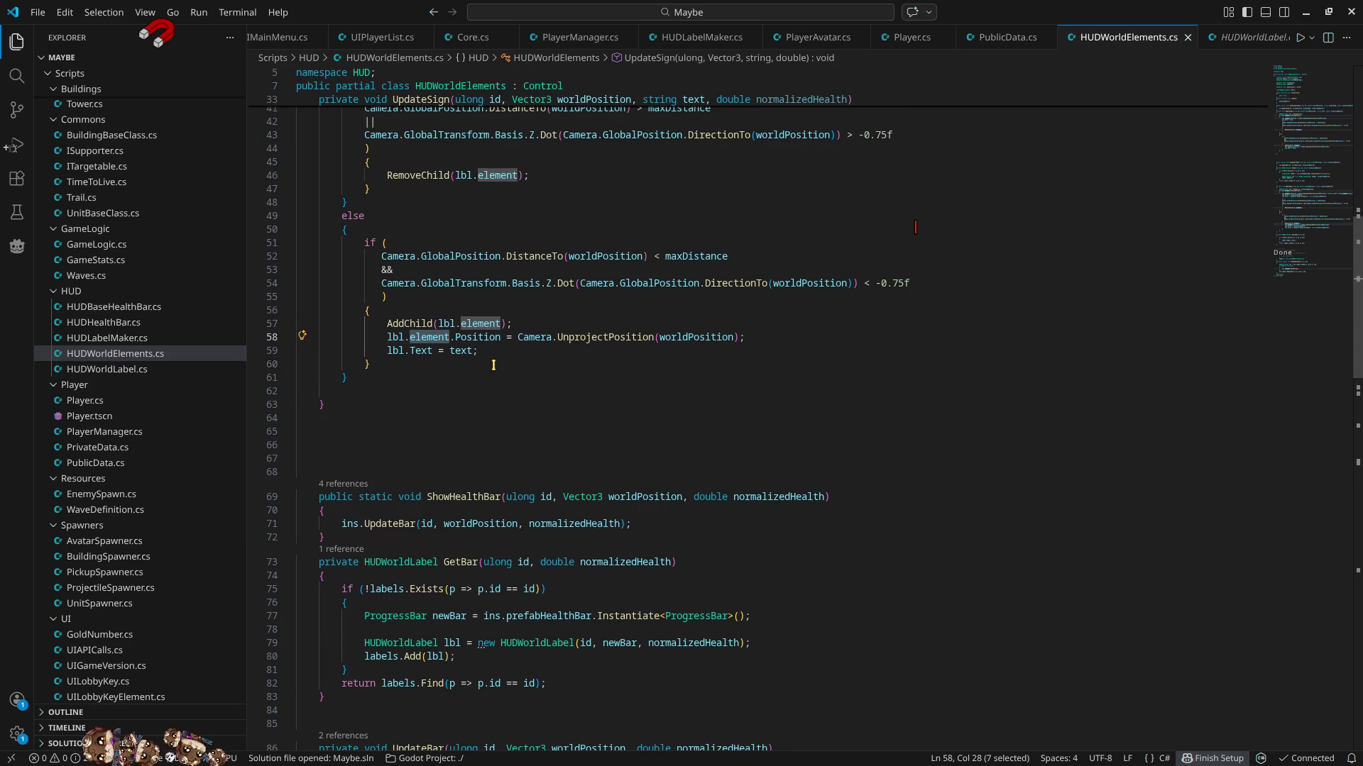
pyautogui.scroll(5, 532, 374)
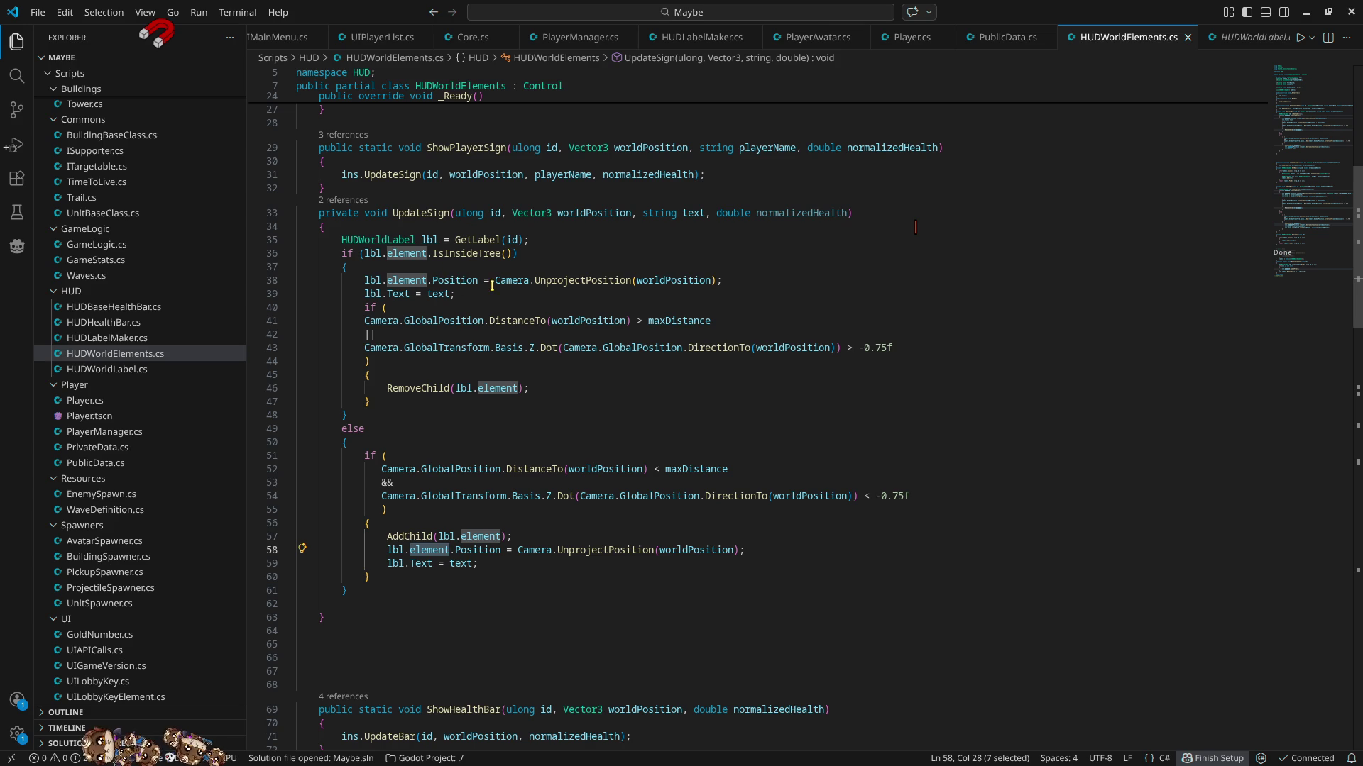
# - Append '+ lbl.element.Size.X * 0.5f' to the line 38 sign position
pyautogui.click(449, 281)
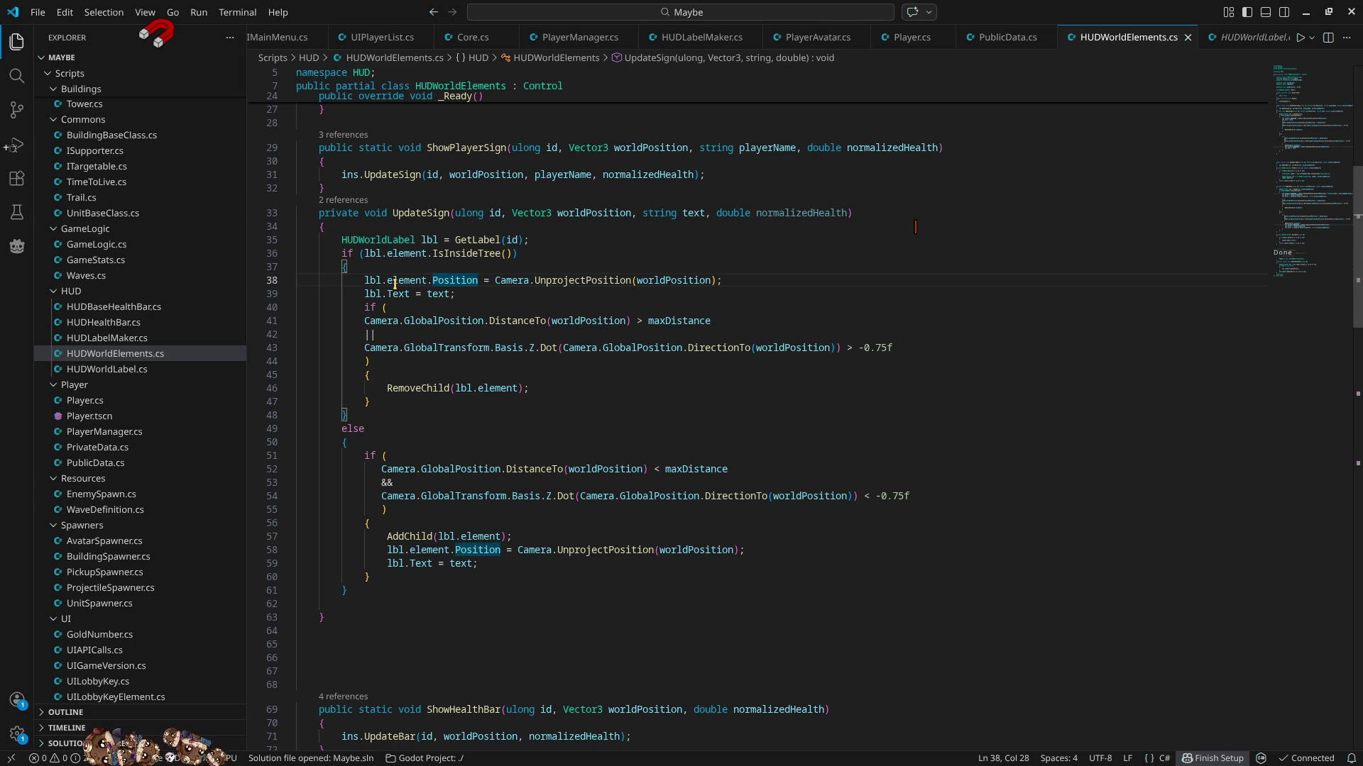
pyautogui.moveTo(364, 281); pyautogui.dragTo(428, 281)
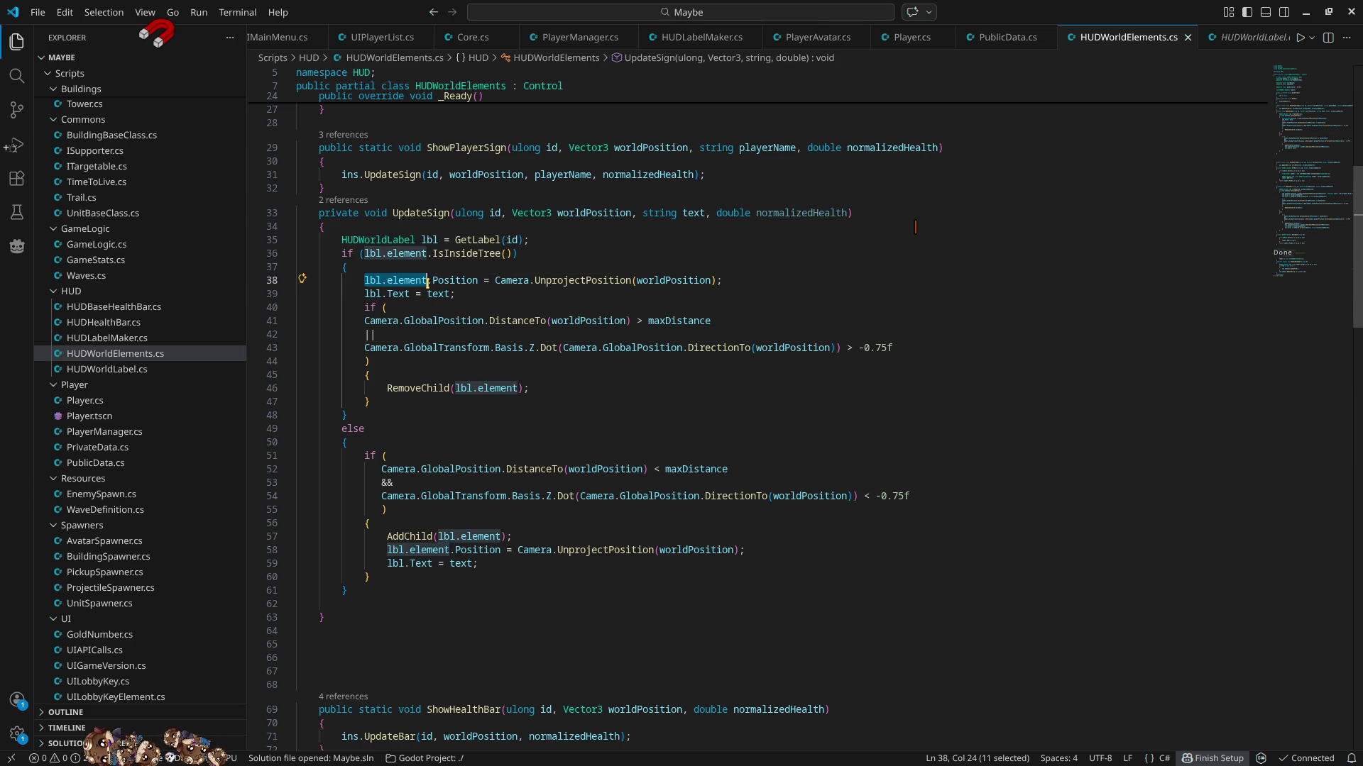
pyautogui.click(718, 278)
pyautogui.write('+')
pyautogui.write(' lbl.element')
pyautogui.write('.si')
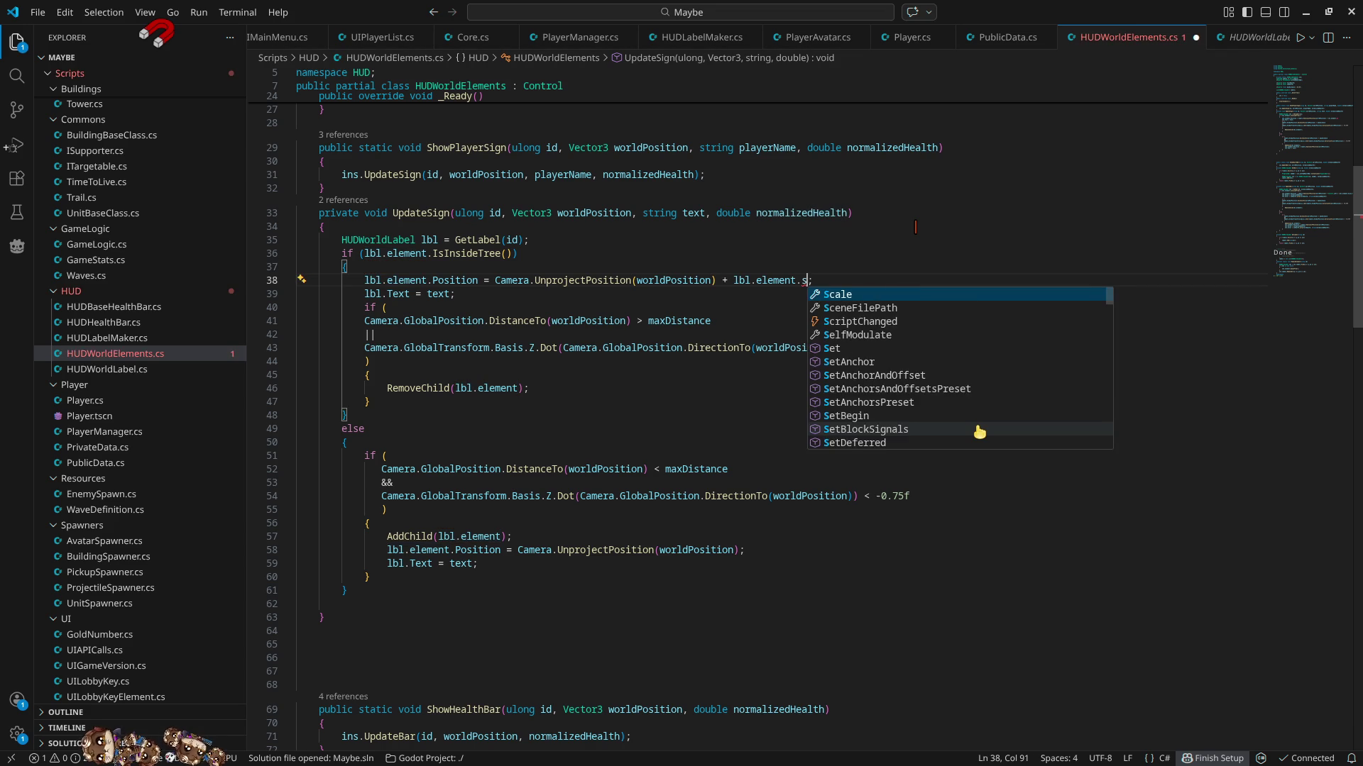
pyautogui.press('Tab')
pyautogui.write('.X')
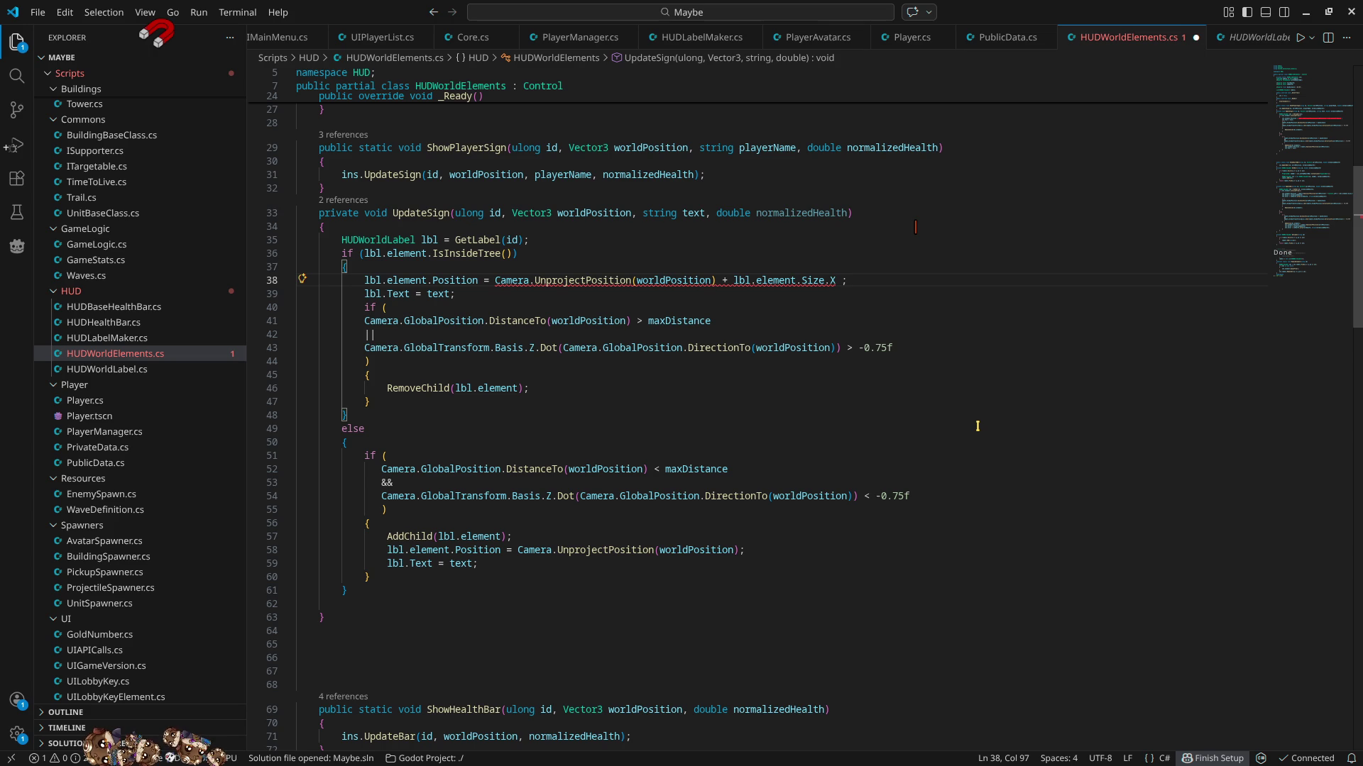
pyautogui.write(' * 0.5')
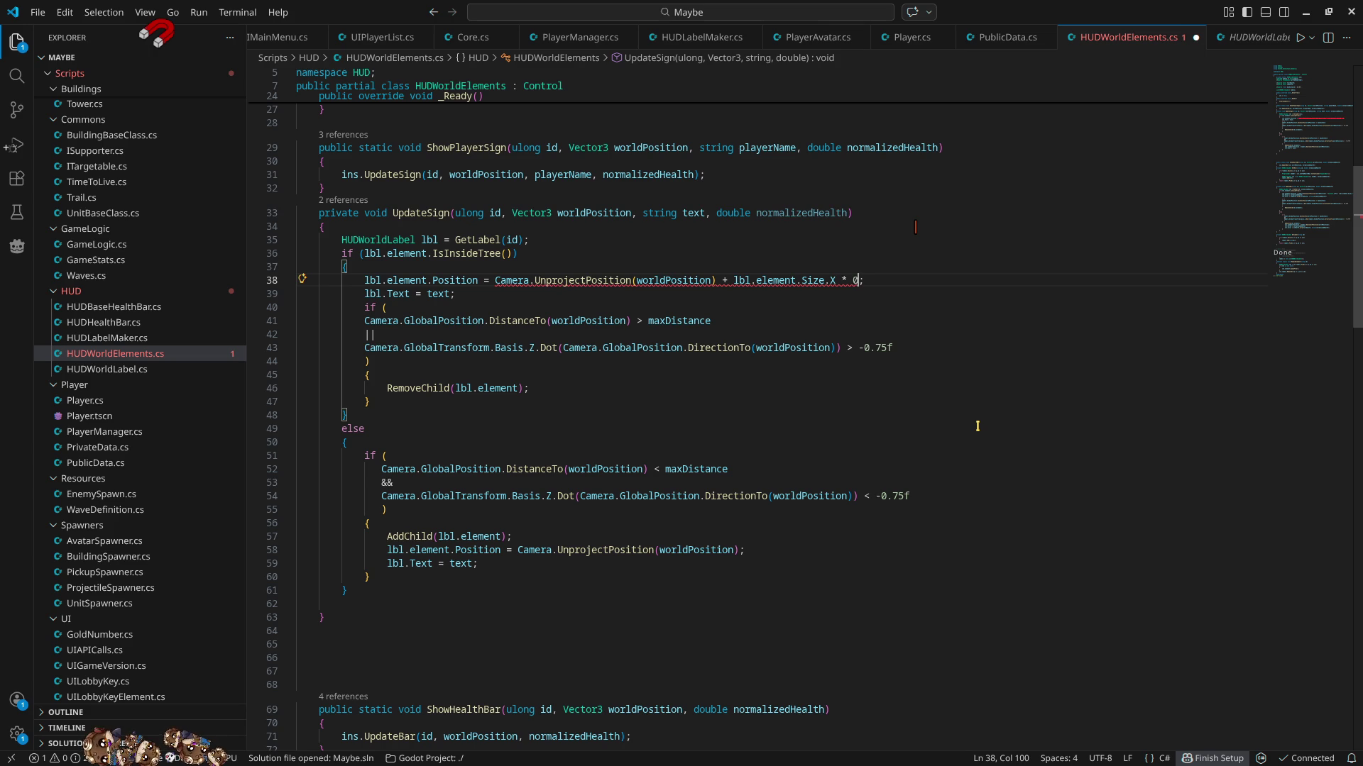
pyautogui.write('f')
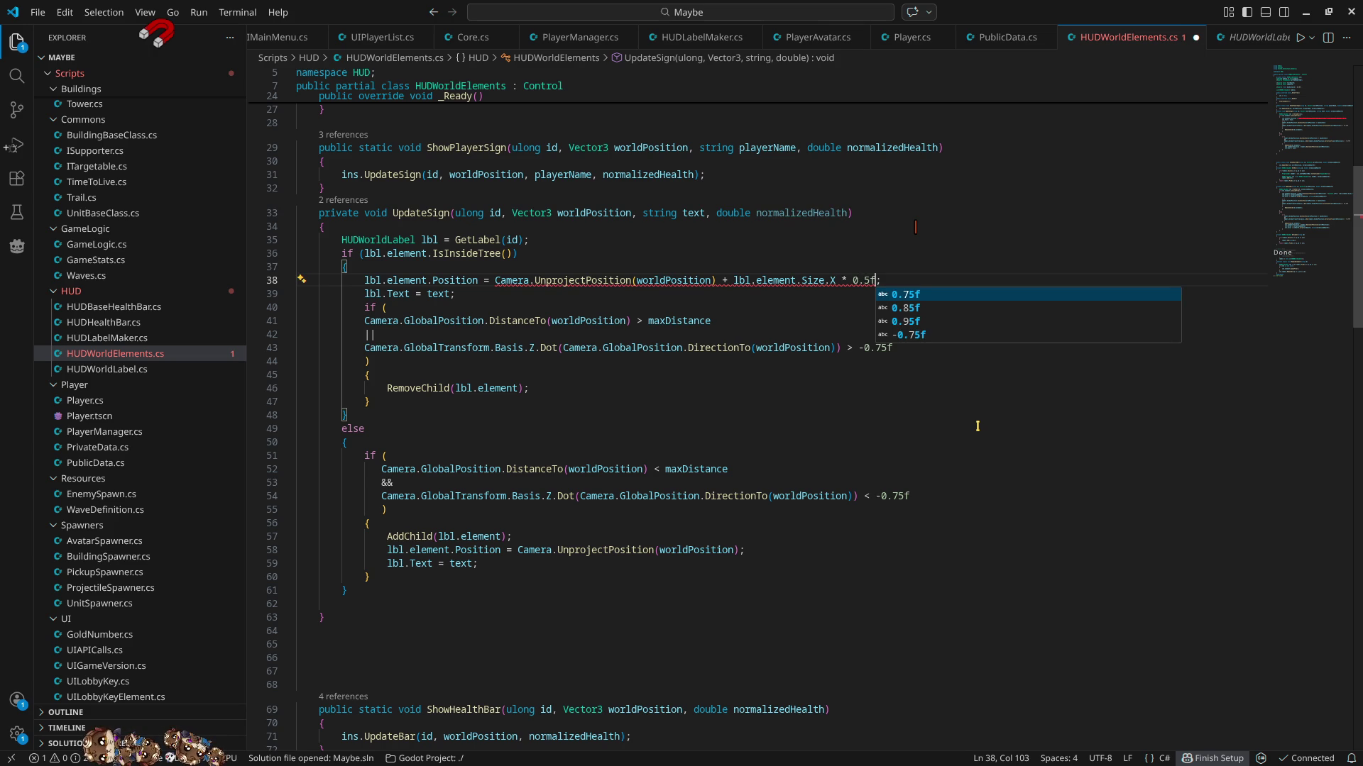
# - Insert 'Vector2.Left *' into line 38's offset to shift the sign left
pyautogui.click(733, 280)
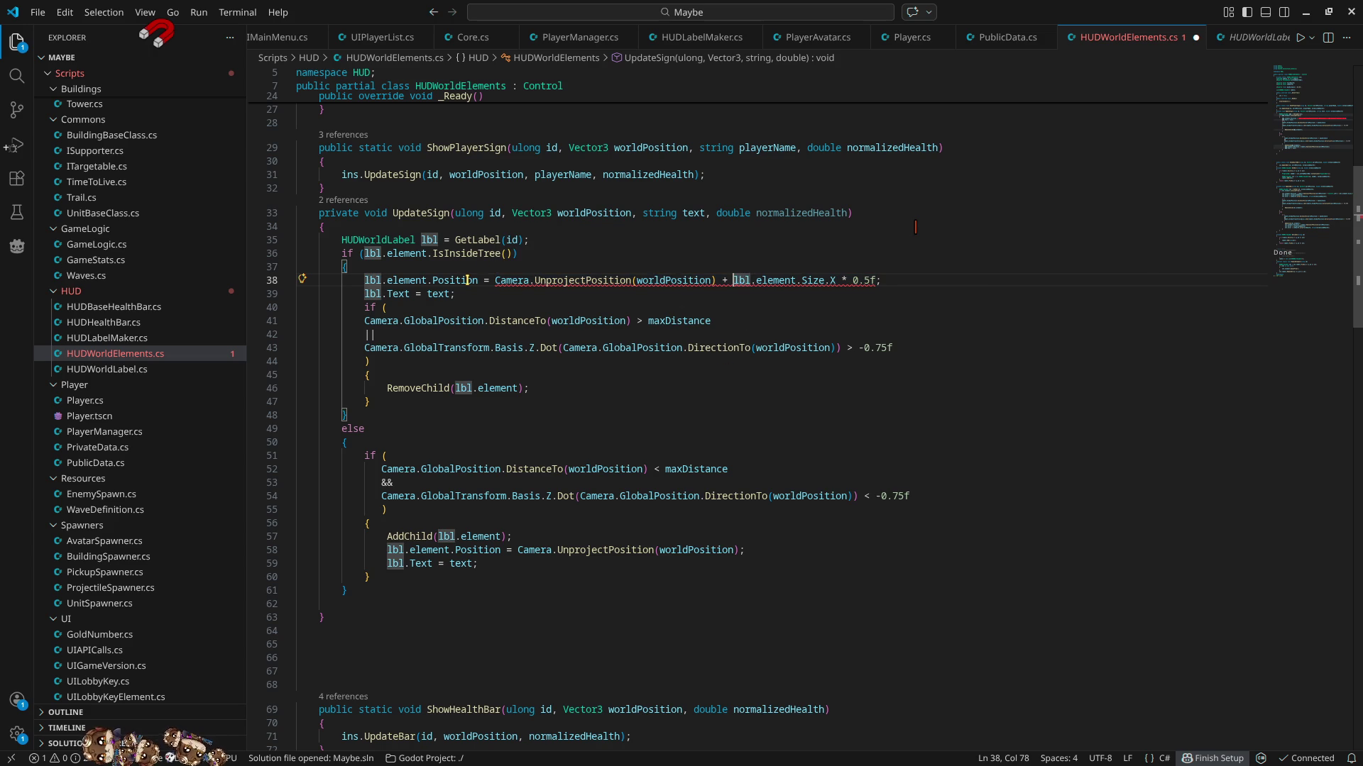
pyautogui.moveTo(468, 281)
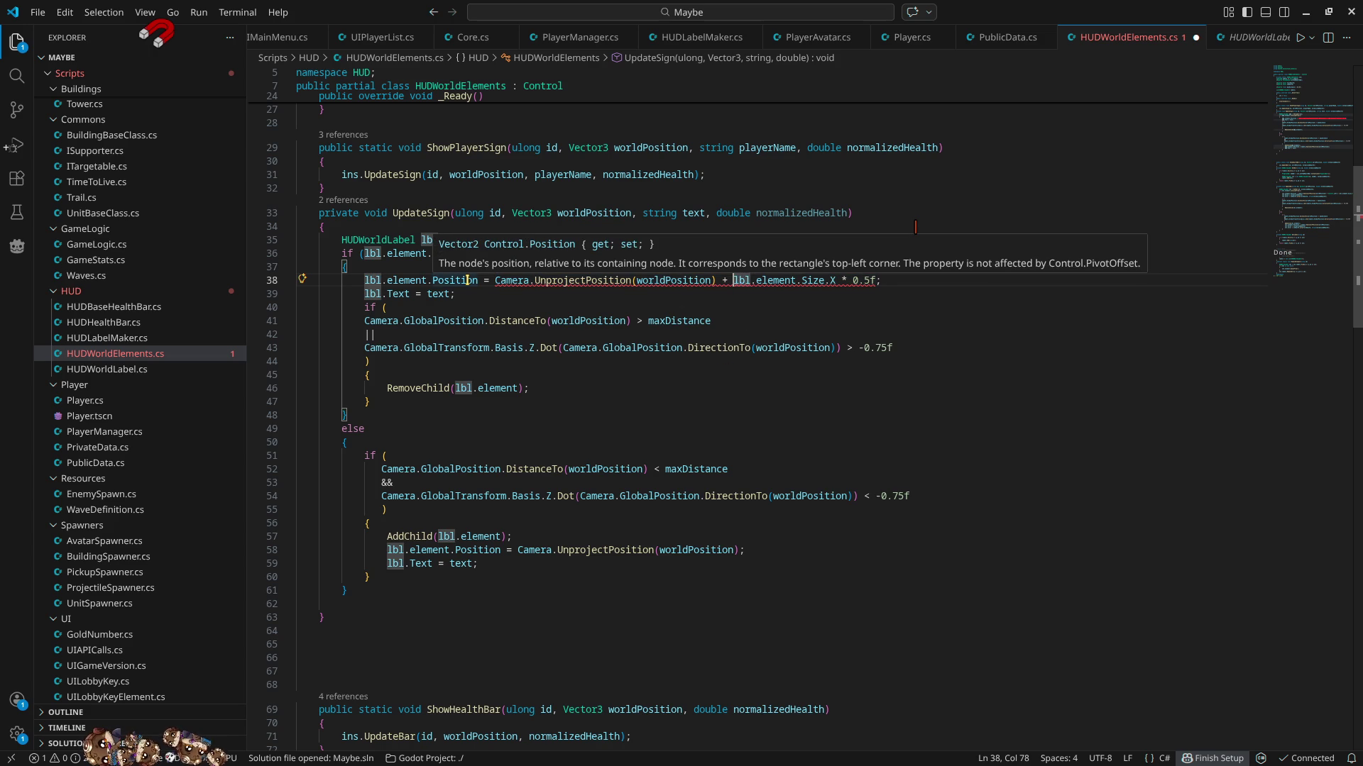
pyautogui.click(971, 291)
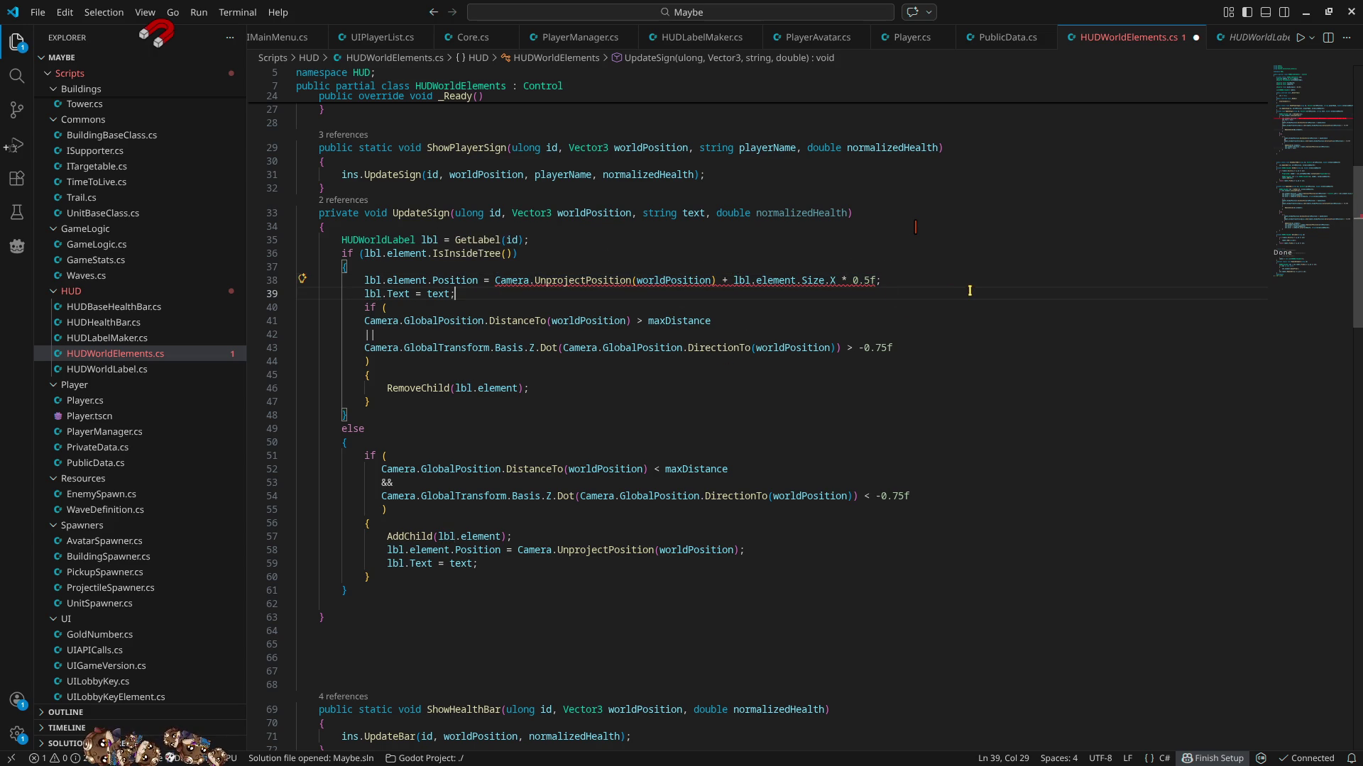
pyautogui.click(729, 279)
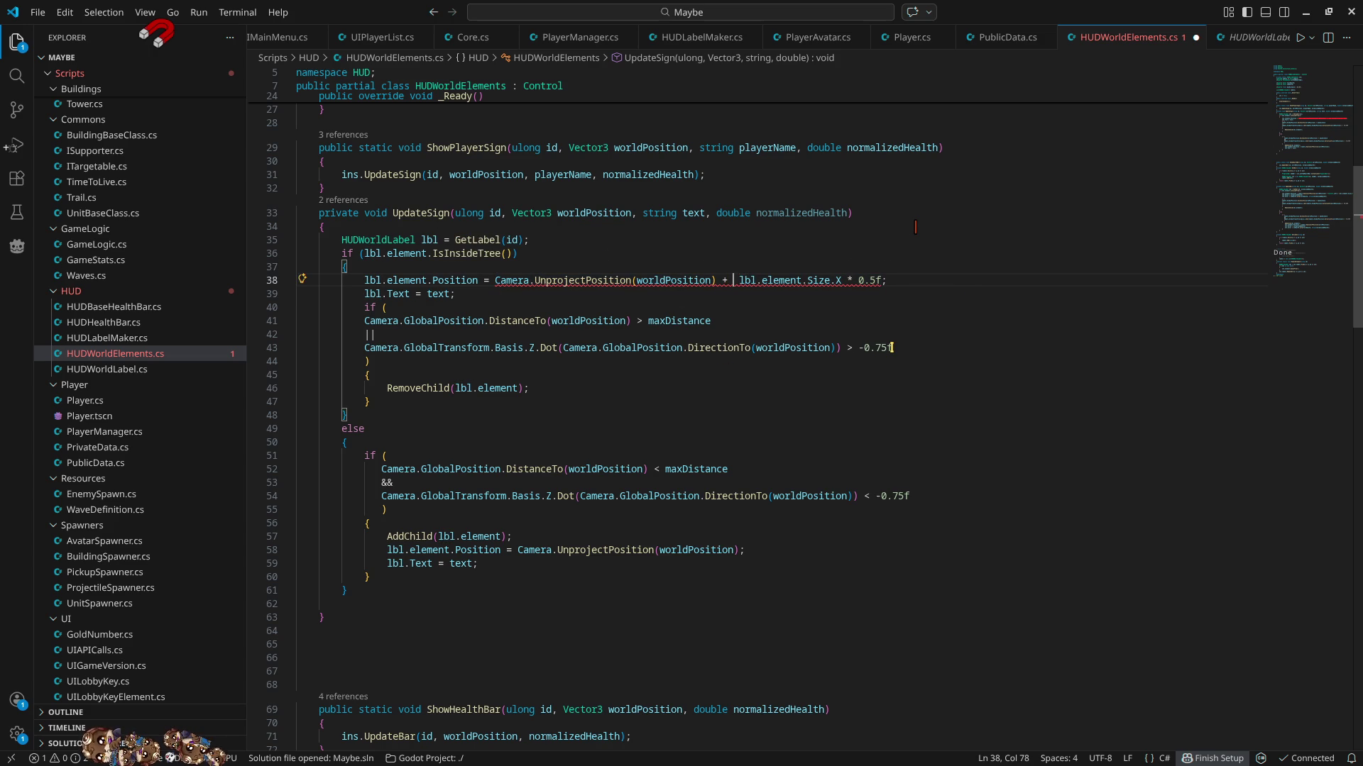
pyautogui.write('Vec')
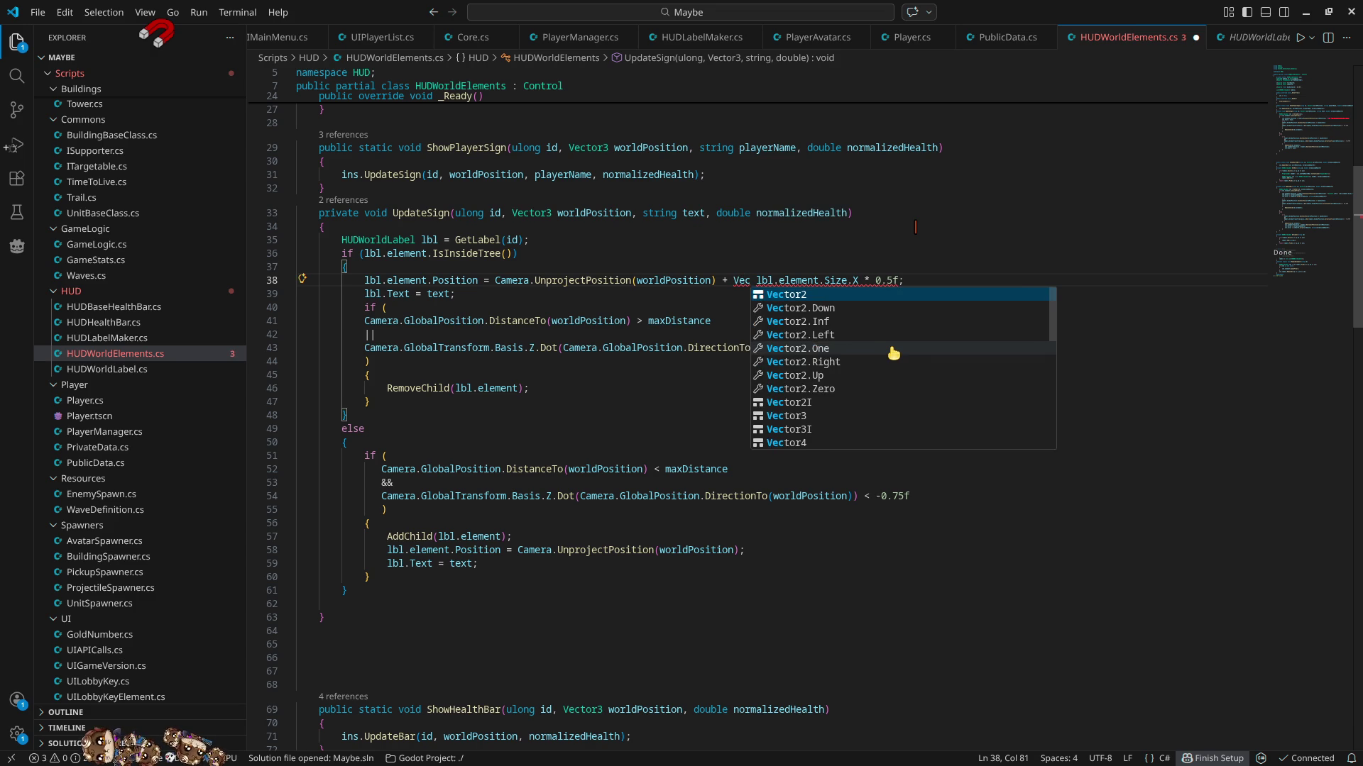
pyautogui.write('l')
pyautogui.press('BackSpace')
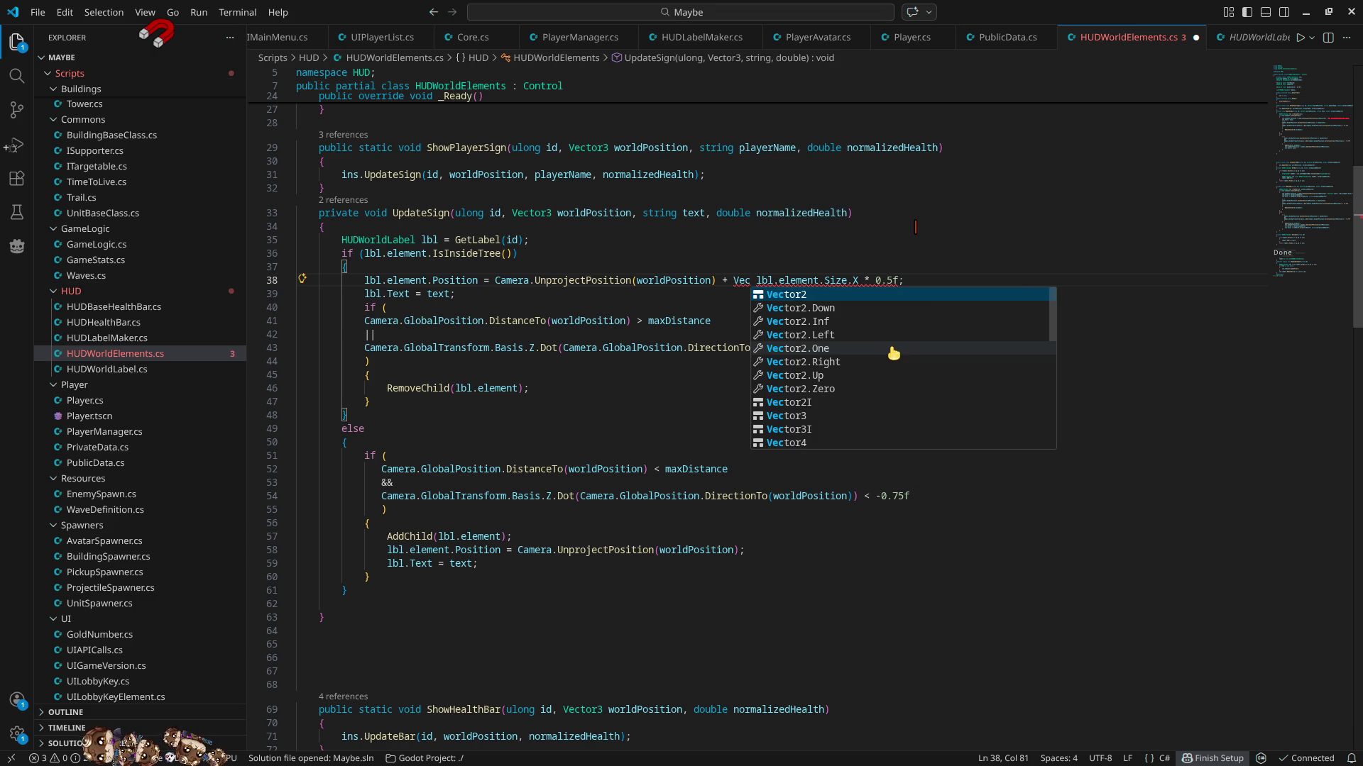
pyautogui.press('Tab')
pyautogui.write('.Left ')
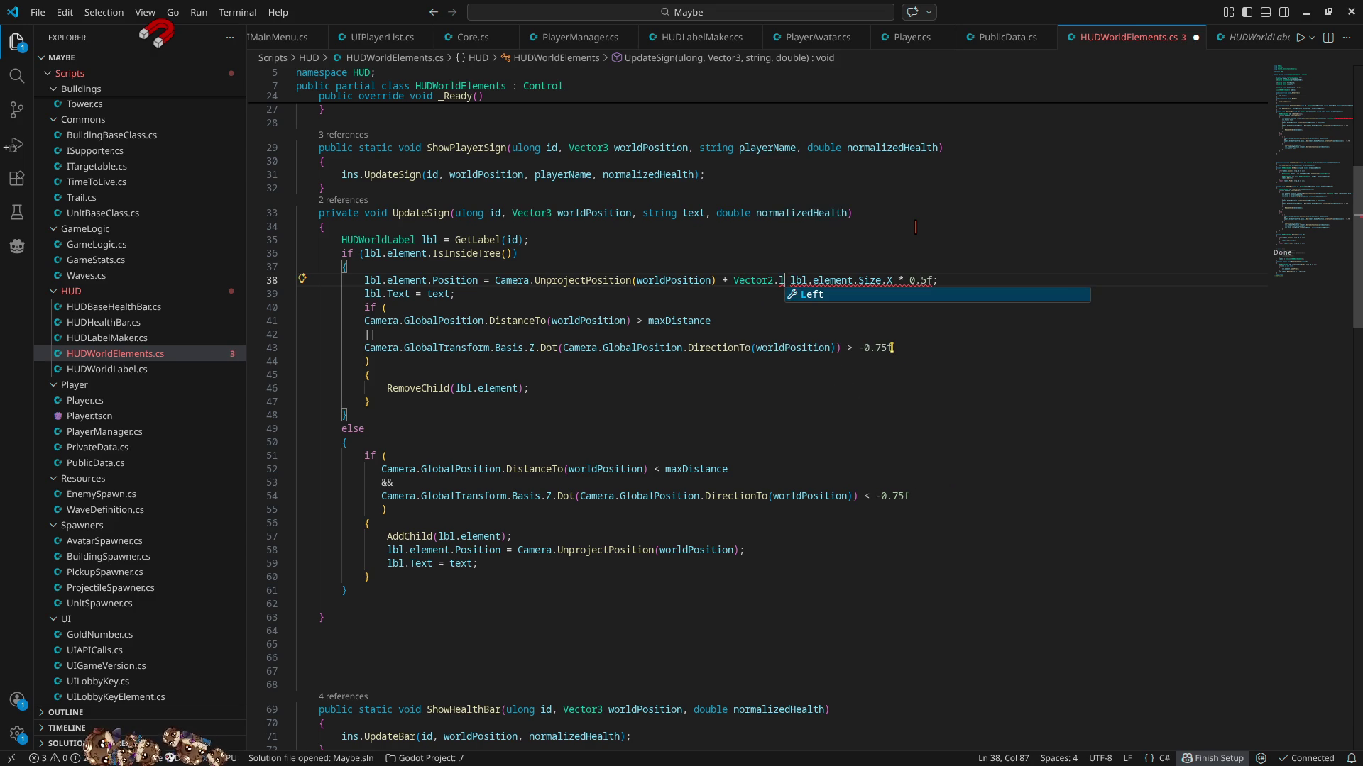
pyautogui.write('*')
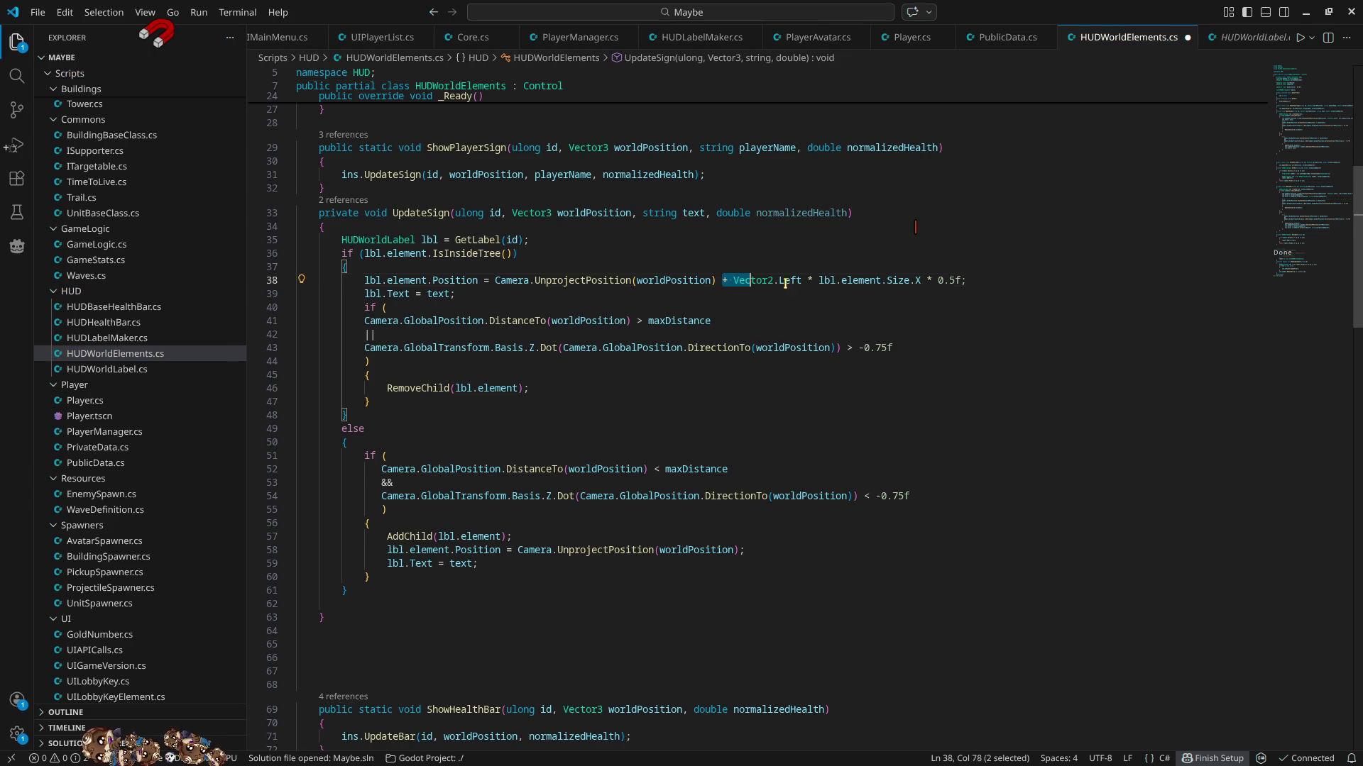
# - Add the same Vector2.Left half-width offset to the line 58 sign position
pyautogui.moveTo(725, 281); pyautogui.dragTo(959, 280)
pyautogui.hotkey('ctrl', 'c')
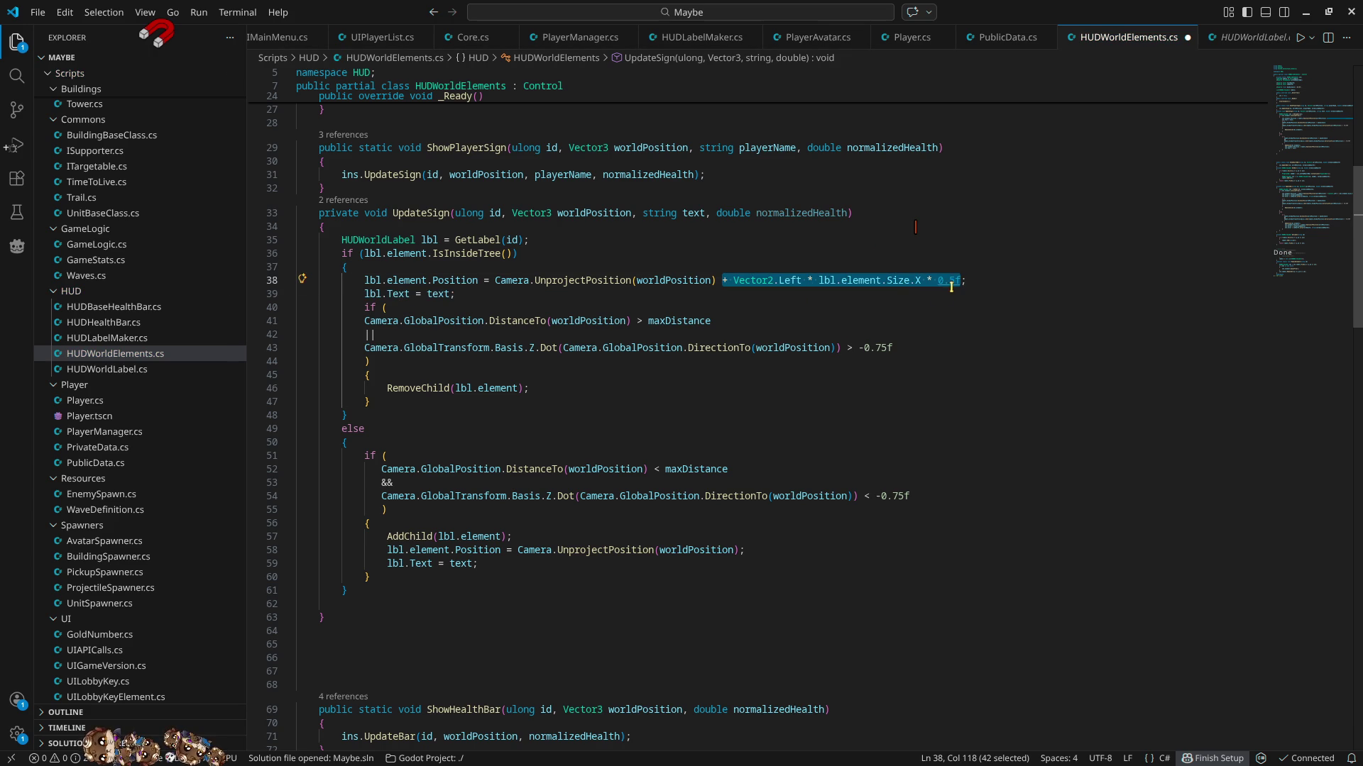
pyautogui.click(483, 550)
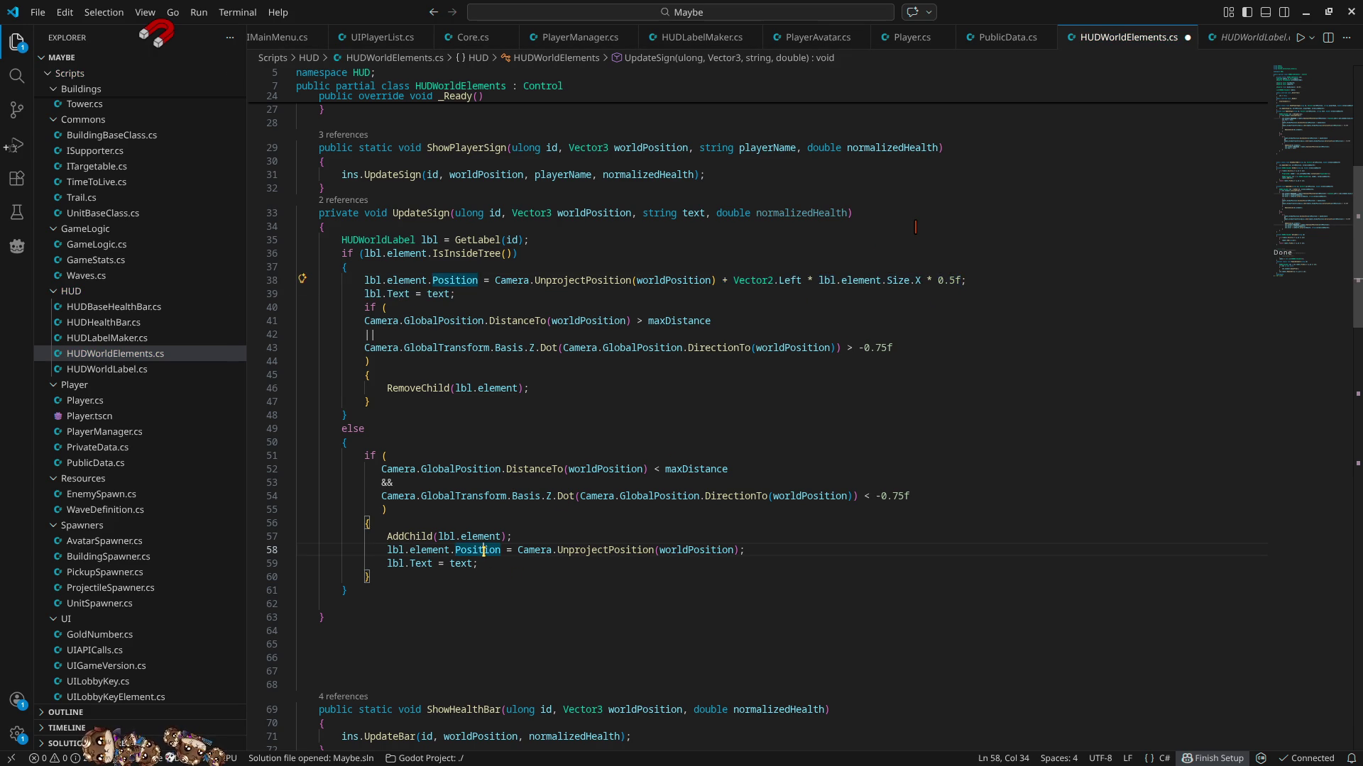
pyautogui.click(741, 550)
pyautogui.hotkey('ctrl', 'v')
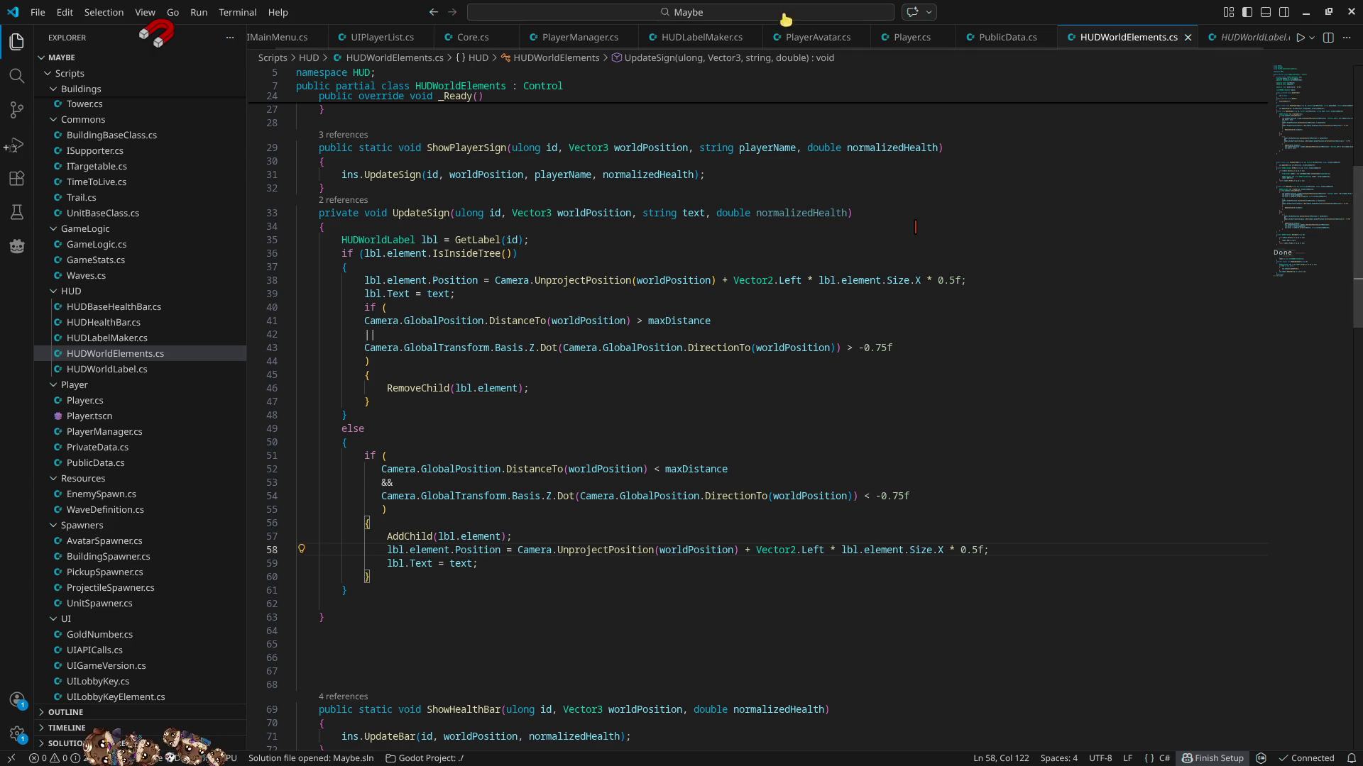
pyautogui.click(1306, 13)
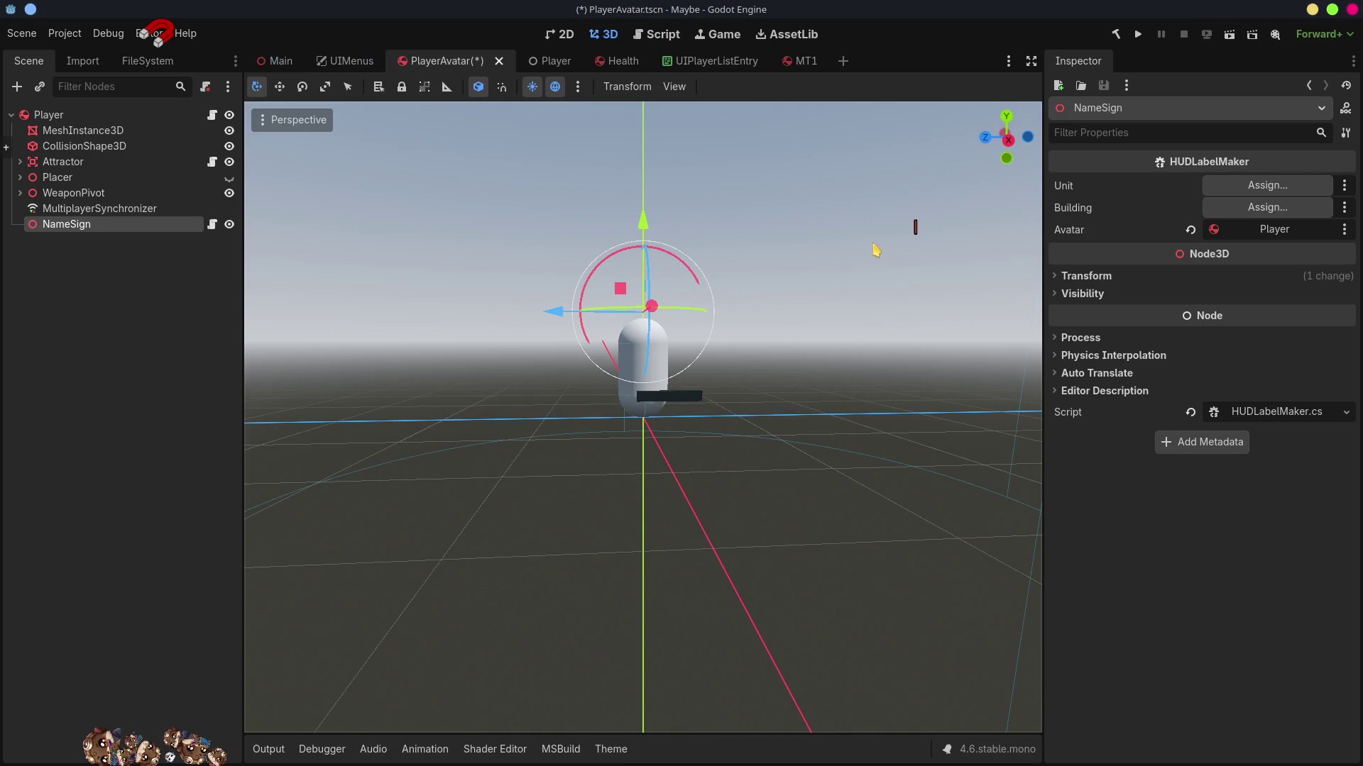
# - Run the project, host a game, and connect the client with the copied lobby key
pyautogui.moveTo(755, 426)
pyautogui.mouseDown()
pyautogui.moveTo(721, 492)
pyautogui.moveTo(828, 423)
pyautogui.moveTo(636, 421)
pyautogui.moveTo(639, 210)
pyautogui.mouseUp()
pyautogui.press('F5')
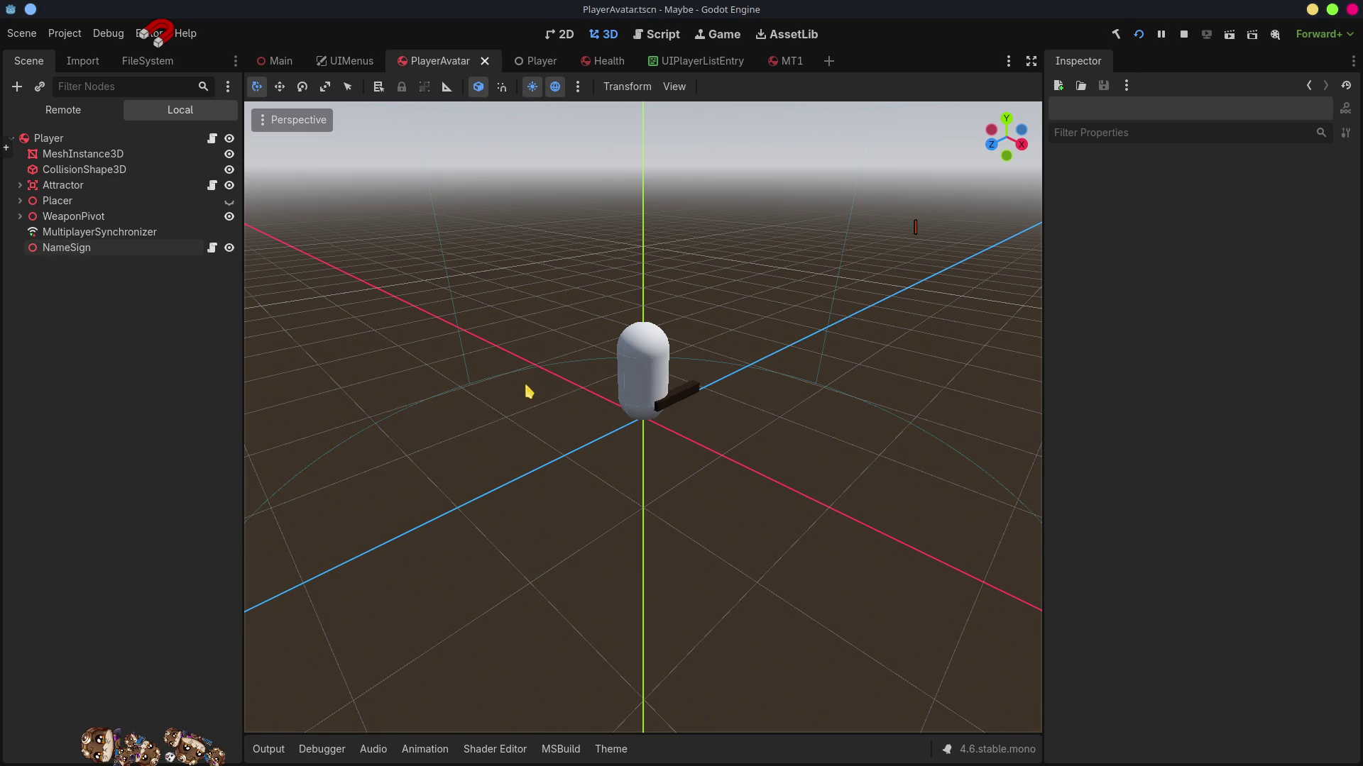
pyautogui.click(1072, 270)
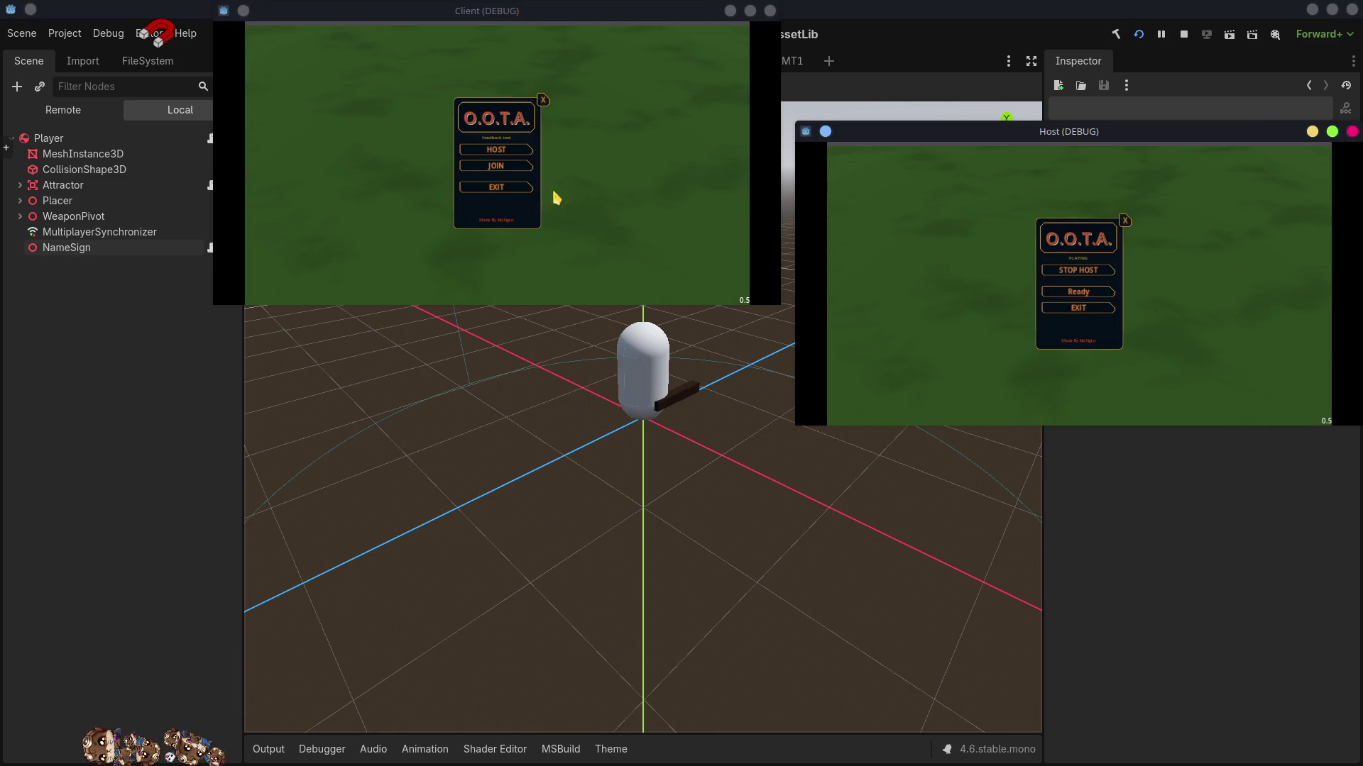
pyautogui.click(496, 165)
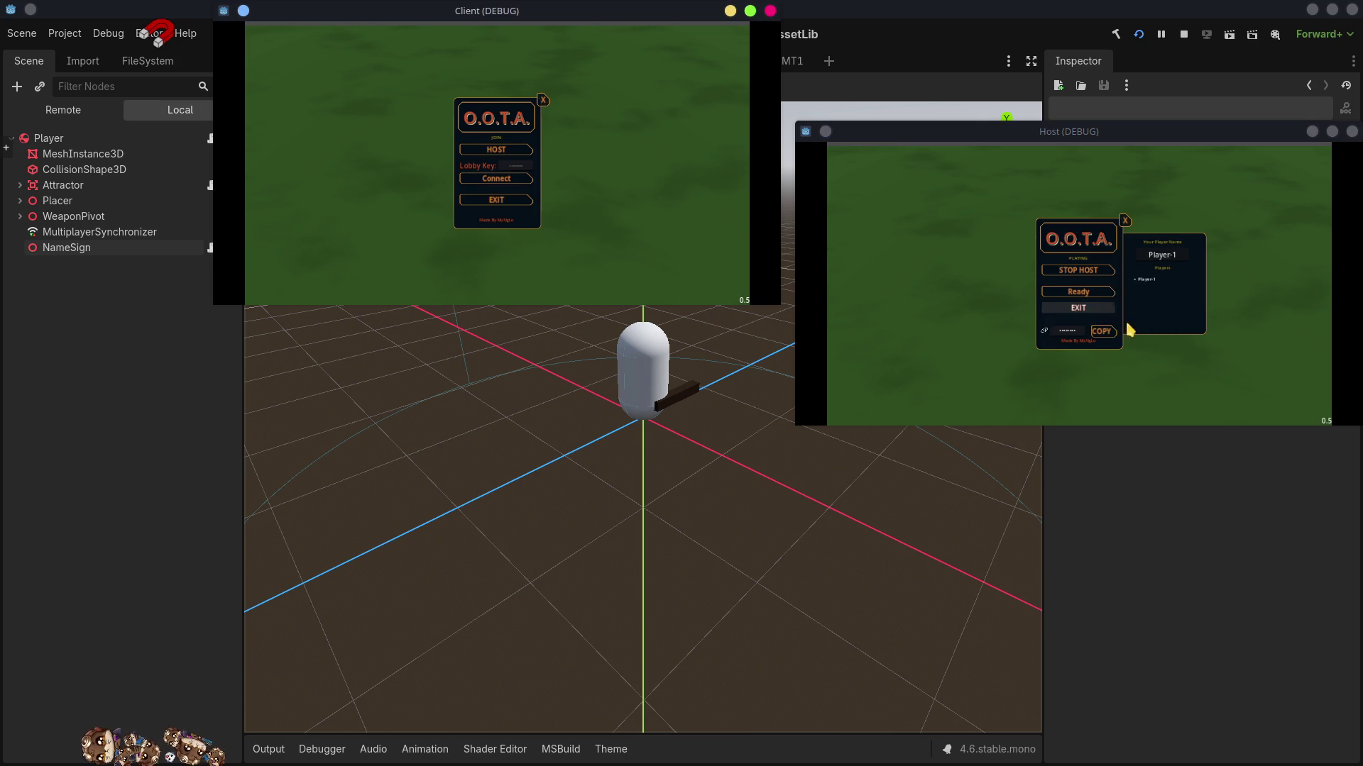
pyautogui.click(1101, 331)
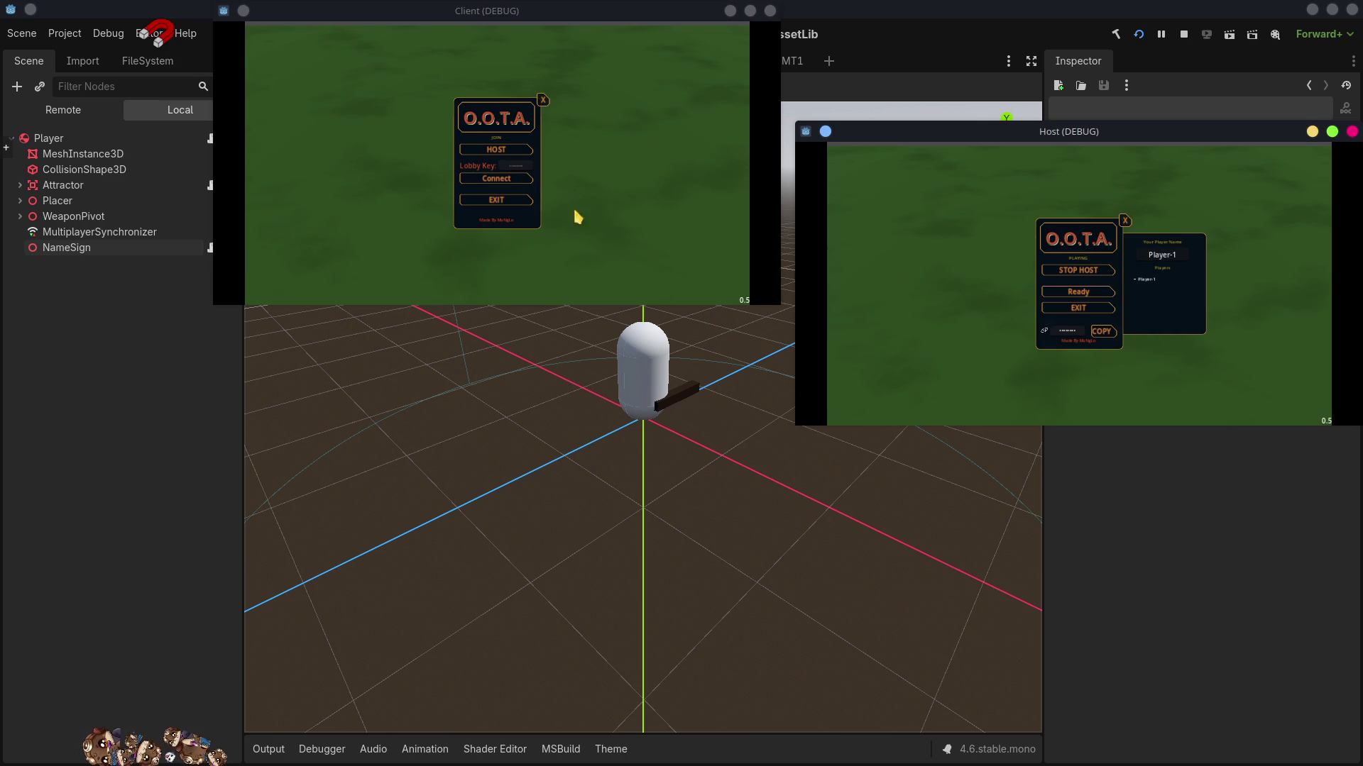
pyautogui.click(507, 166)
pyautogui.hotkey('ctrl', 'v')
pyautogui.click(501, 180)
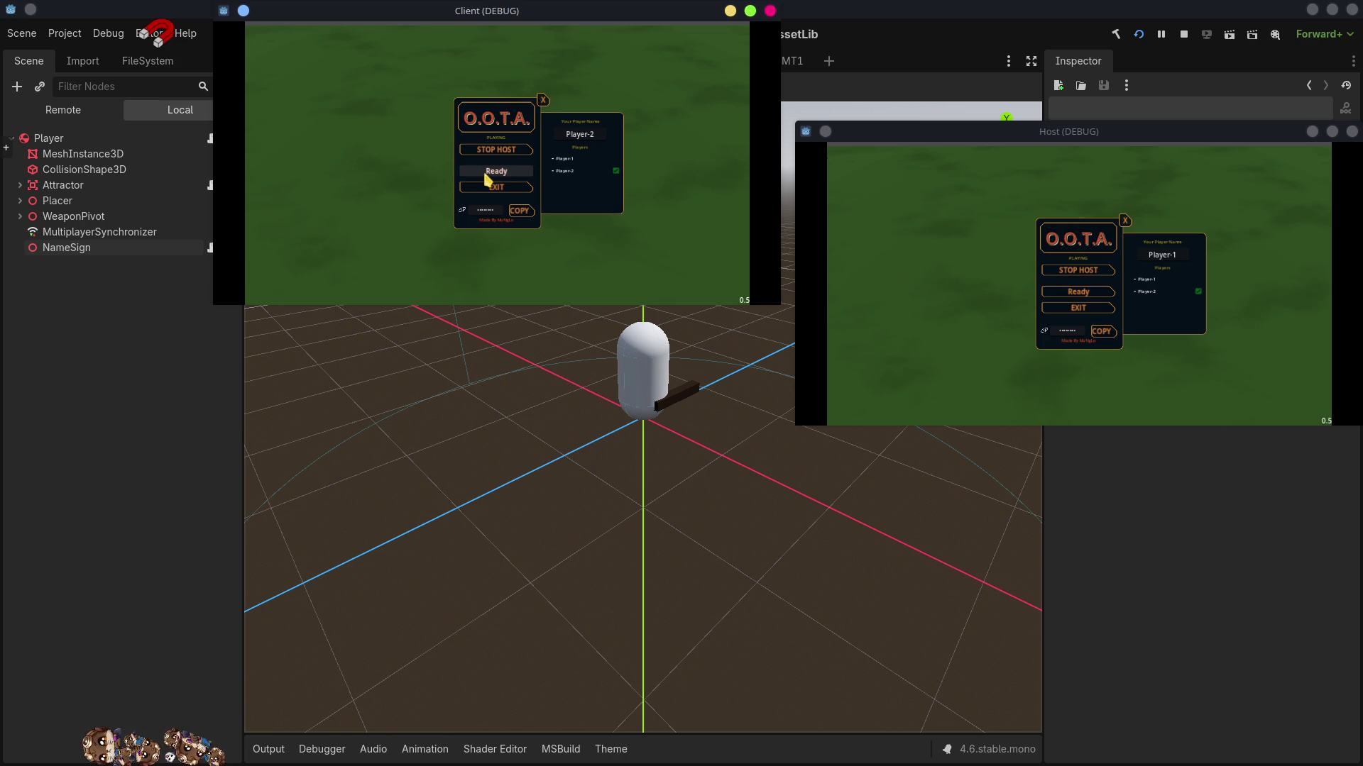
# - Ready the host and move Player-2 around to check the shifted name signs
pyautogui.click(1082, 292)
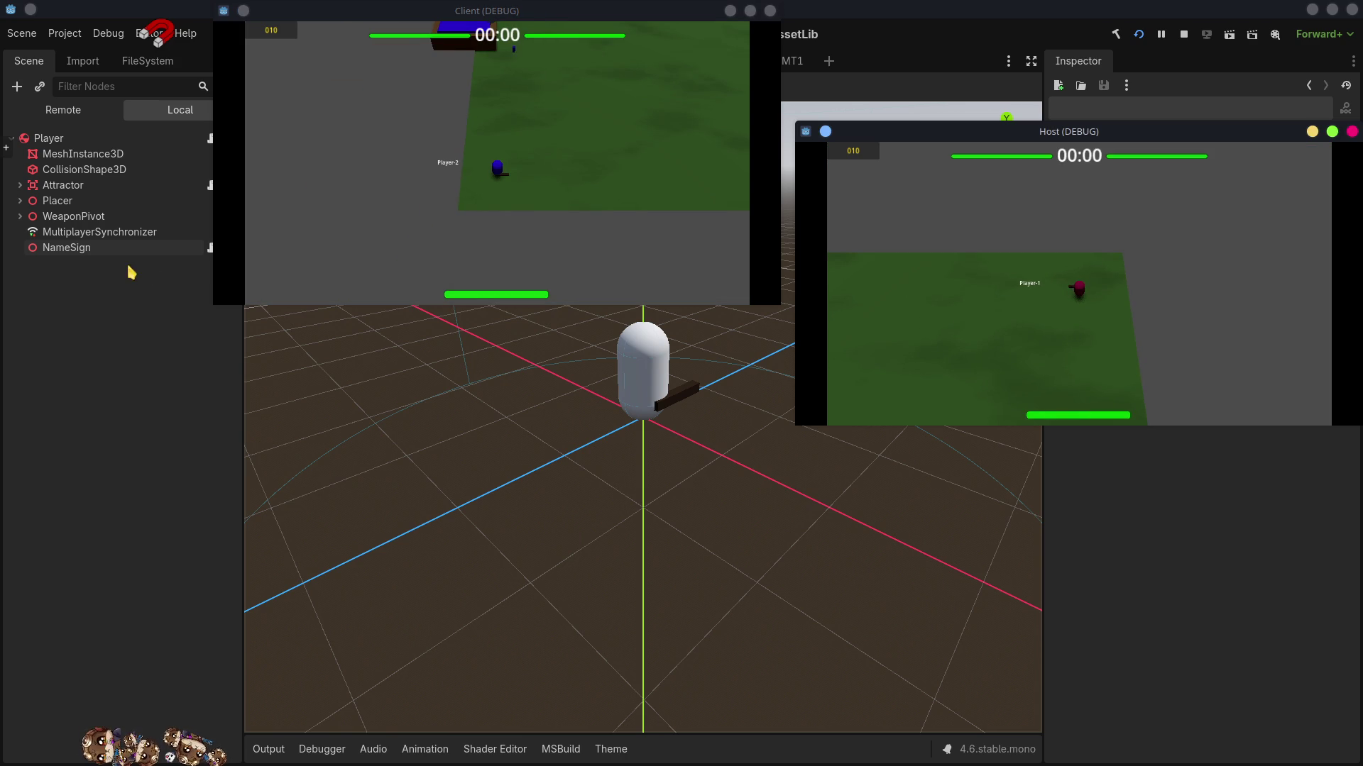
pyautogui.click(603, 131)
pyautogui.press('d')
pyautogui.press('w')
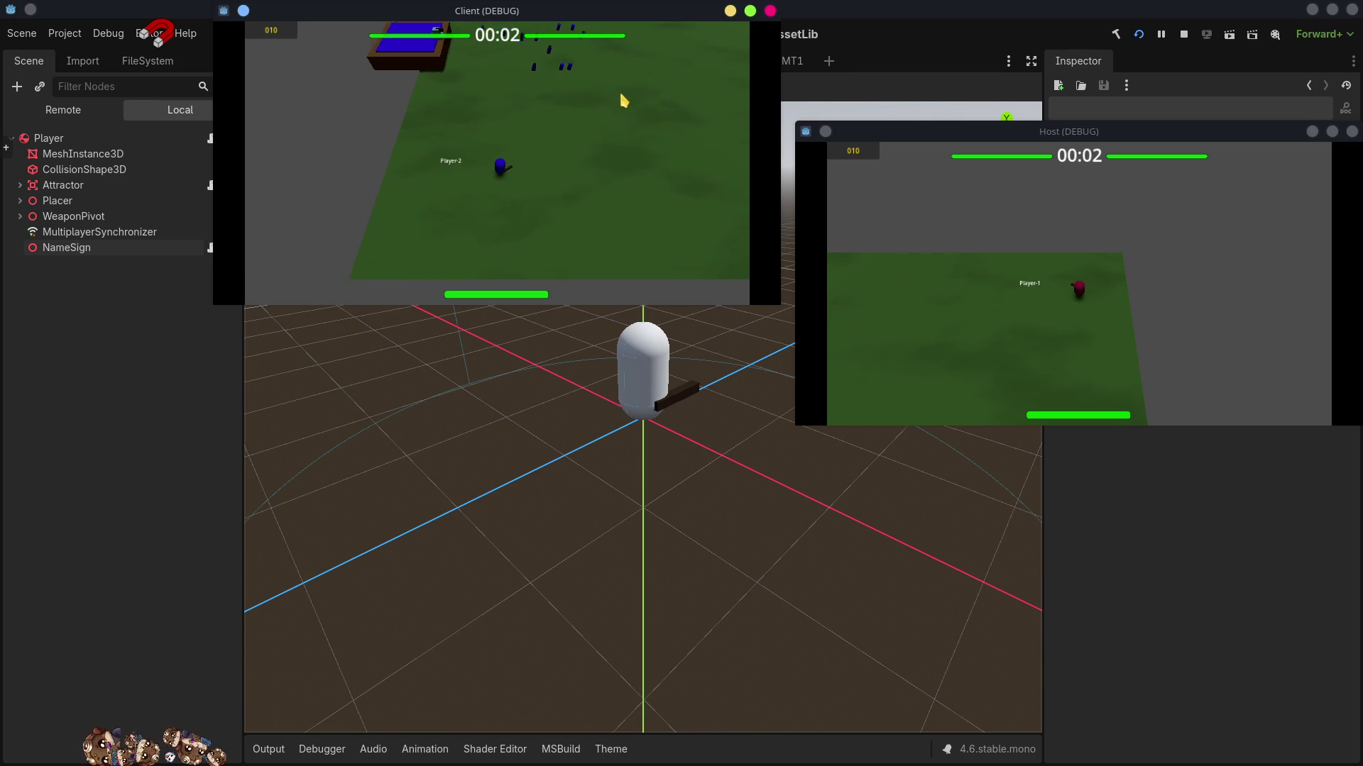
pyautogui.press('d')
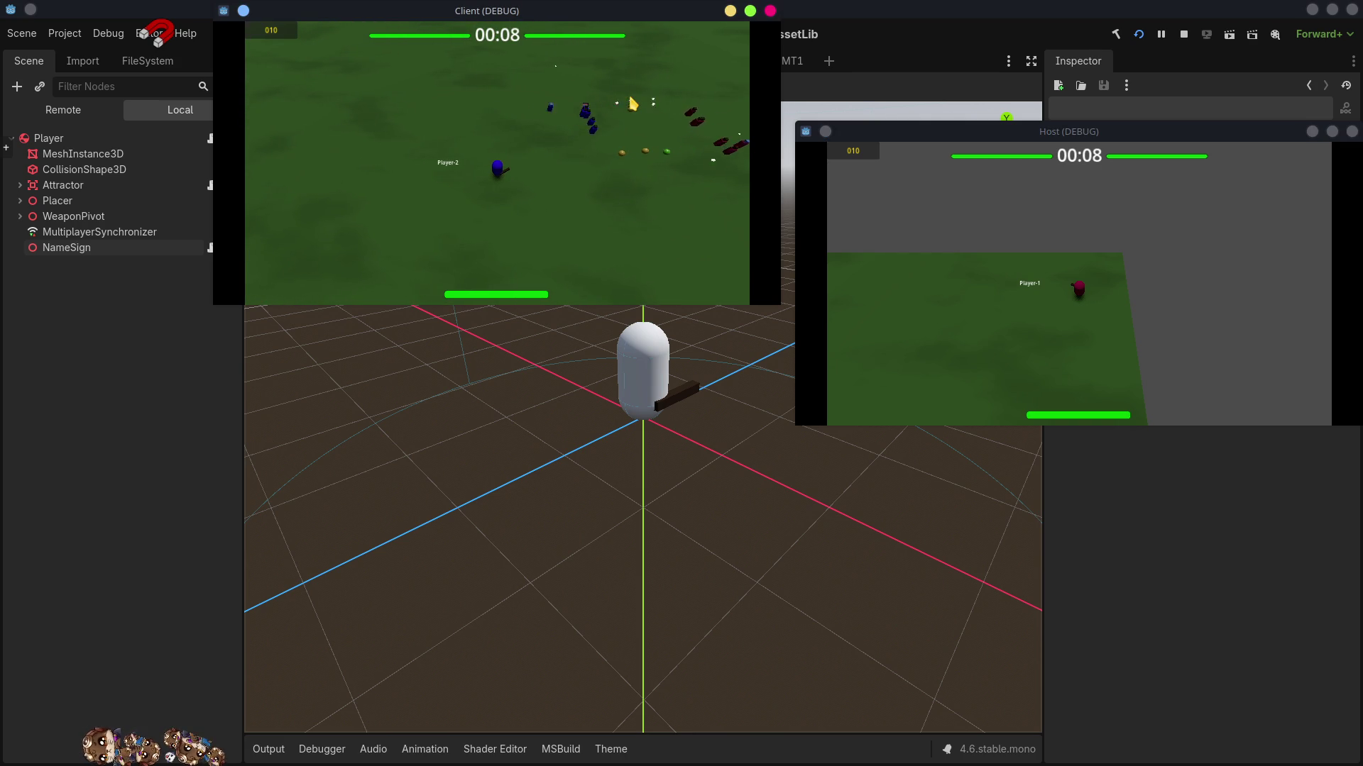
pyautogui.press('s')
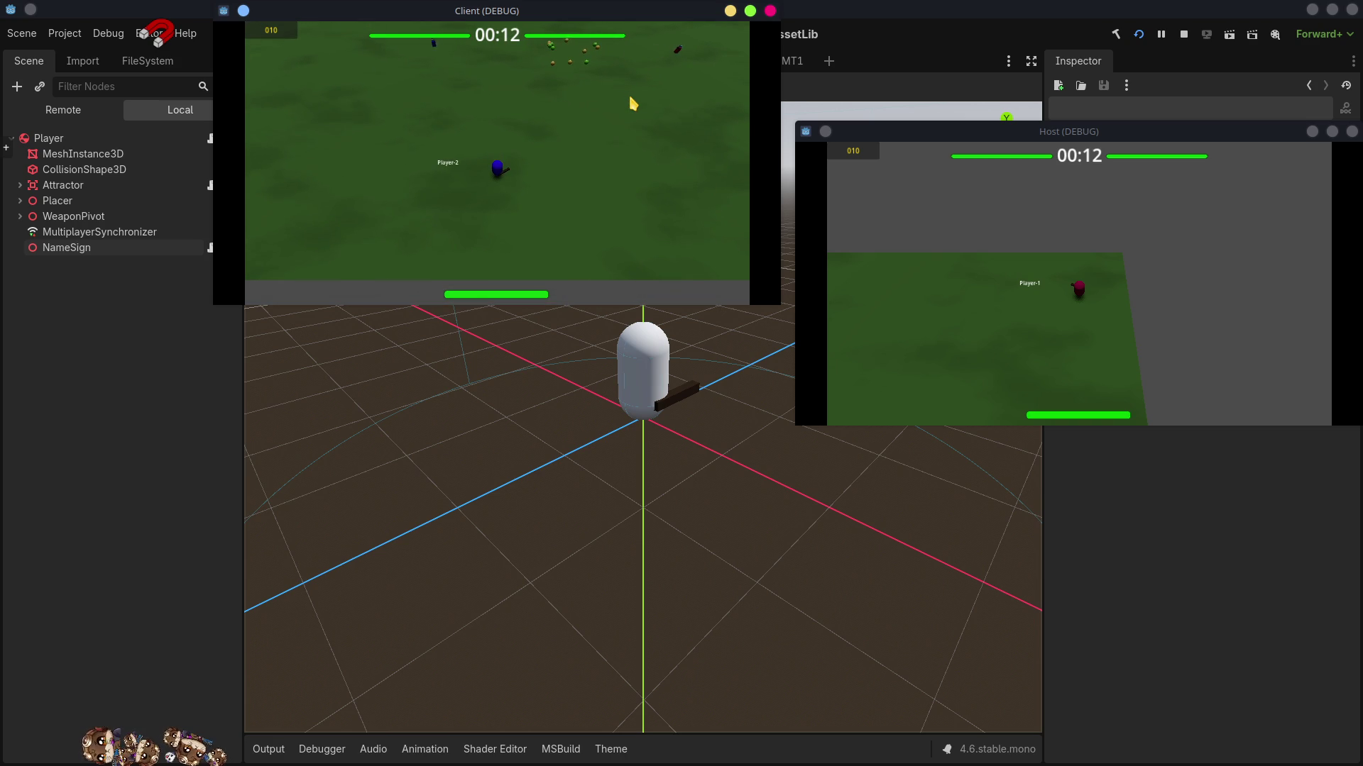
pyautogui.press('w')
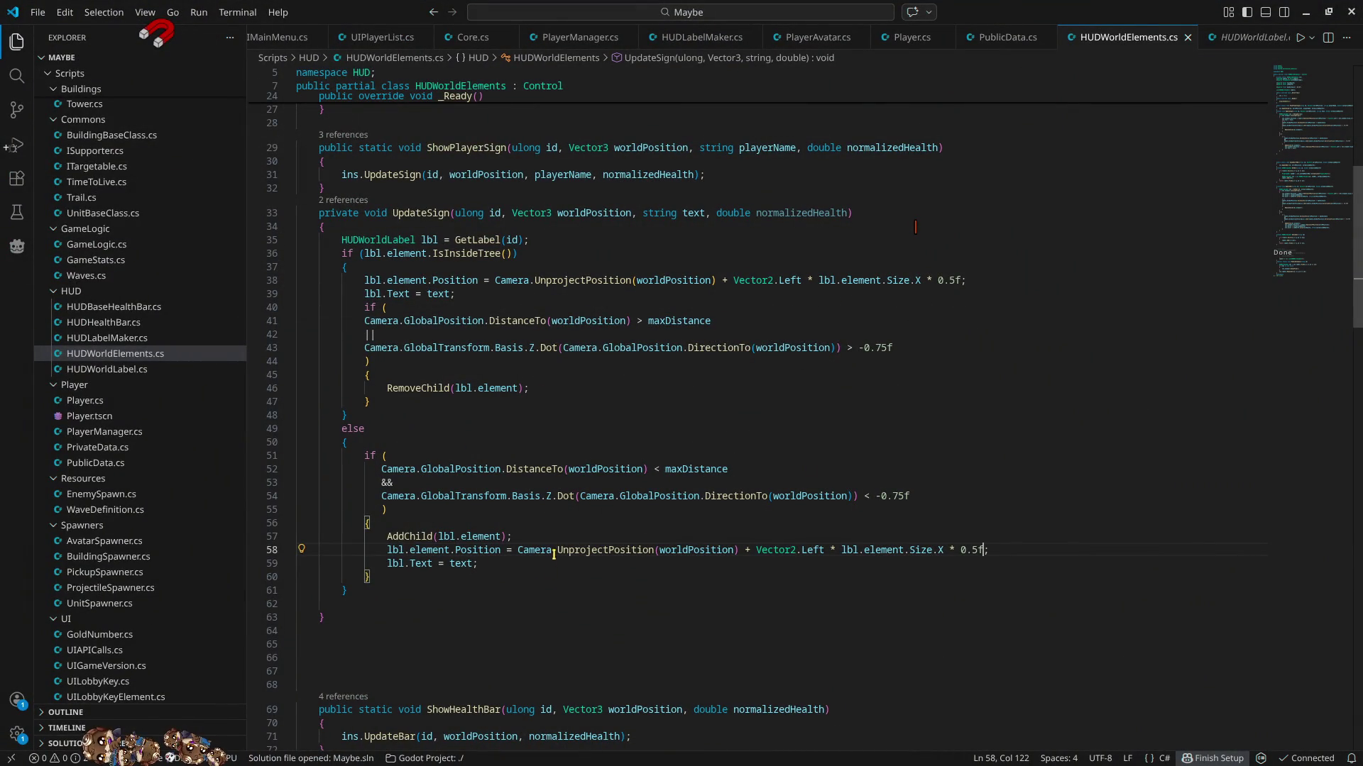
# - Comment out the PivotOffset line in HUDWorldLabel.cs and run the project again
pyautogui.keyDown('ctrl'); pyautogui.click(397, 240); pyautogui.keyUp('ctrl')
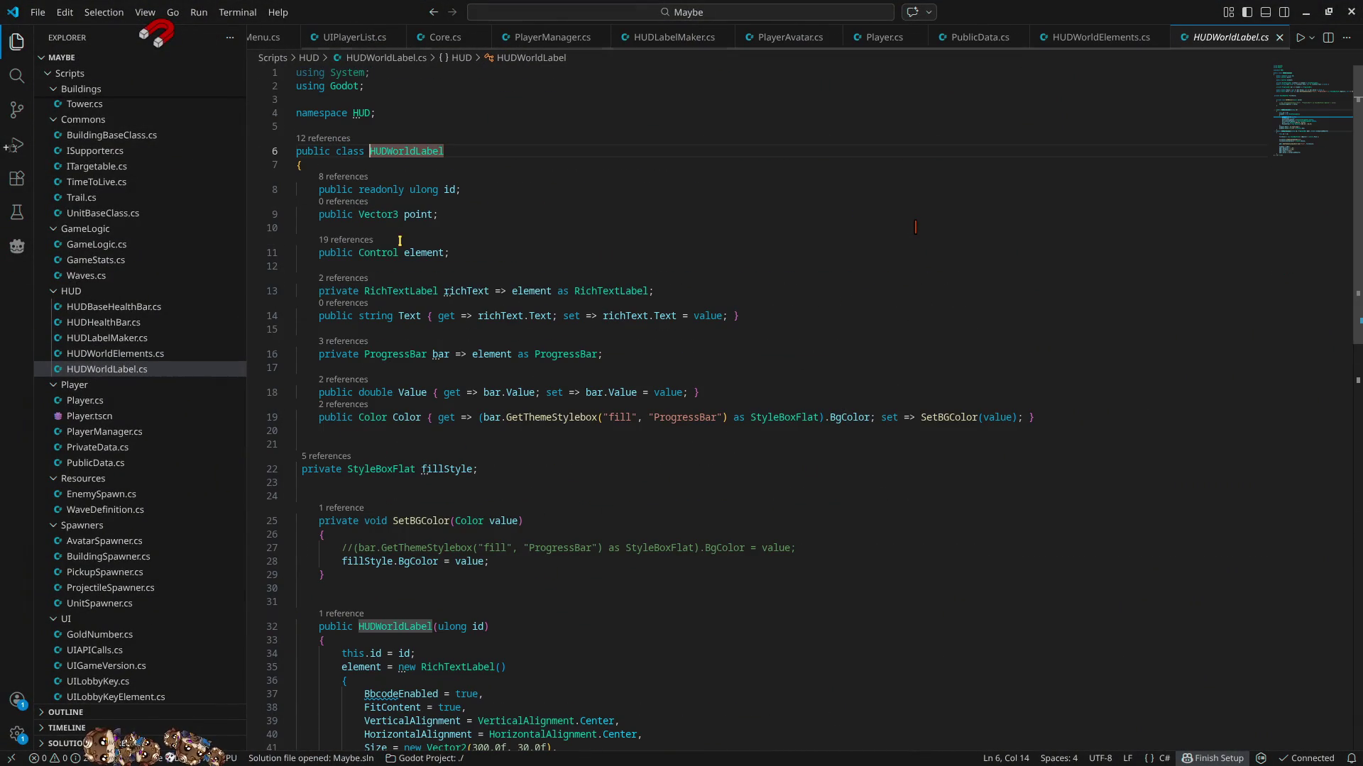
pyautogui.scroll(-5, 951, 525)
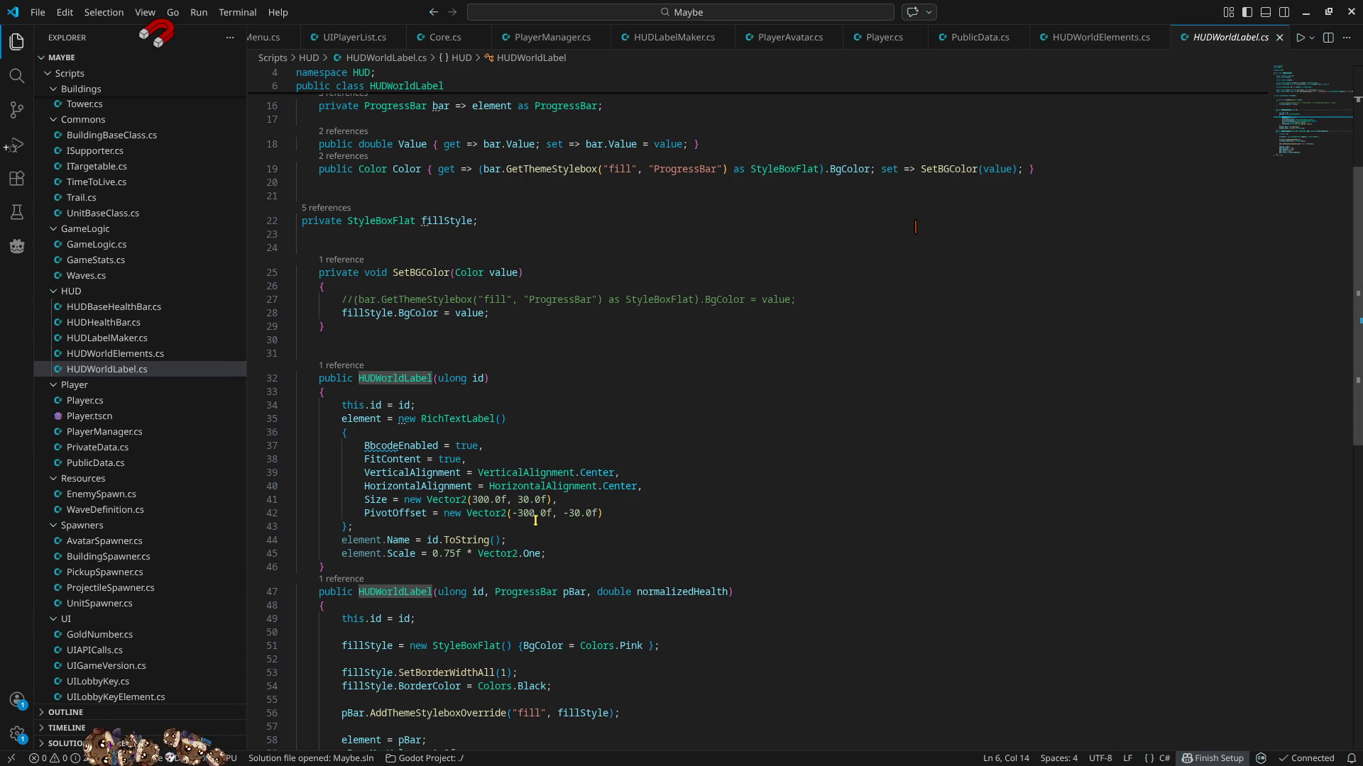
pyautogui.click(366, 515)
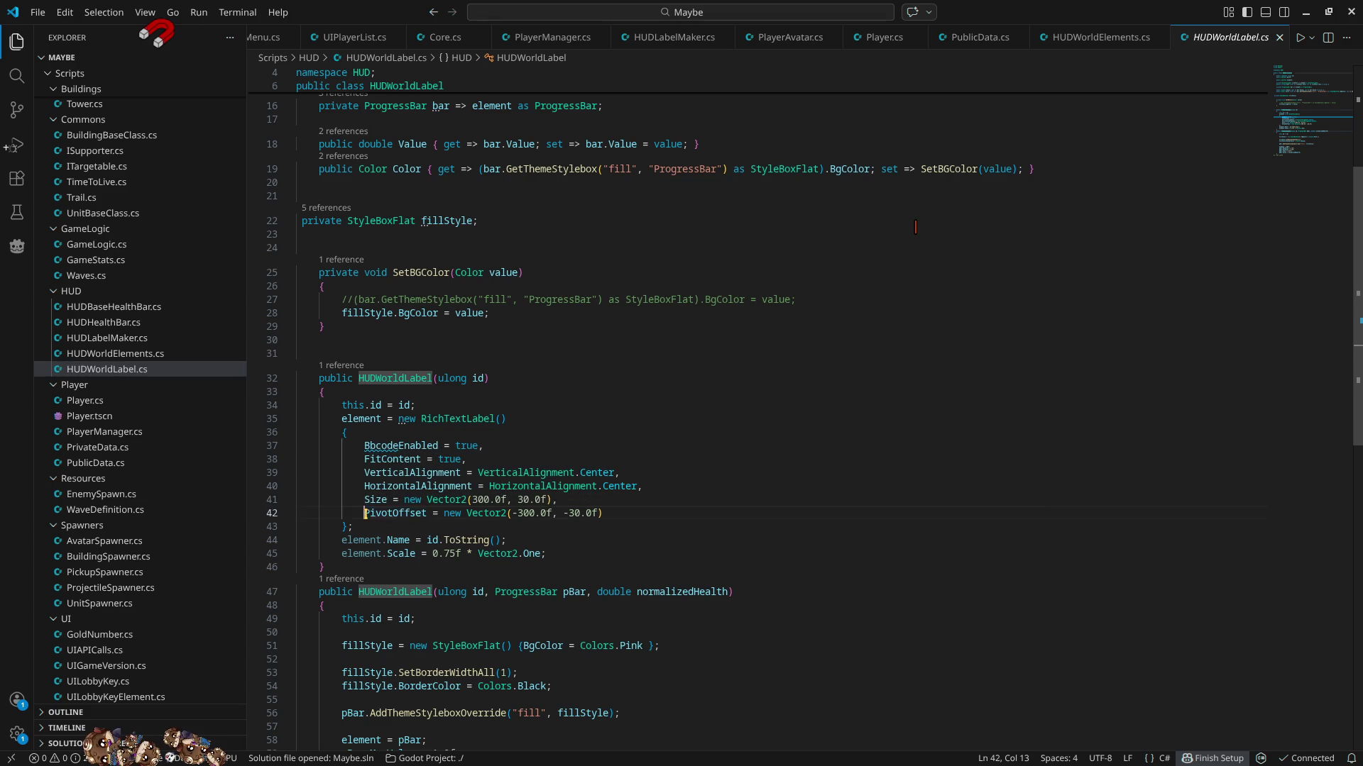
pyautogui.write('//')
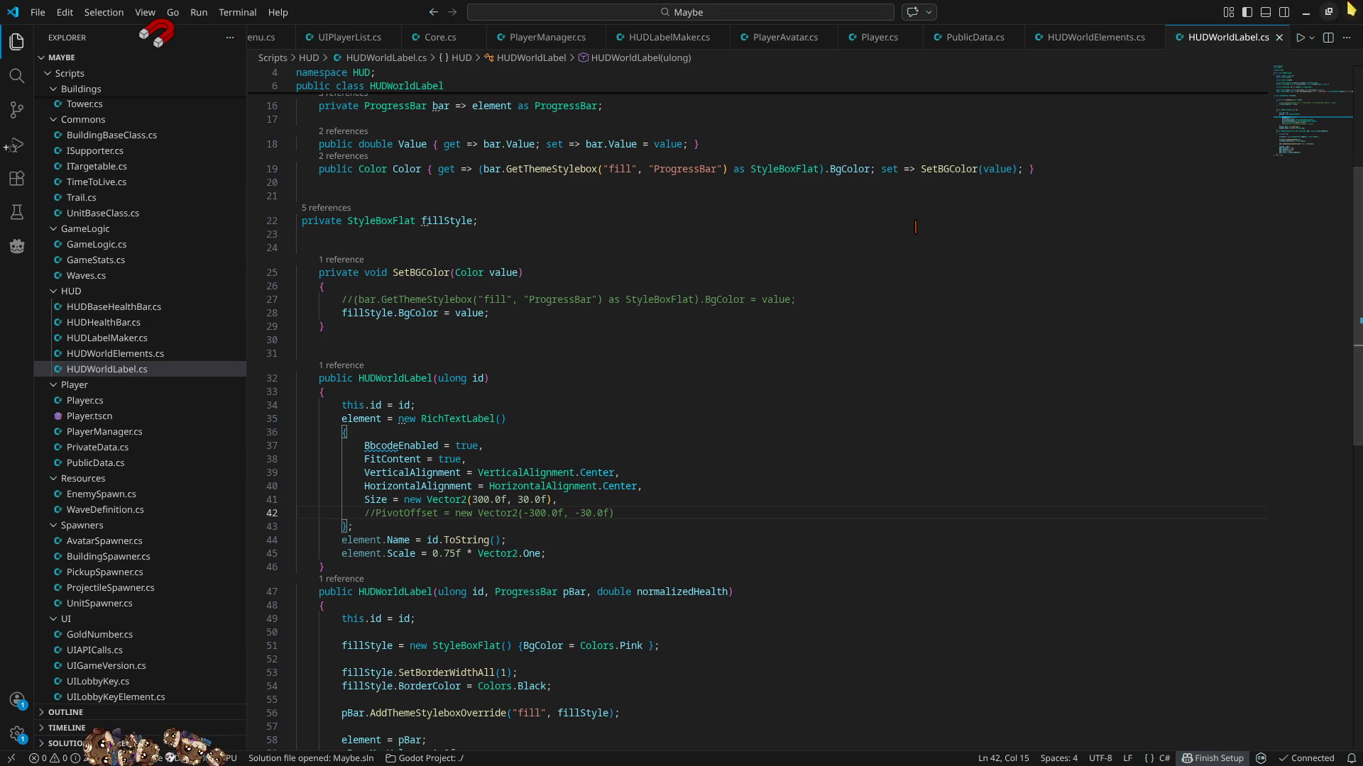
pyautogui.click(1306, 12)
pyautogui.click(1138, 34)
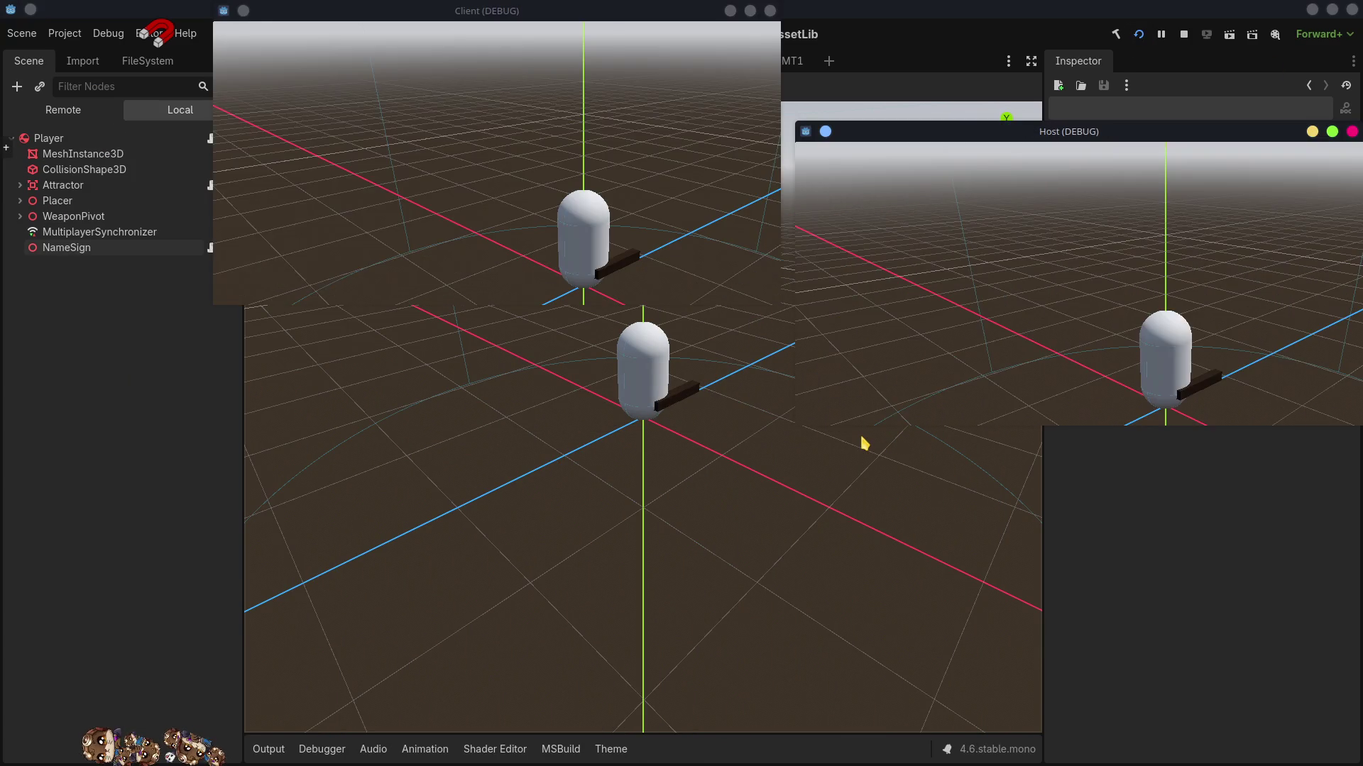
# - Host and join a match, ready both players, watch the name signs, then stop the game
pyautogui.click(1086, 274)
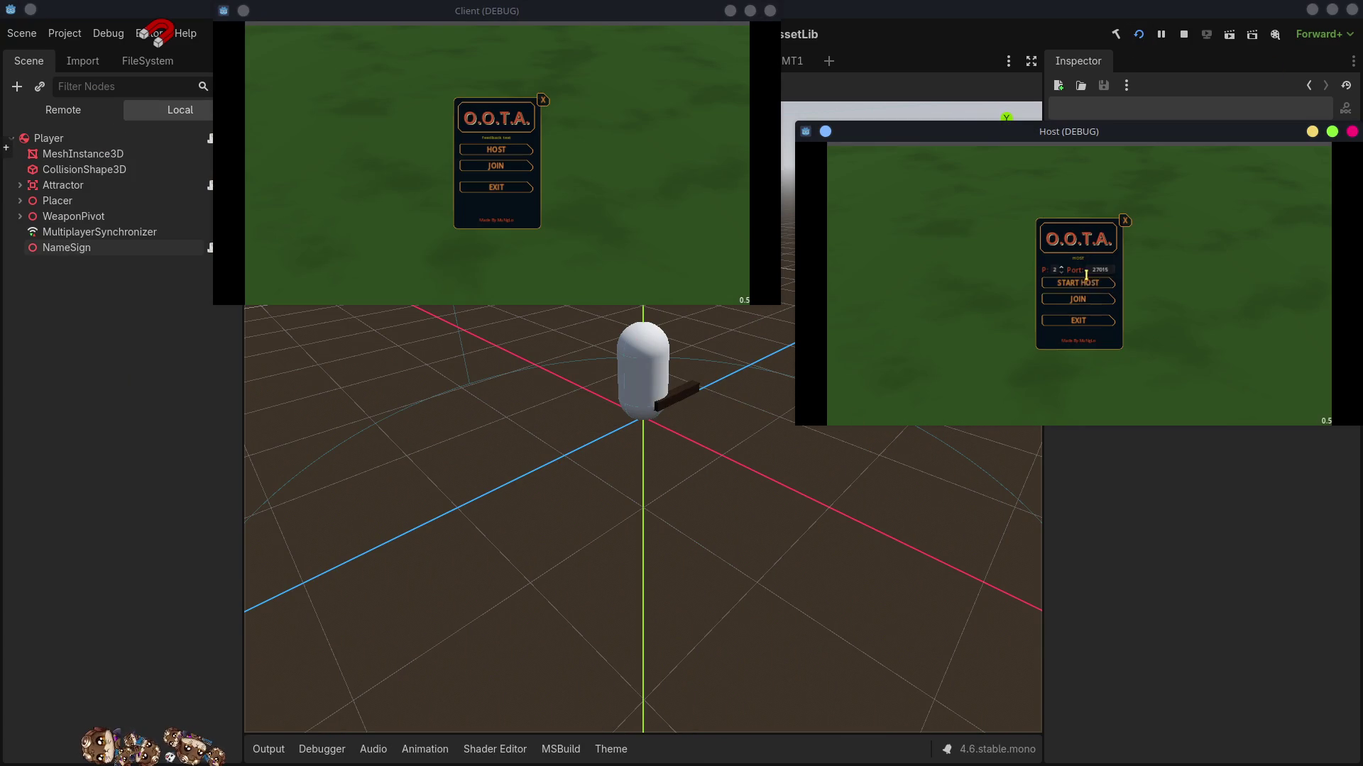
pyautogui.click(474, 166)
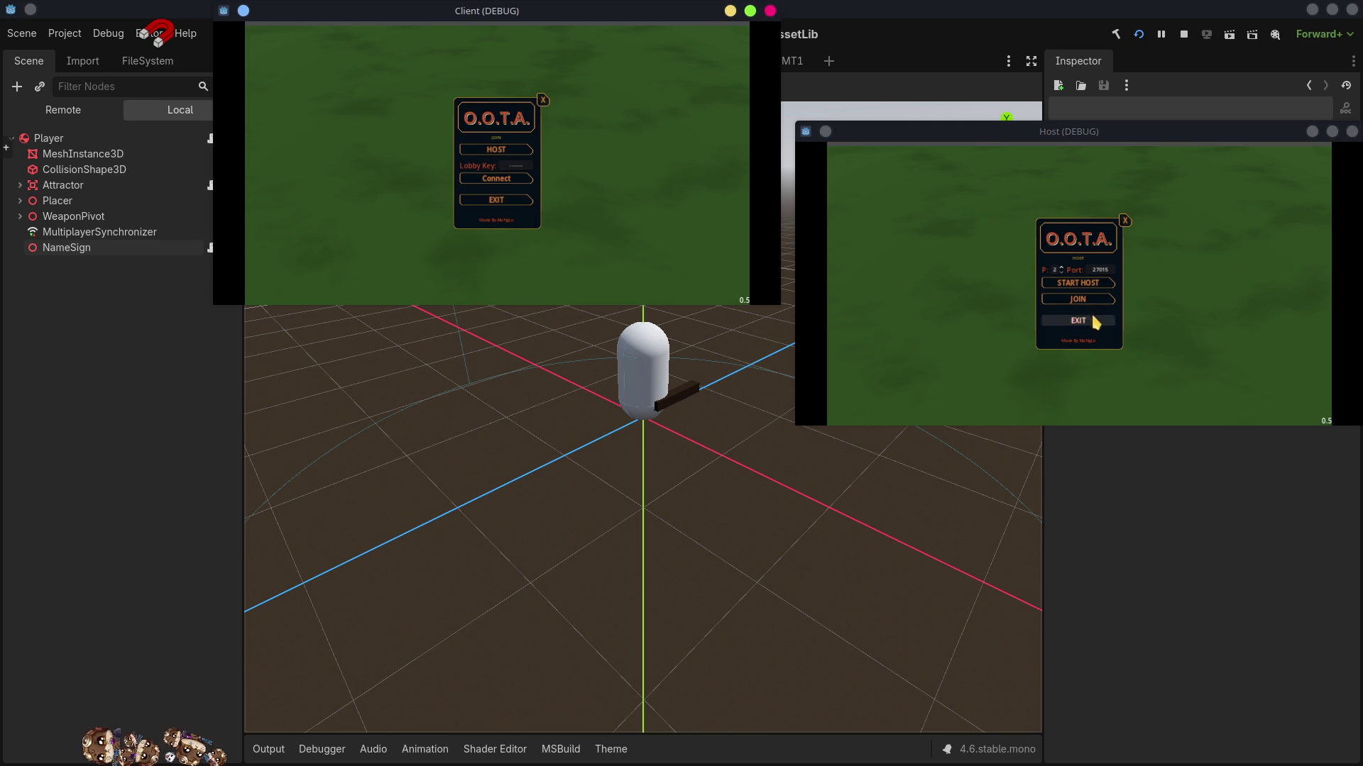
pyautogui.click(1085, 282)
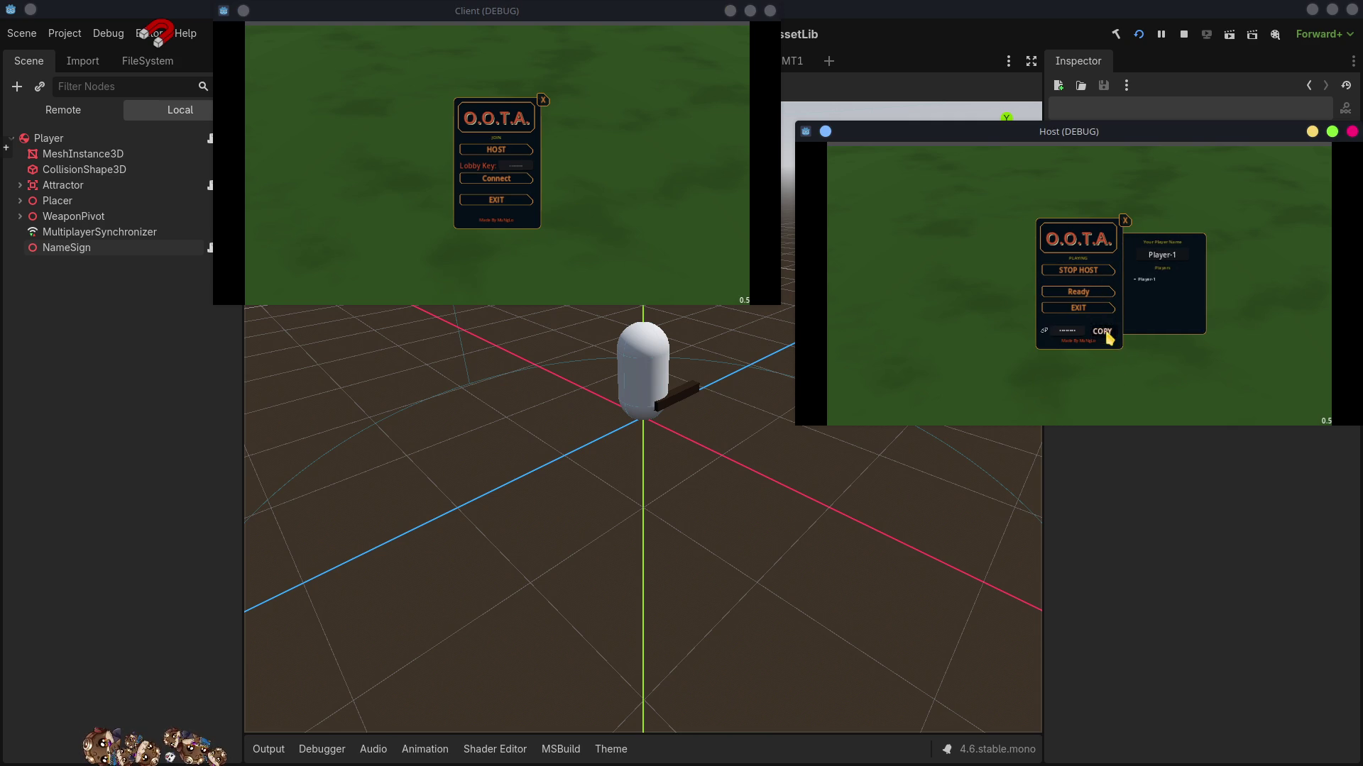
pyautogui.click(527, 165)
pyautogui.click(495, 177)
pyautogui.click(495, 175)
pyautogui.click(1084, 291)
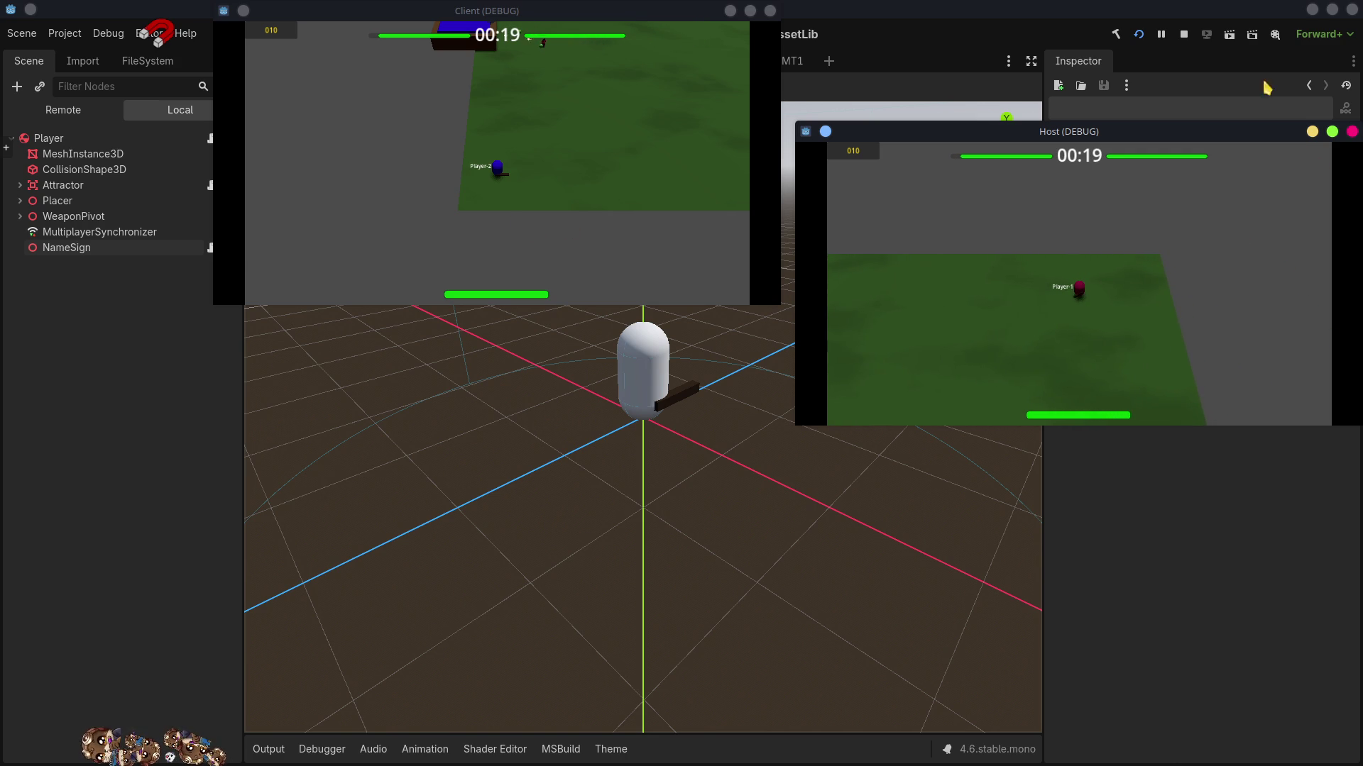
pyautogui.click(1183, 34)
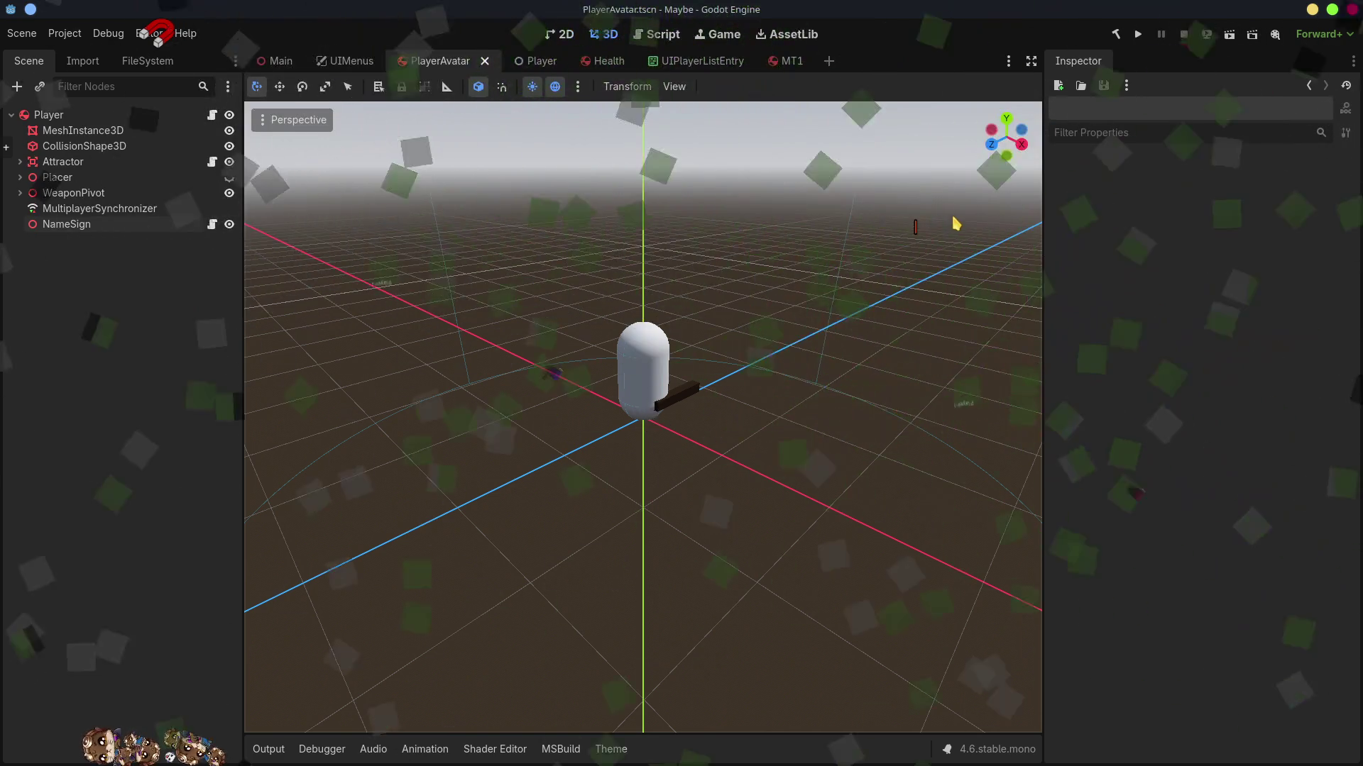
# - In HUDWorldElements.cs, change the 0.5f width factor to 0.25f on lines 38 and 58
pyautogui.hotkey('alt', 'Tab')
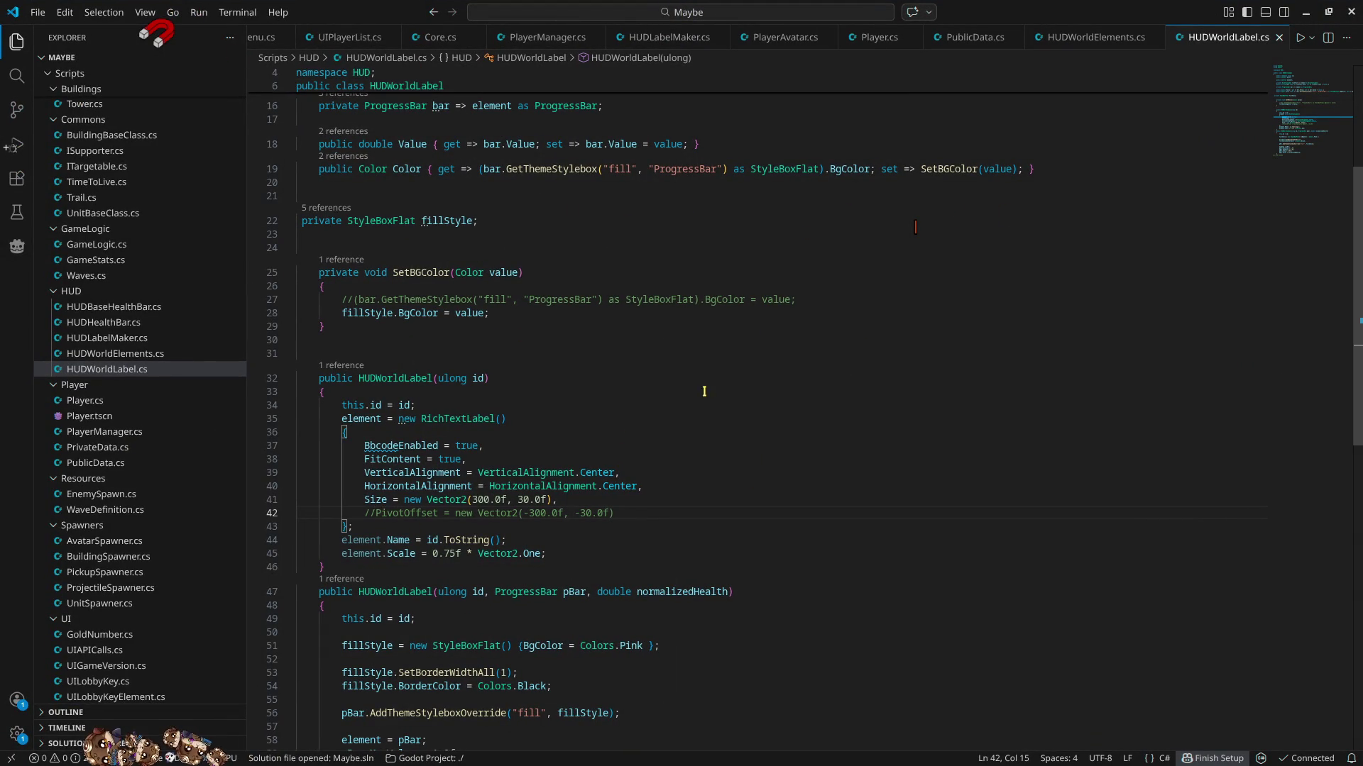
pyautogui.hotkey('alt', 'Left')
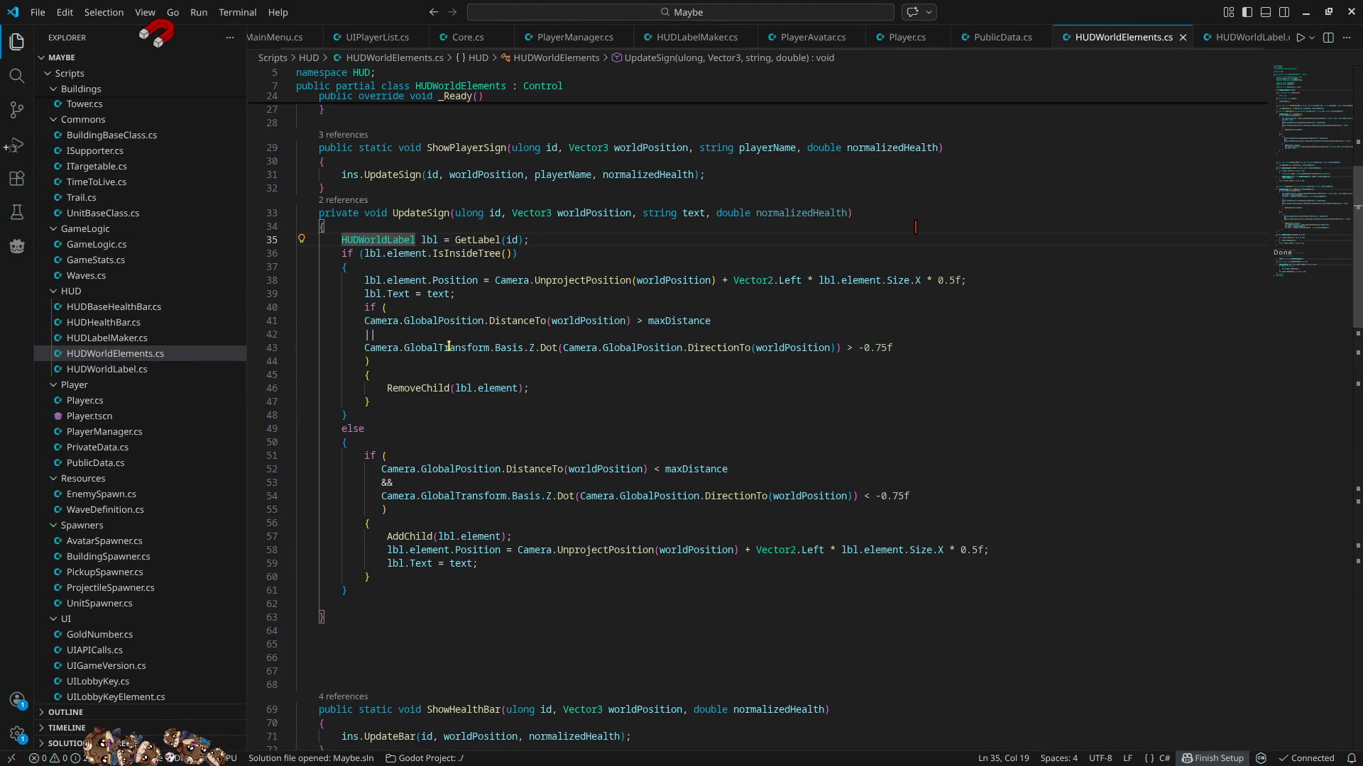
pyautogui.click(950, 280)
pyautogui.write('2')
pyautogui.click(973, 551)
pyautogui.write('2')
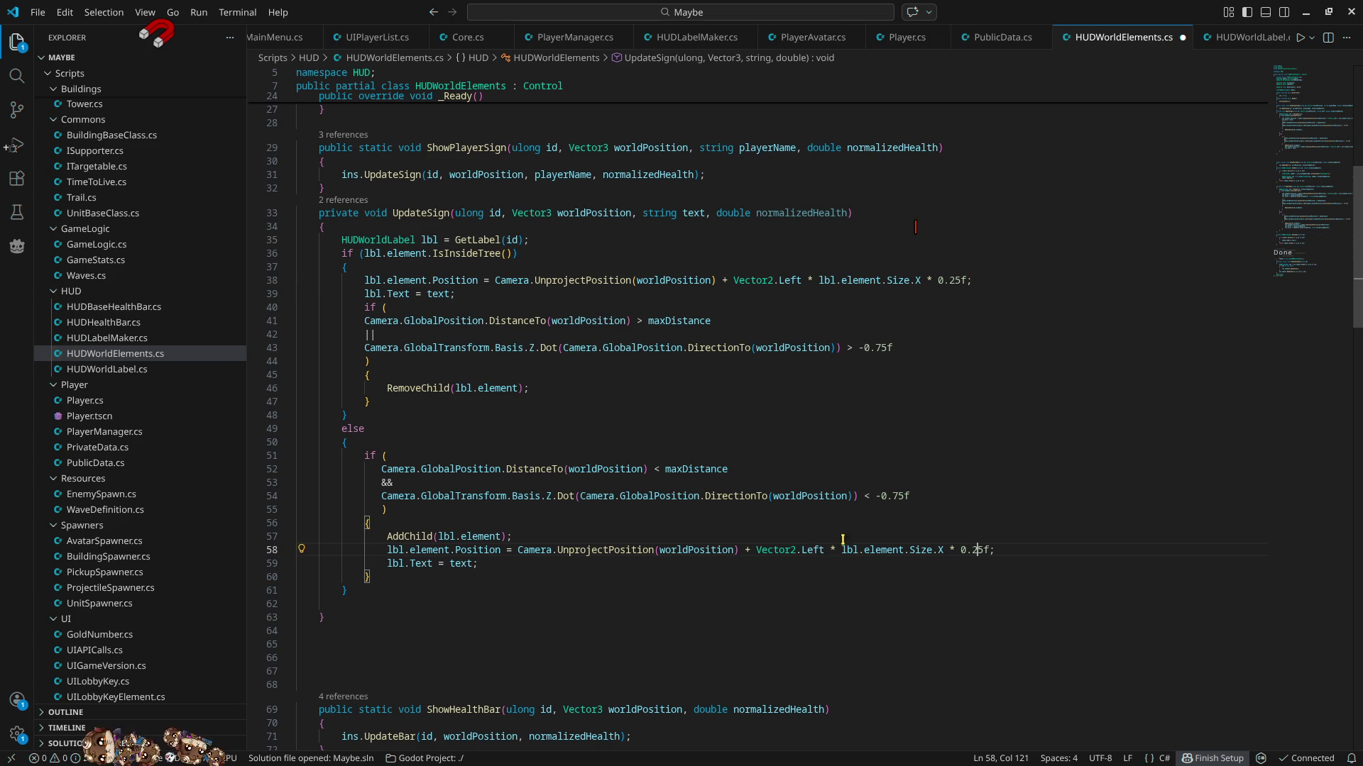
# - Append + Vector2.Up * 50 to the sign position expression on line 58
pyautogui.click(1003, 546)
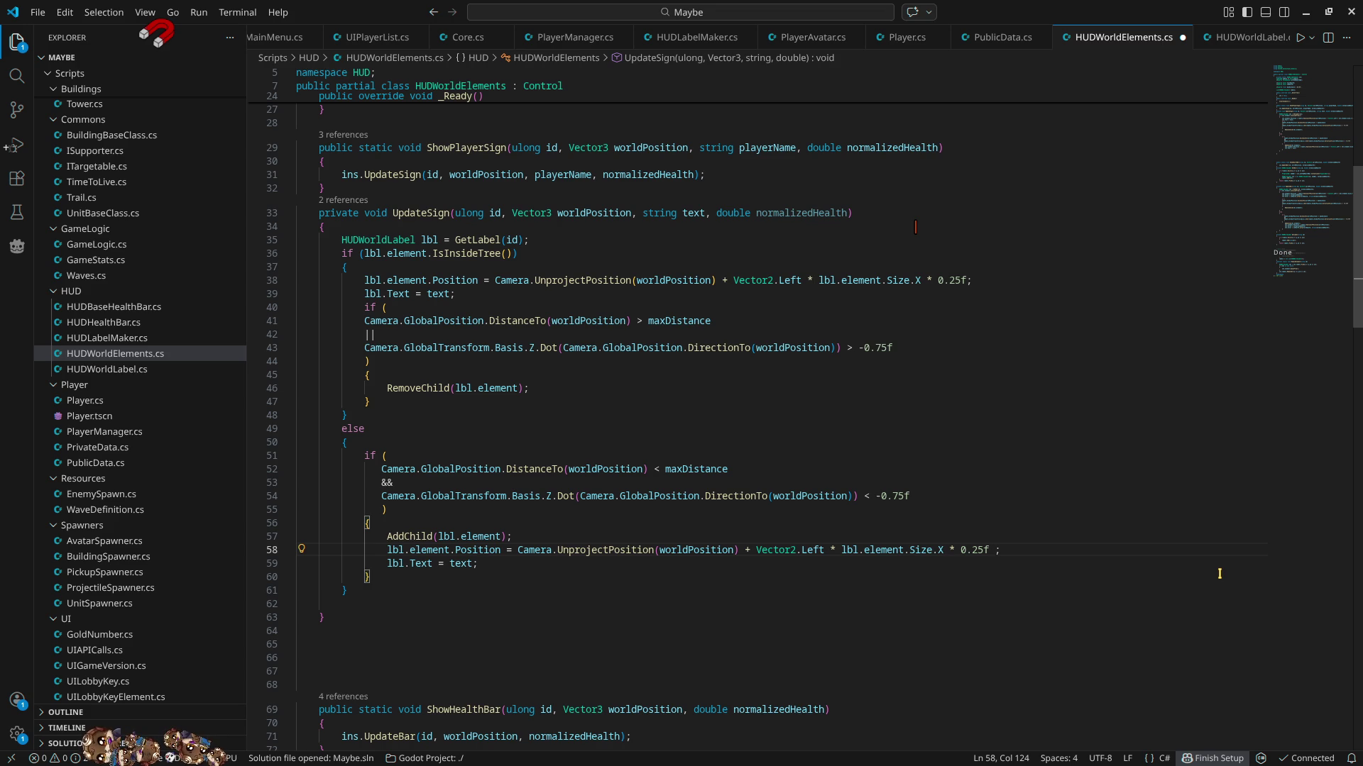
pyautogui.write('+ vec')
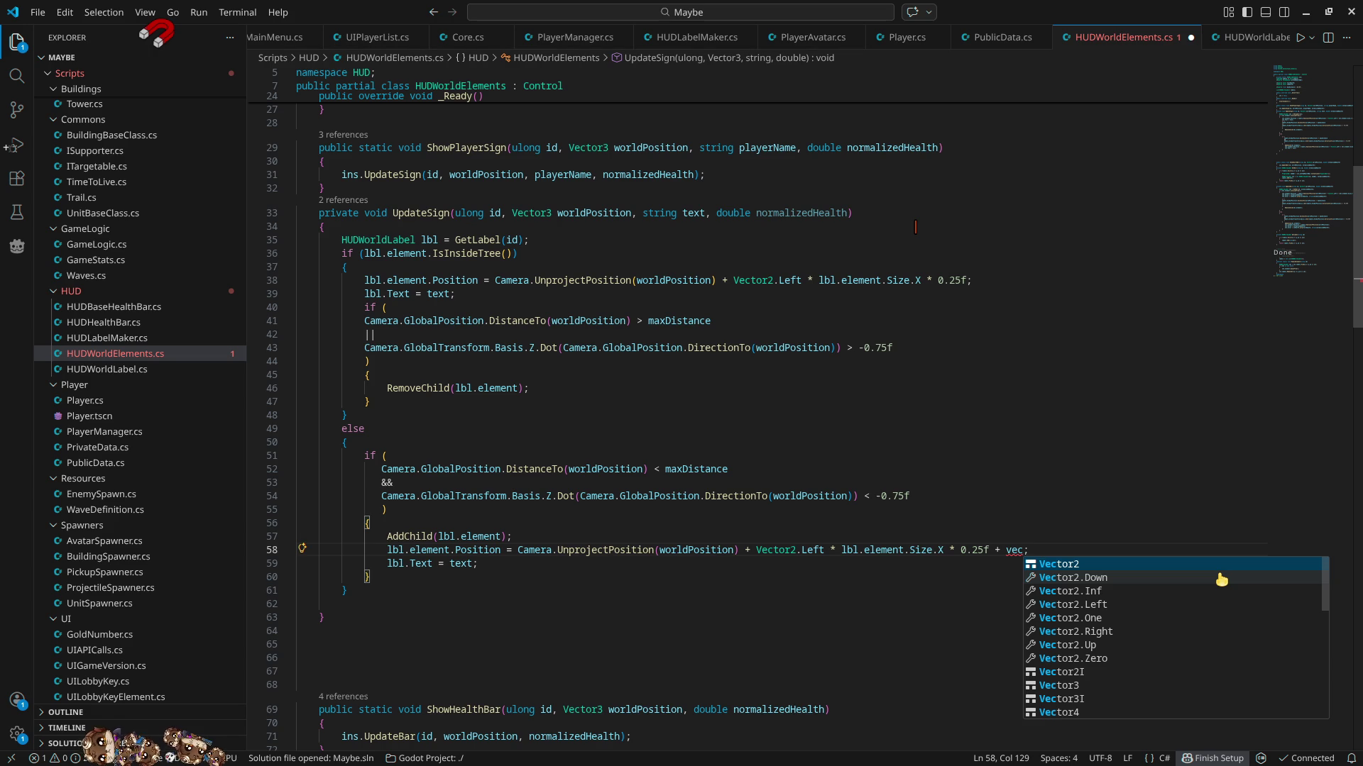
pyautogui.press('Down')
pyautogui.press('Down')
pyautogui.press('Down')
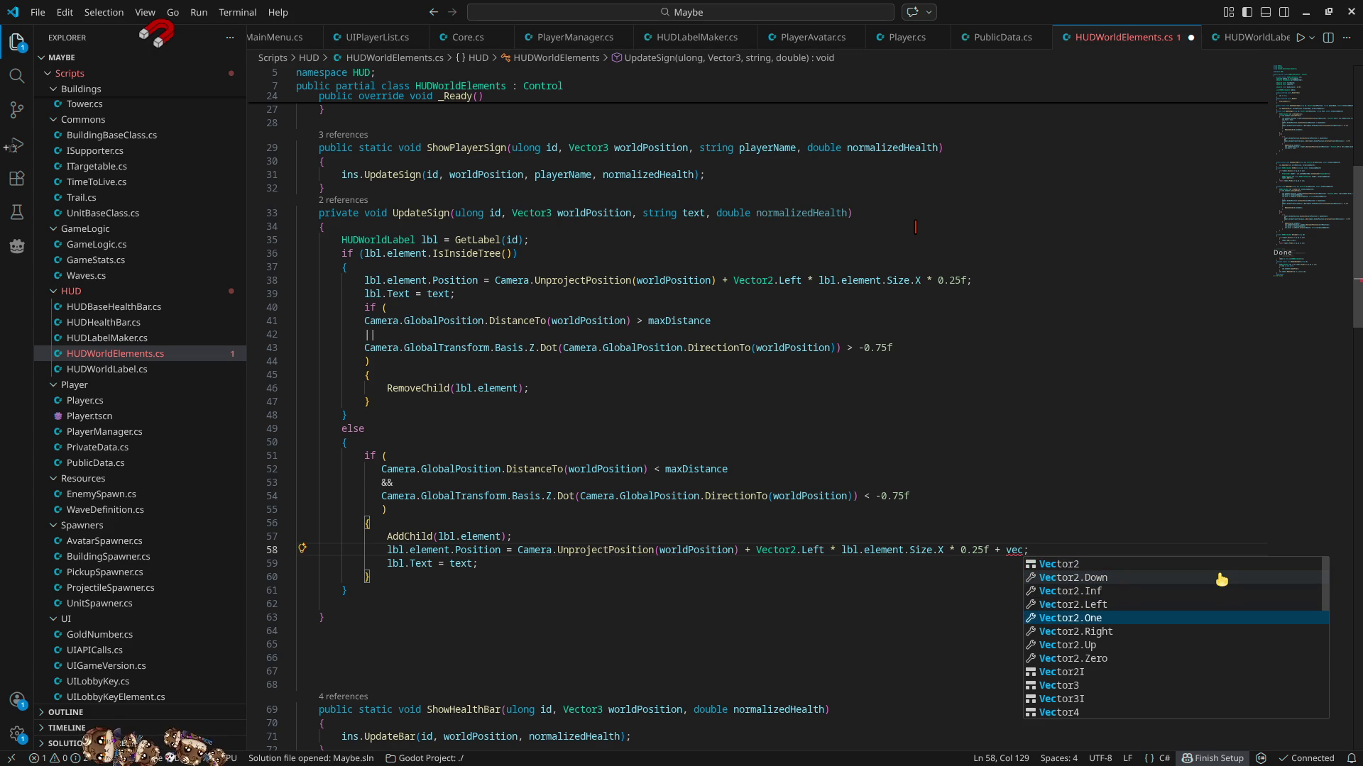
pyautogui.press('Return')
pyautogui.write('* ')
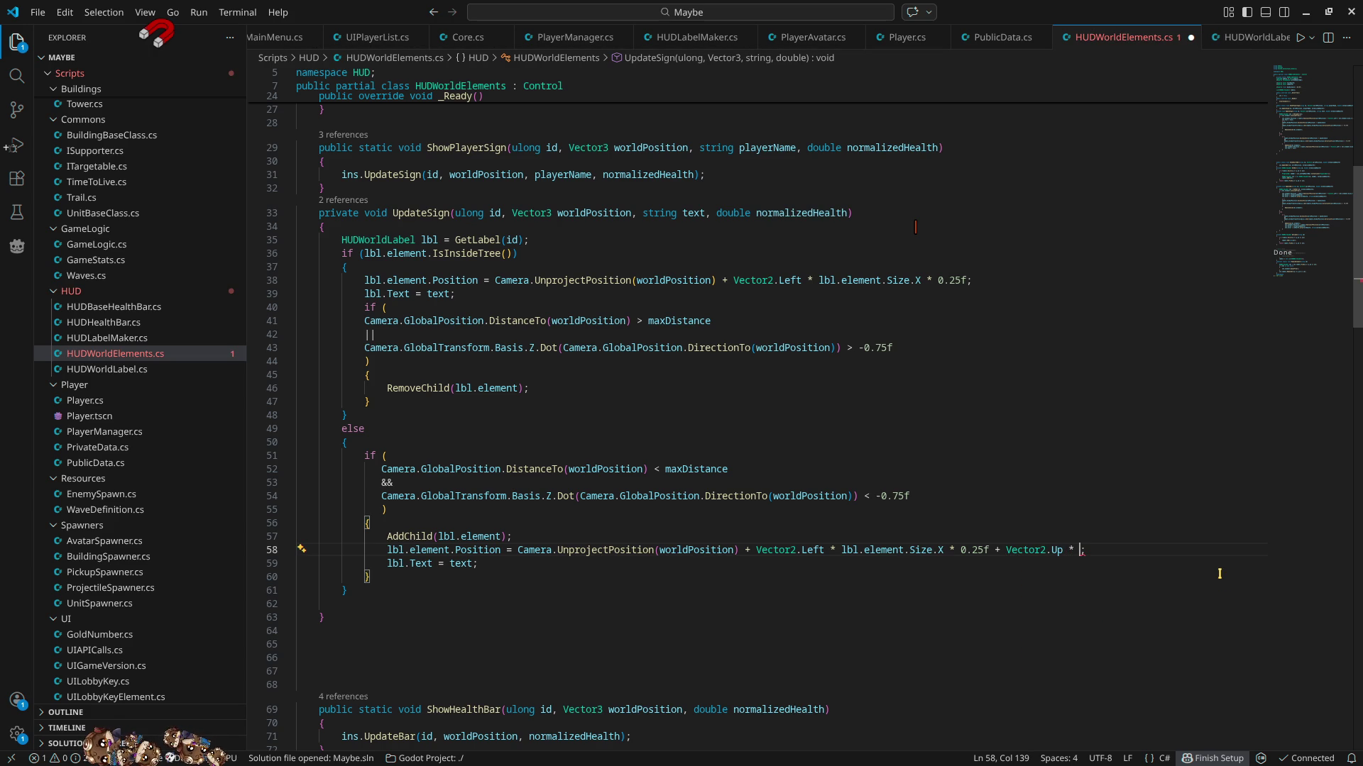
pyautogui.write('50')
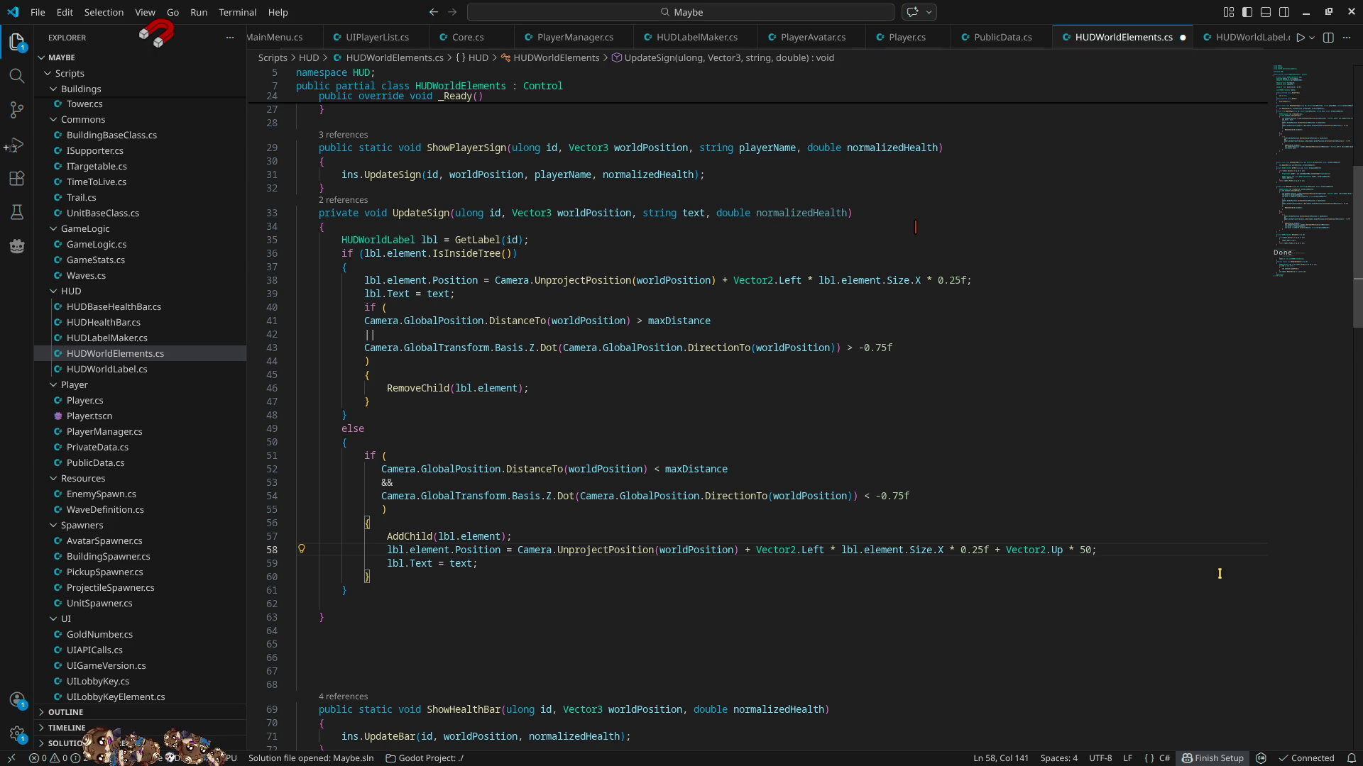
# - Add the same + Vector2.Up * 50 offset to line 38 and save the script
pyautogui.moveTo(996, 551); pyautogui.dragTo(1090, 548)
pyautogui.hotkey('ctrl', 'c')
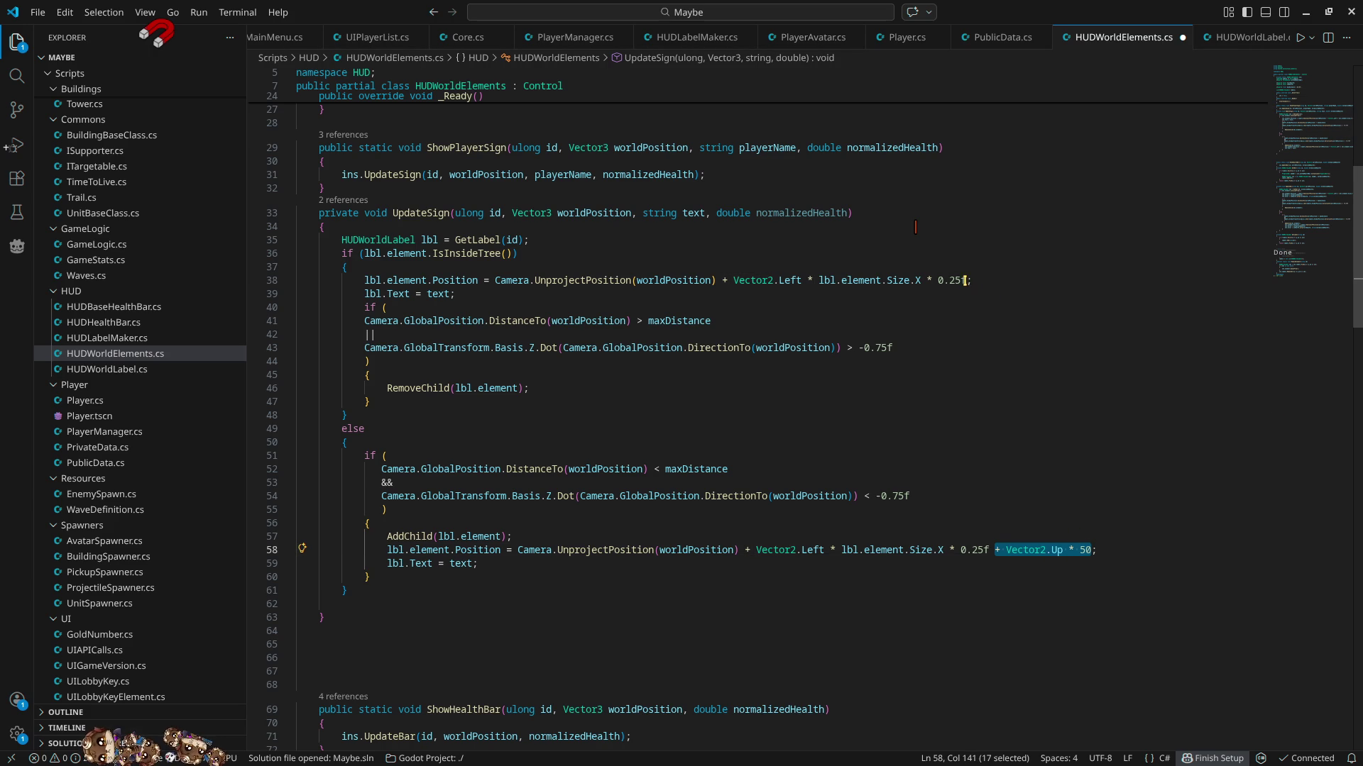
pyautogui.click(964, 280)
pyautogui.hotkey('ctrl', 'v')
pyautogui.hotkey('ctrl', 's')
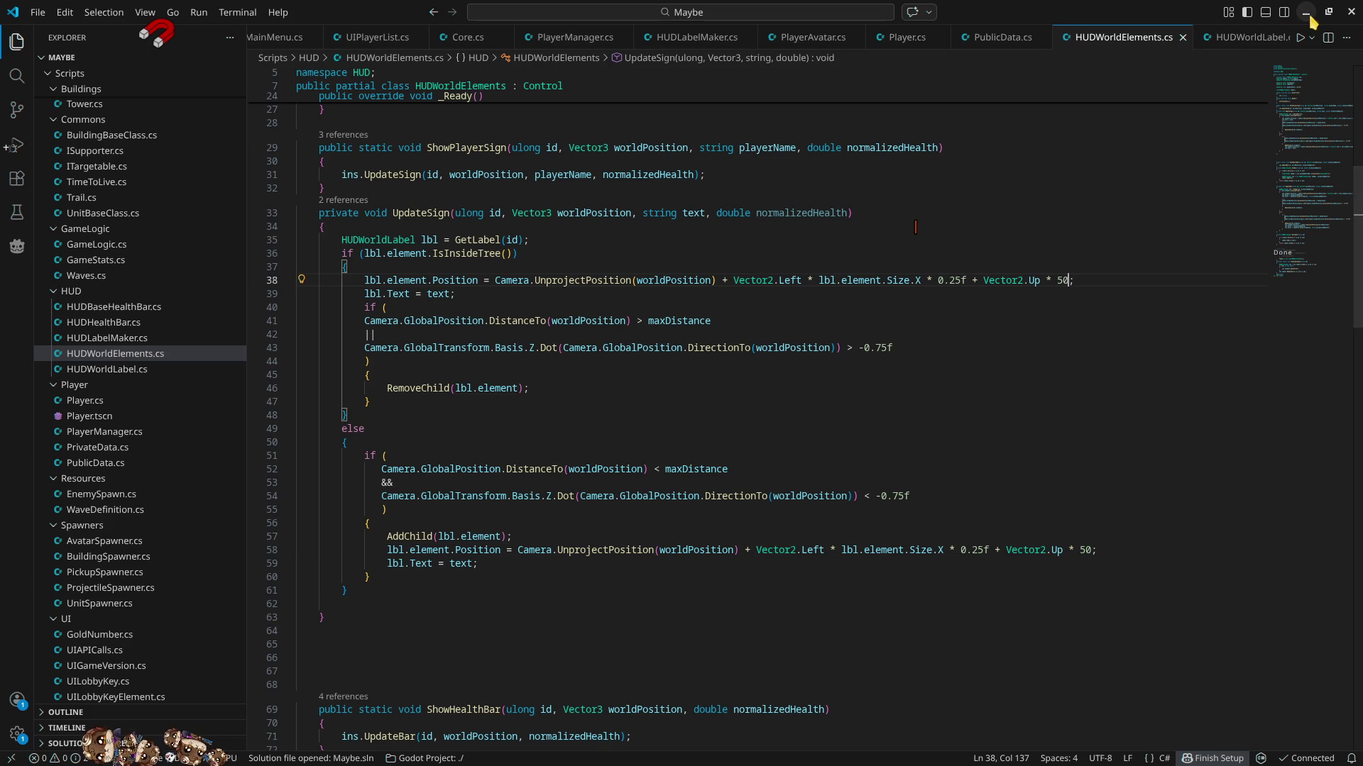
pyautogui.click(1307, 14)
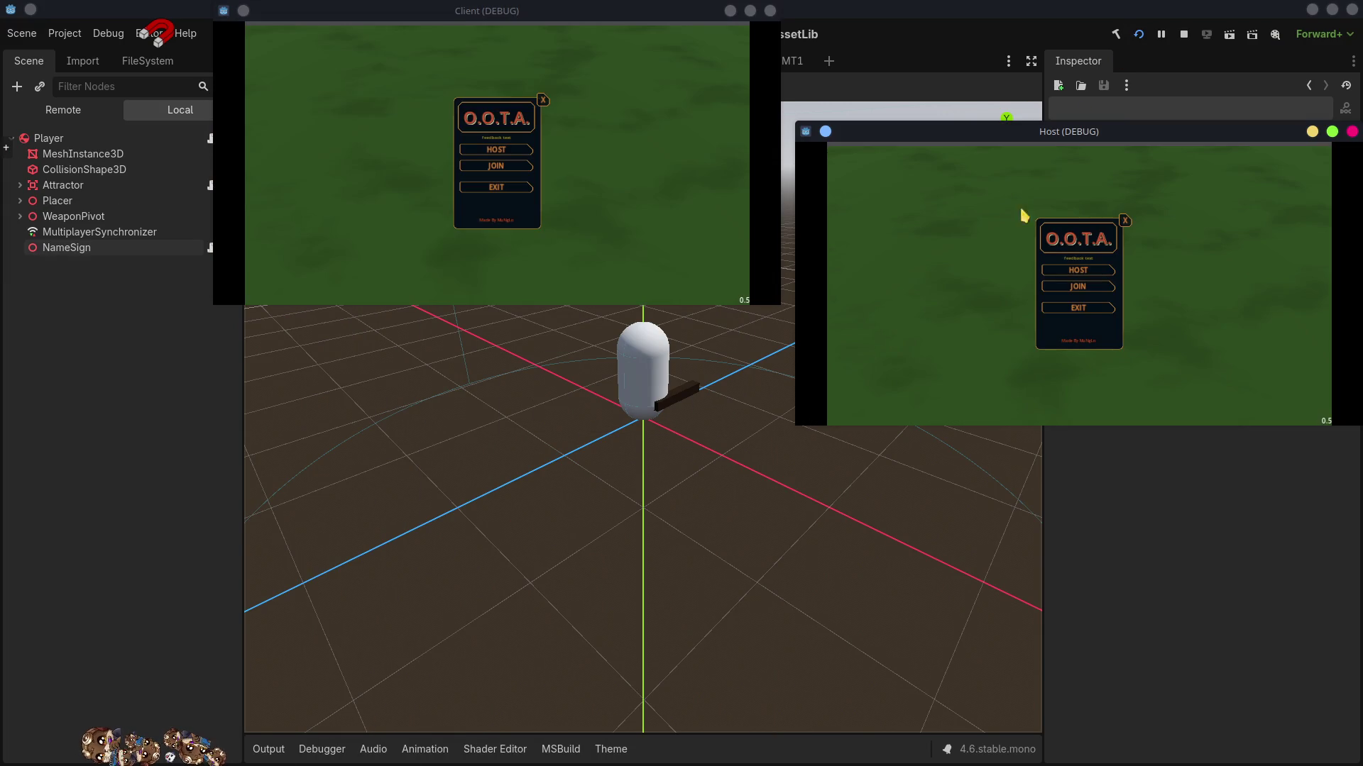
# - Host a lobby, copy its key, join it from the client, and ready the host player
pyautogui.click(1083, 272)
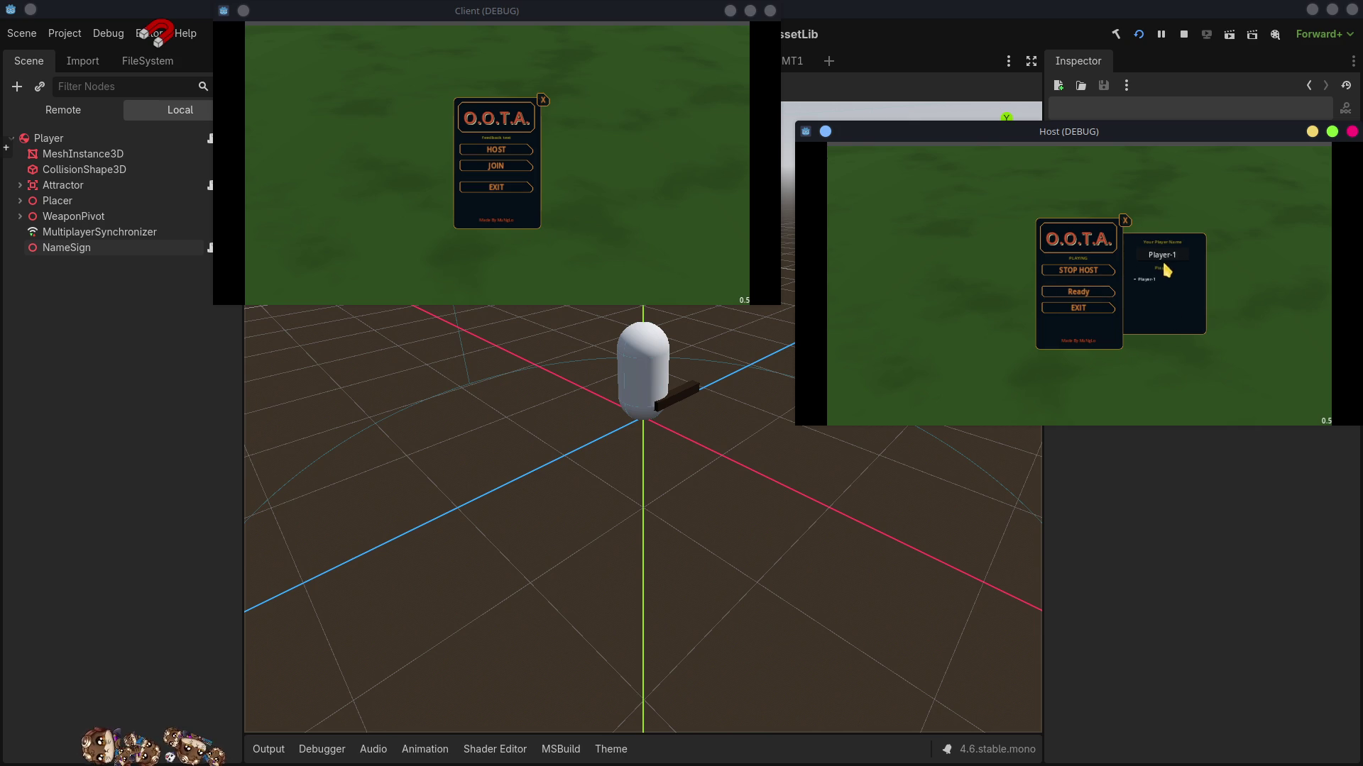
pyautogui.click(1101, 332)
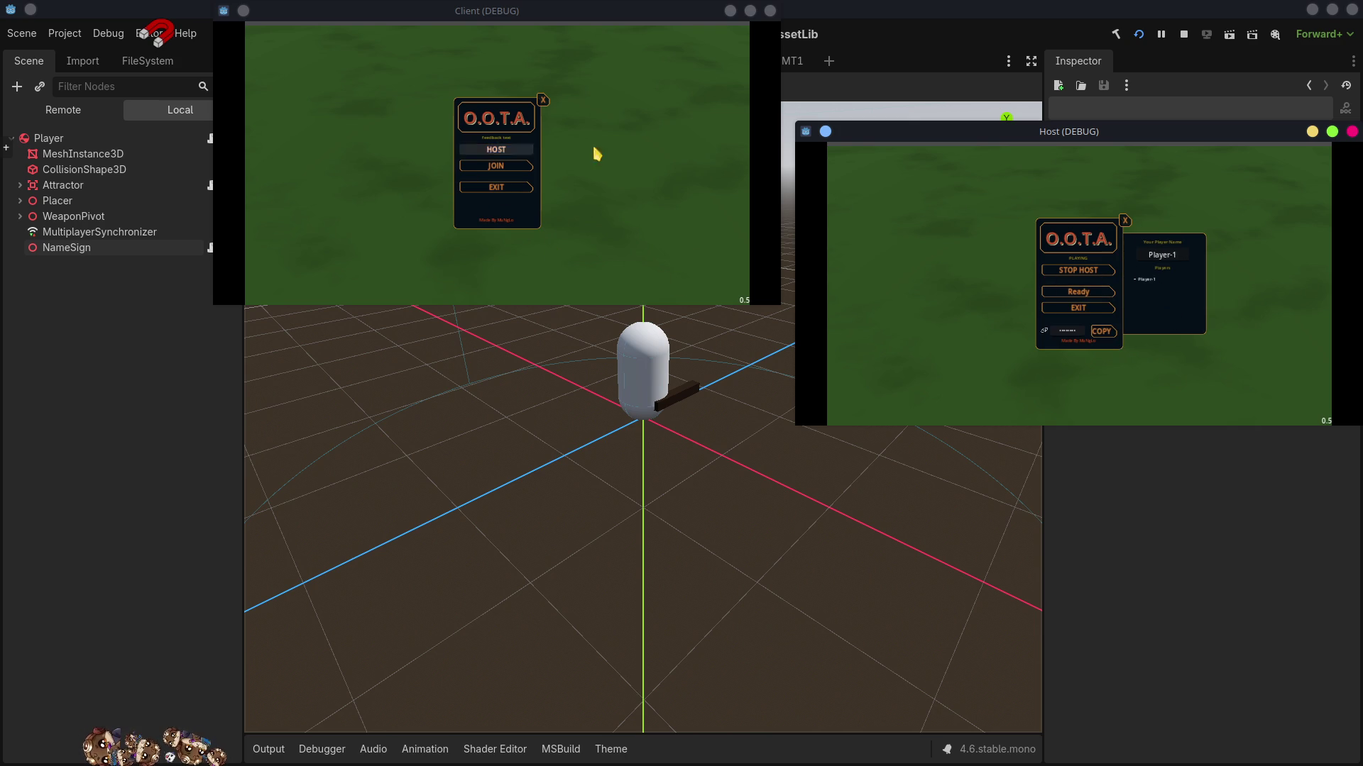
pyautogui.click(520, 170)
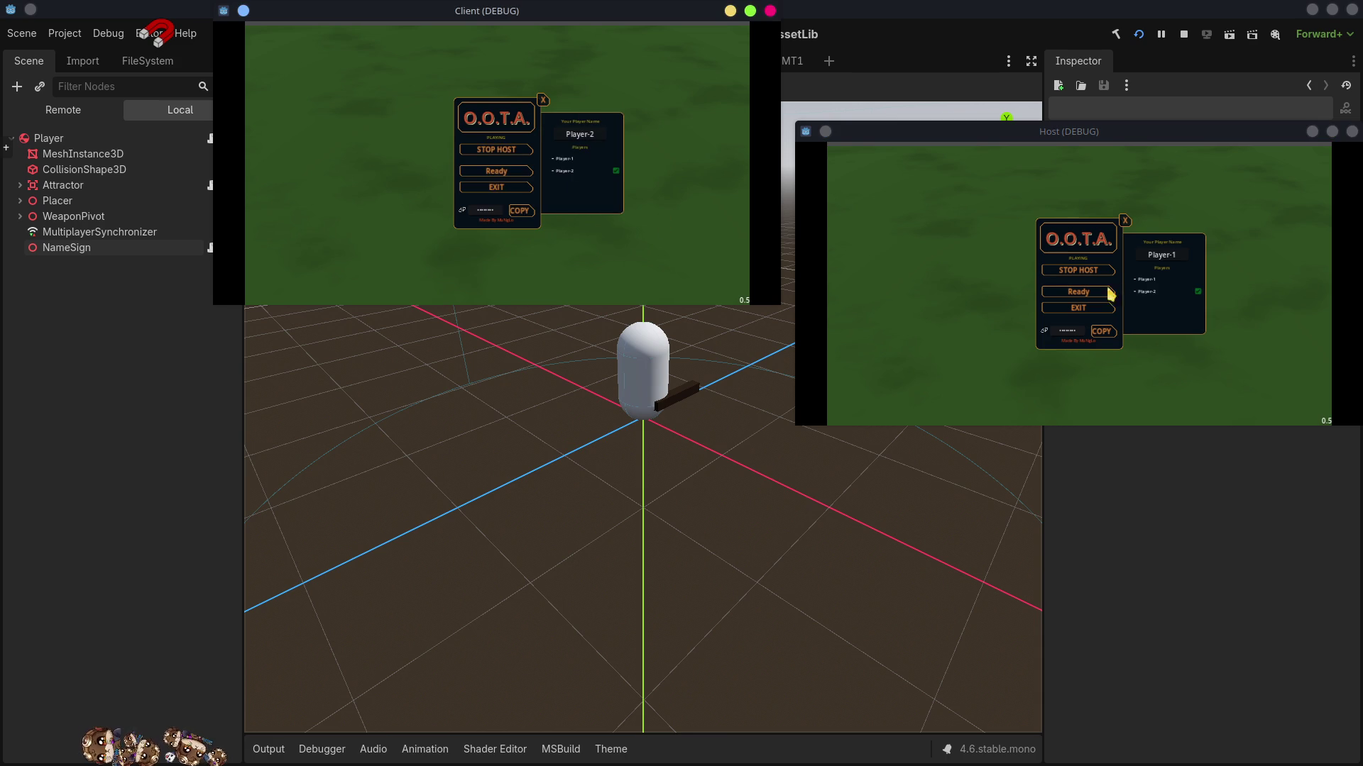
pyautogui.click(1080, 293)
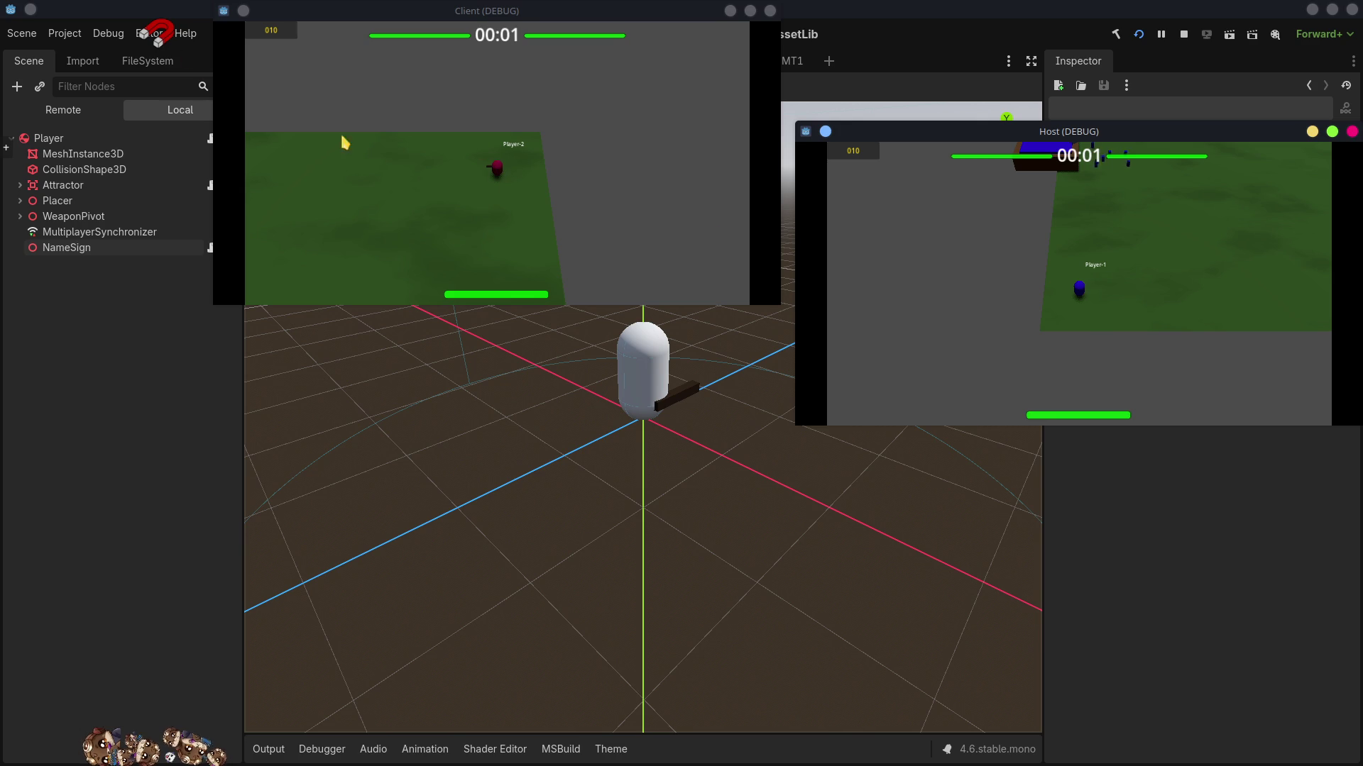
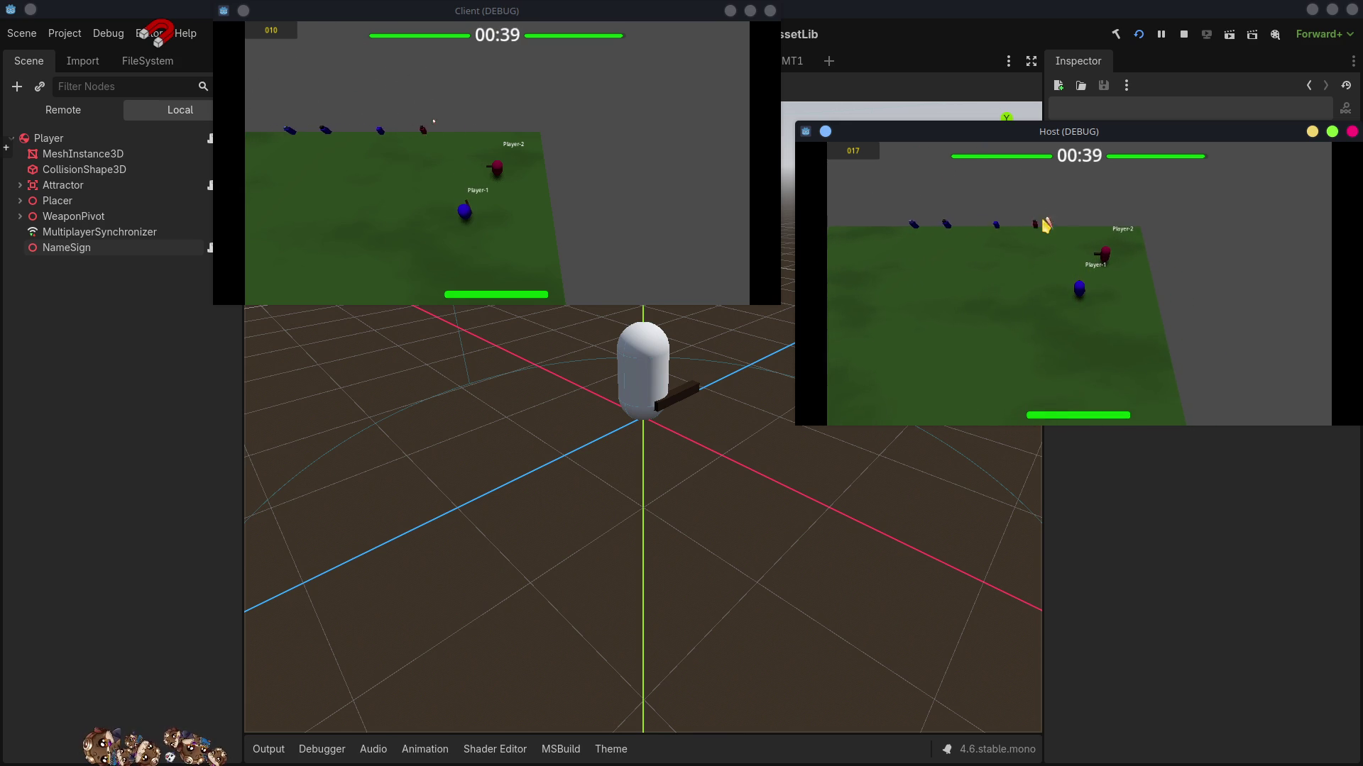
# - Move Player-1 around with D, S and W and shoot at Player-2, then stop the game and return to VS Code
pyautogui.press('d')
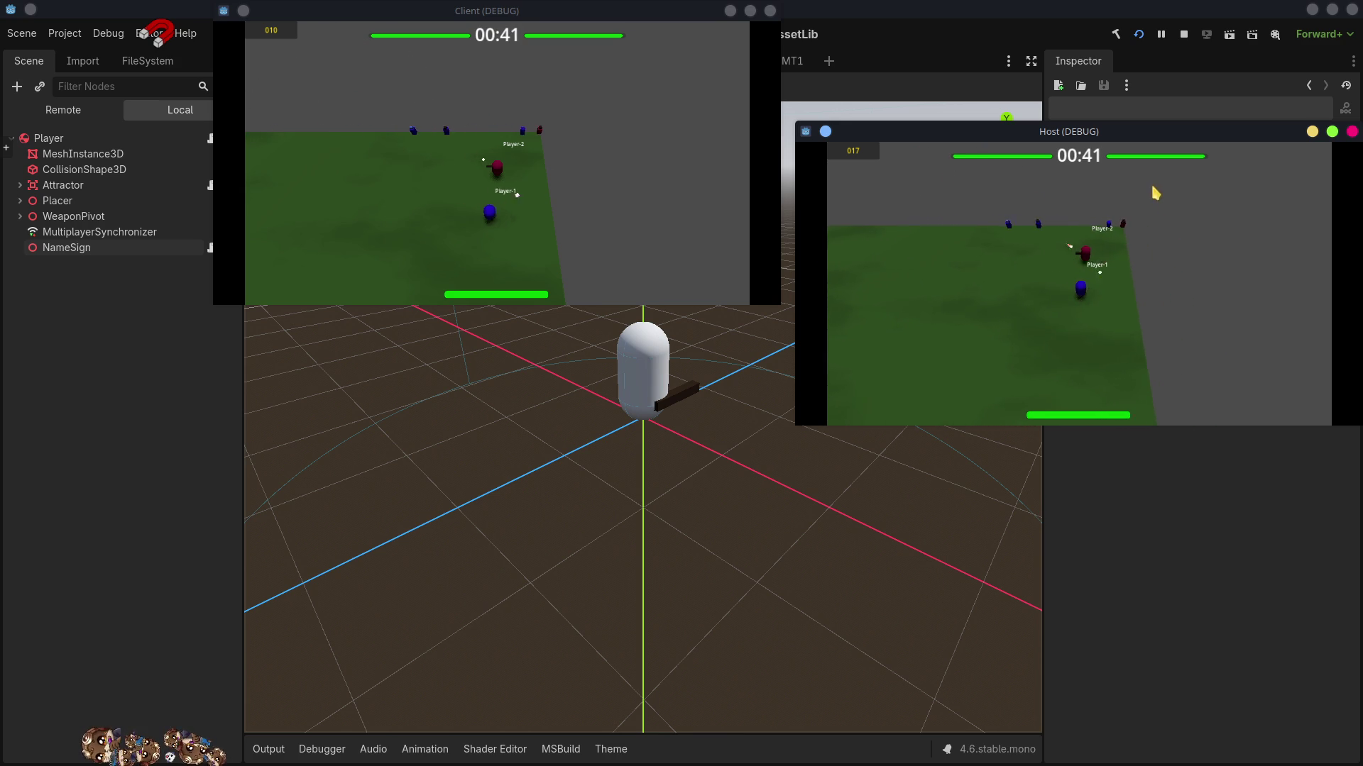
pyautogui.press('s')
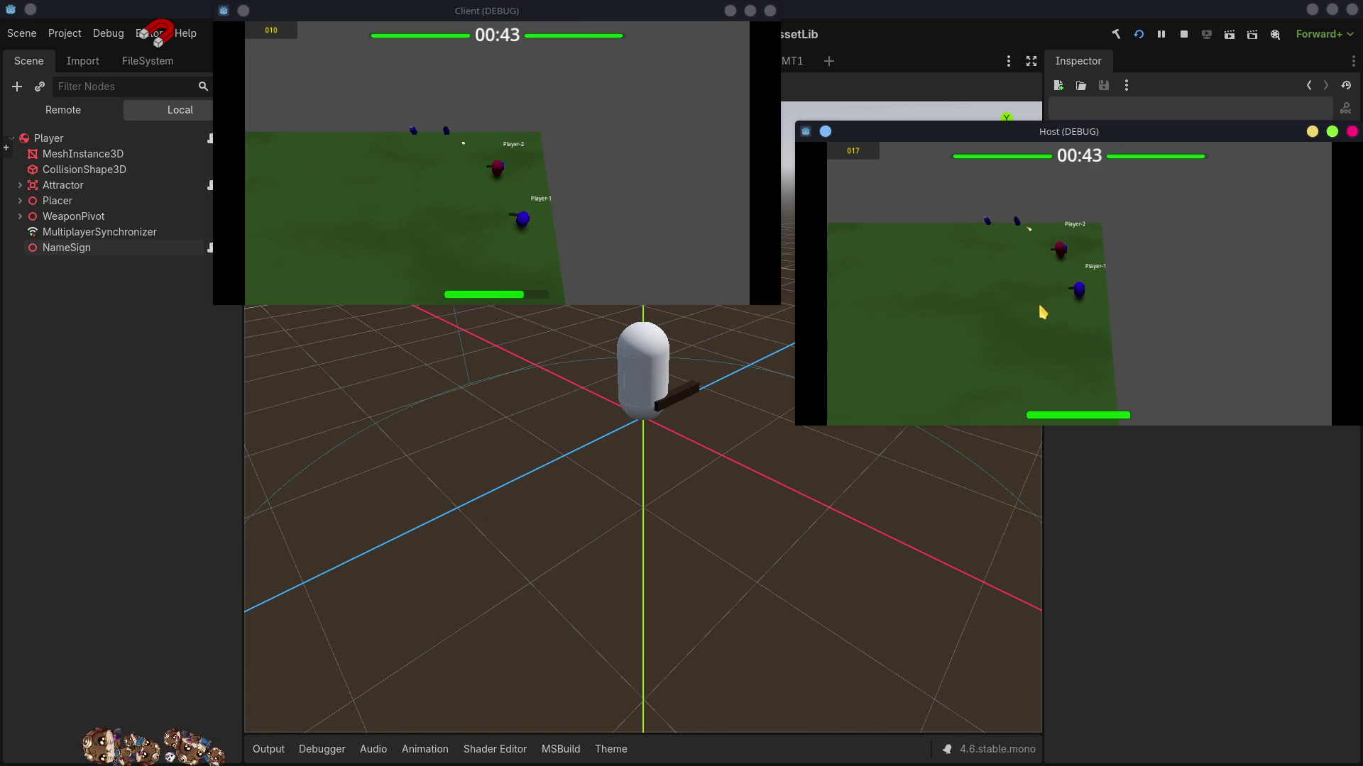
pyautogui.click(1077, 271)
pyautogui.press('w')
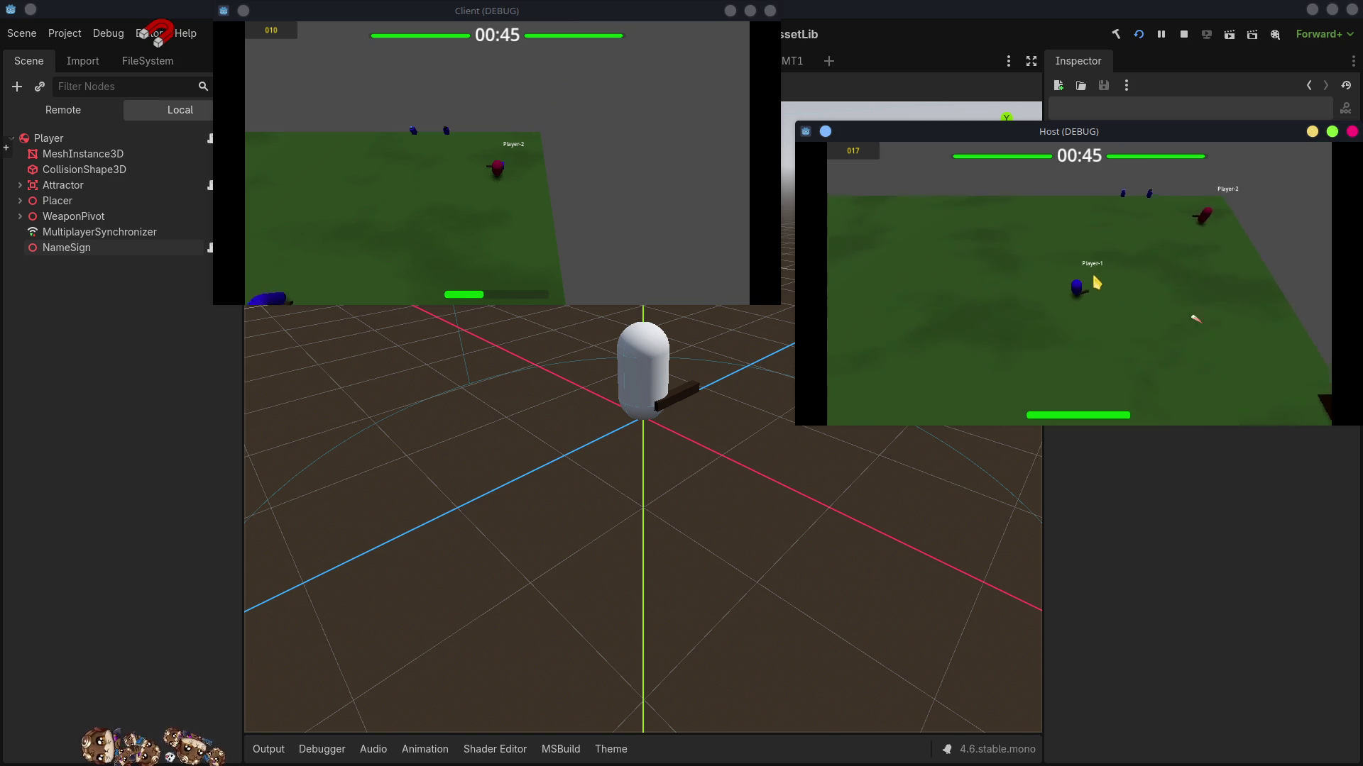
pyautogui.click(1097, 282)
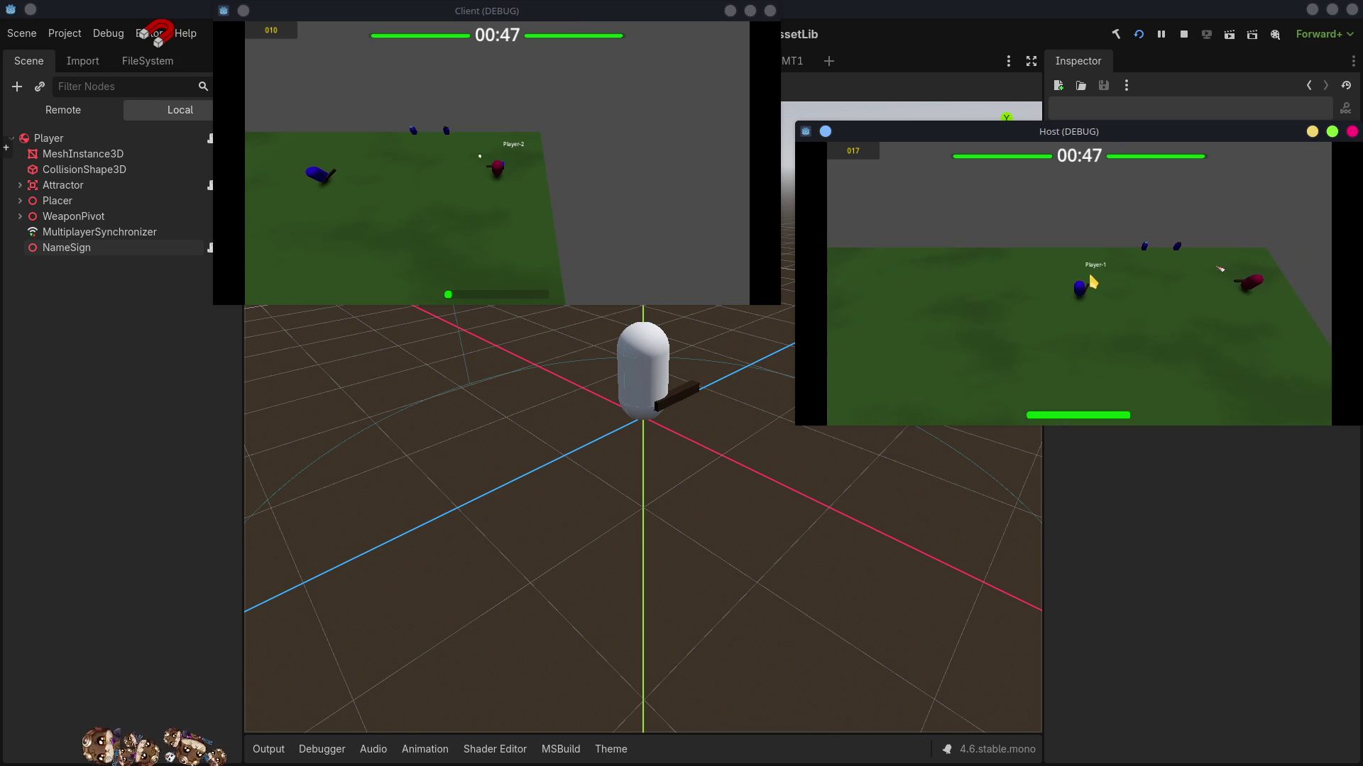
pyautogui.click(1184, 34)
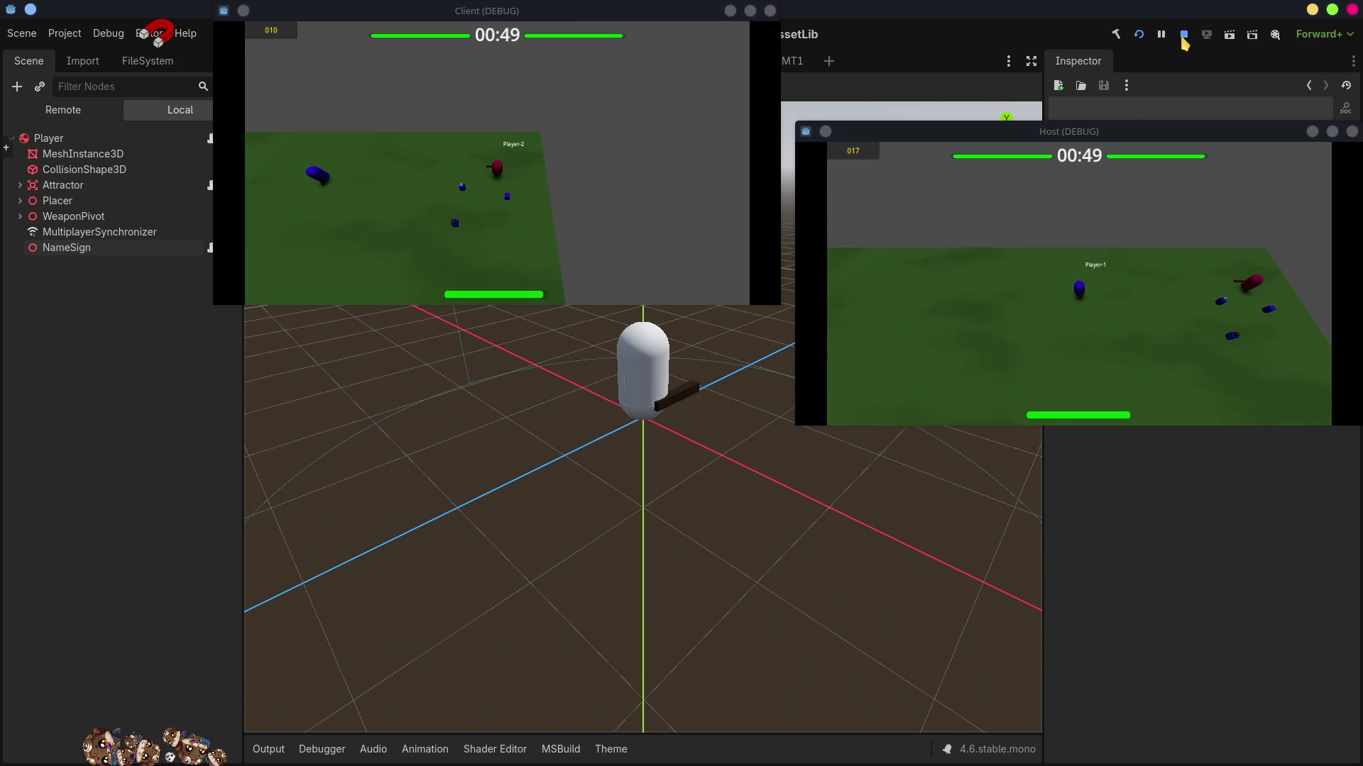
pyautogui.hotkey('alt', 'Tab')
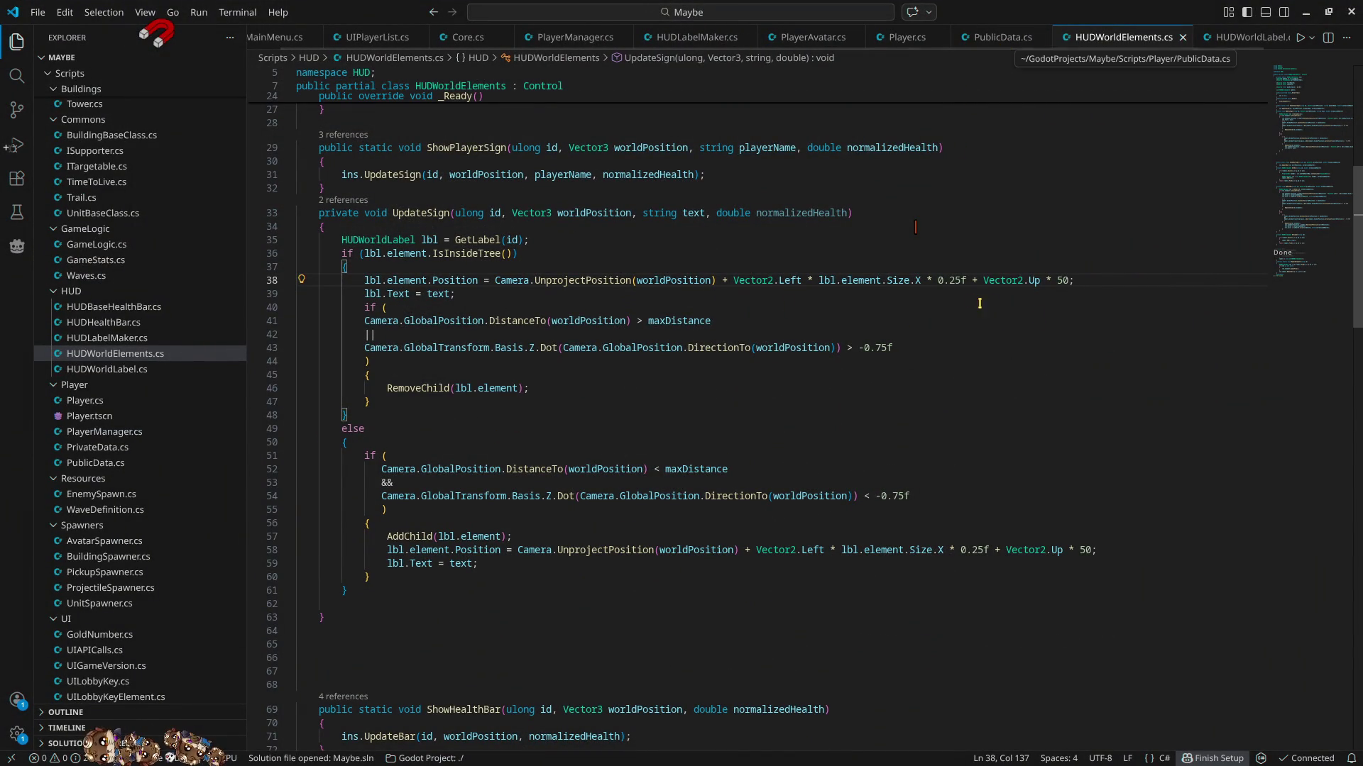
# - Change the sign's upward offset from 50 to 25 on lines 38 and 58
pyautogui.press('BackSpace')
pyautogui.press('BackSpace')
pyautogui.write('25')
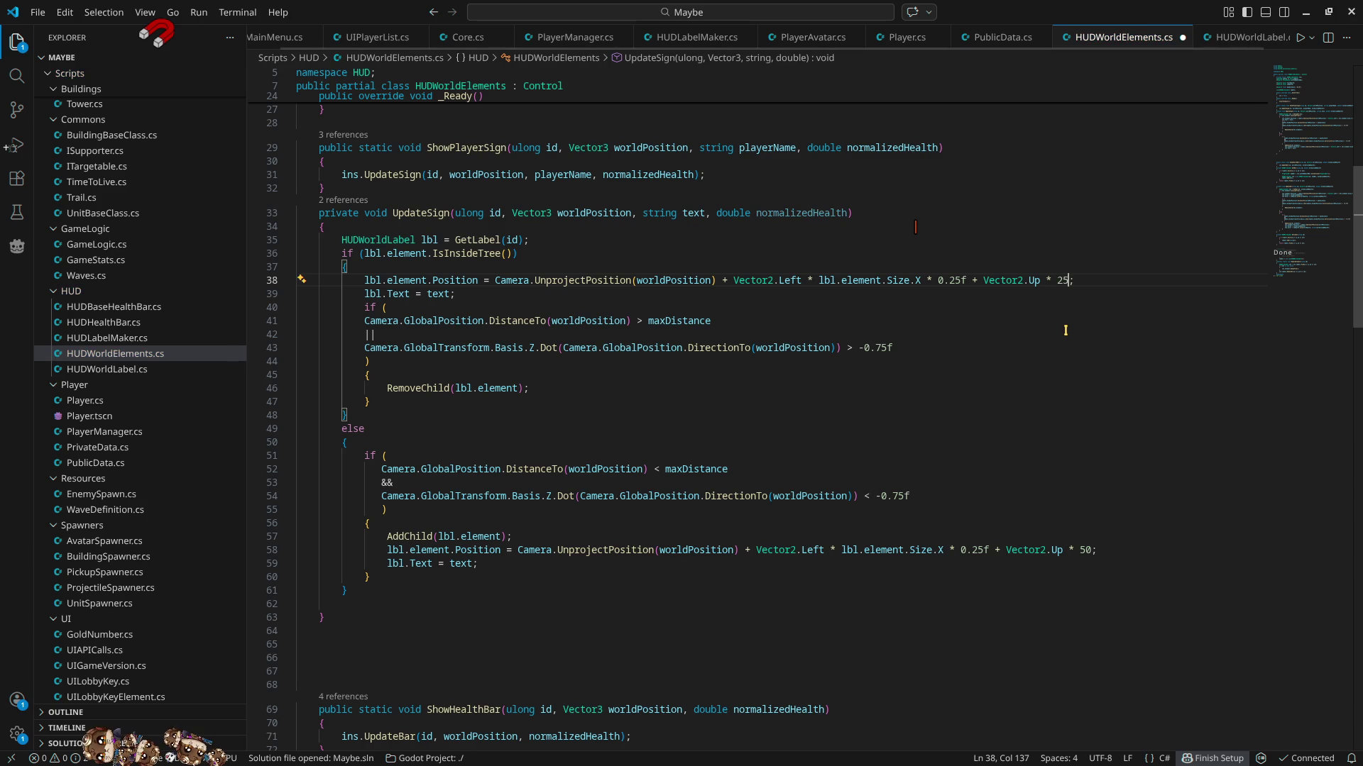
pyautogui.click(1091, 549)
pyautogui.press('BackSpace')
pyautogui.press('BackSpace')
pyautogui.write('25')
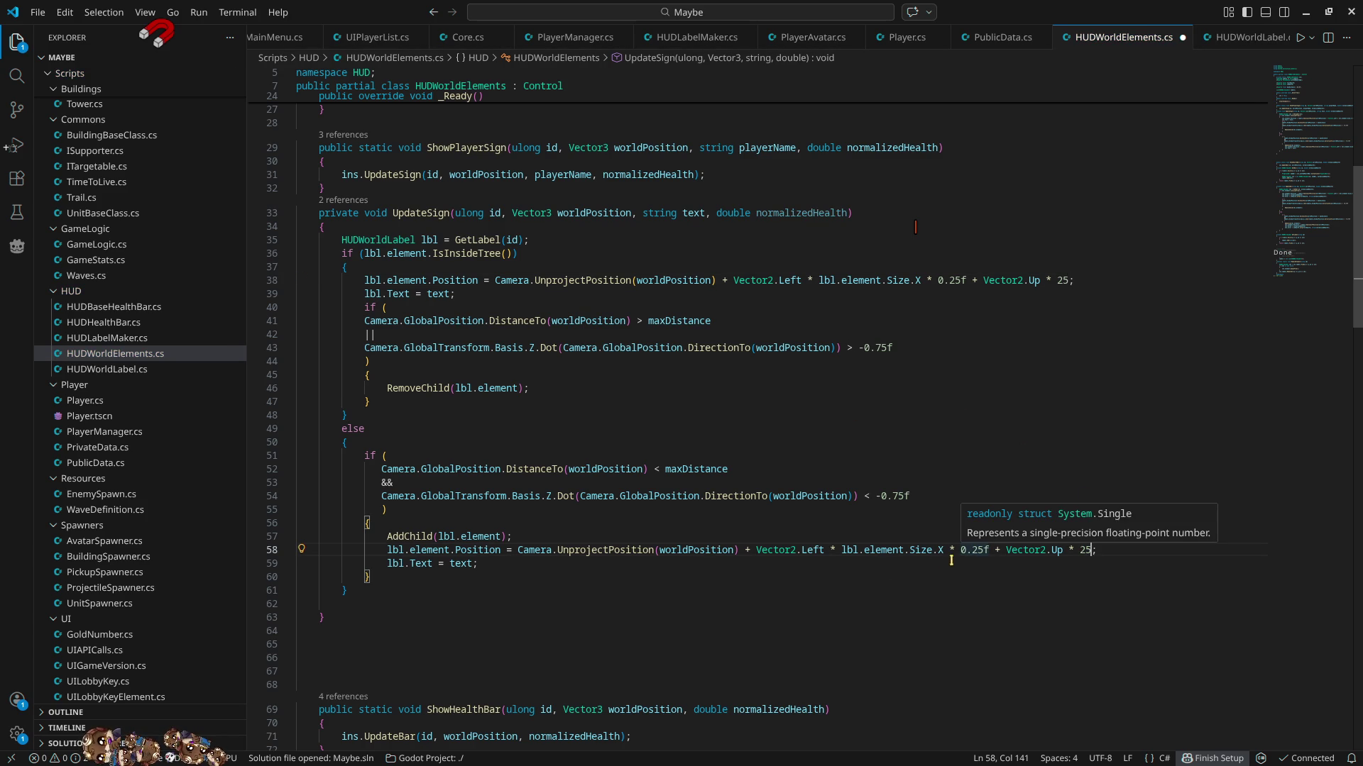
# - Delete the 'Vector2.Left * lbl.element.Size.X * 0.25f +' shift from line 58
pyautogui.moveTo(972, 549); pyautogui.dragTo(983, 549)
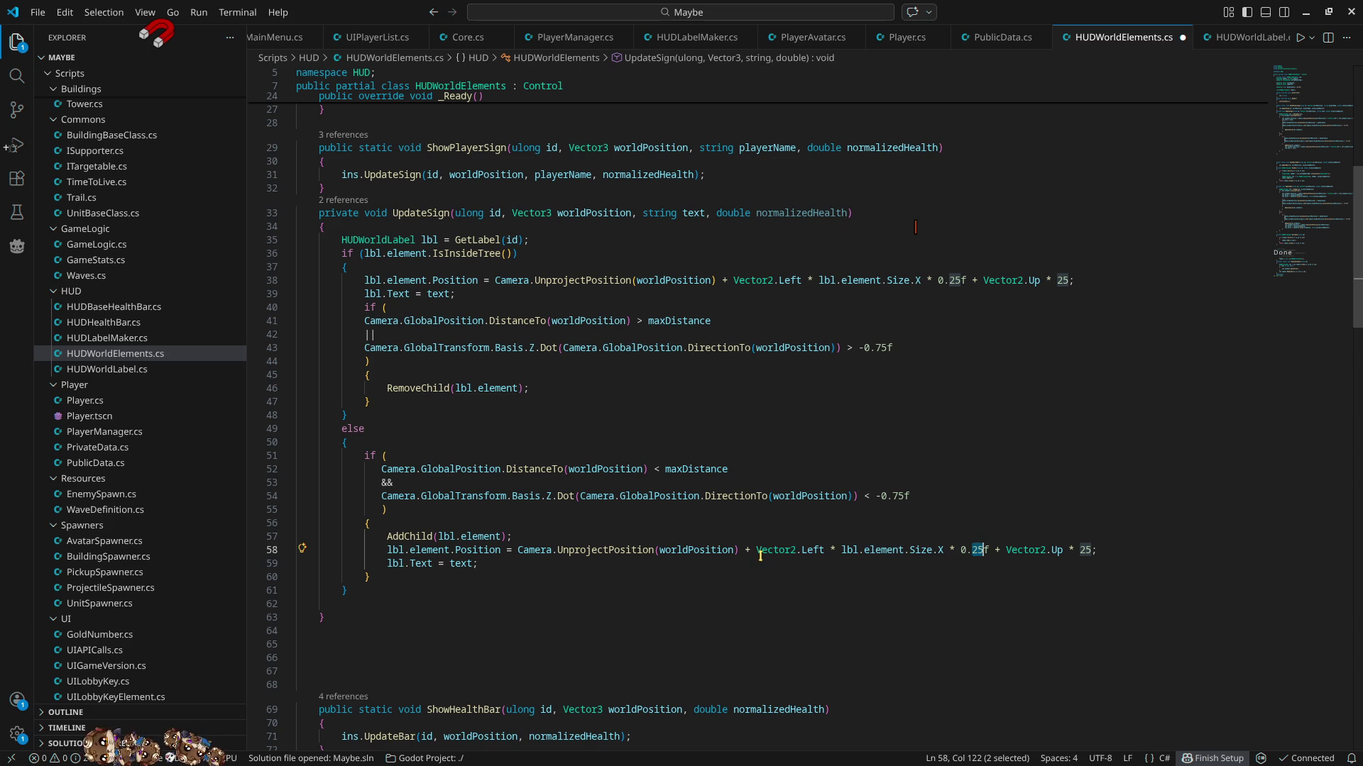
pyautogui.moveTo(756, 550)
pyautogui.mouseDown()
pyautogui.moveTo(947, 563)
pyautogui.moveTo(999, 552)
pyautogui.moveTo(753, 553)
pyautogui.mouseUp()
pyautogui.hotkey('ctrl', 'c')
pyautogui.press('BackSpace')
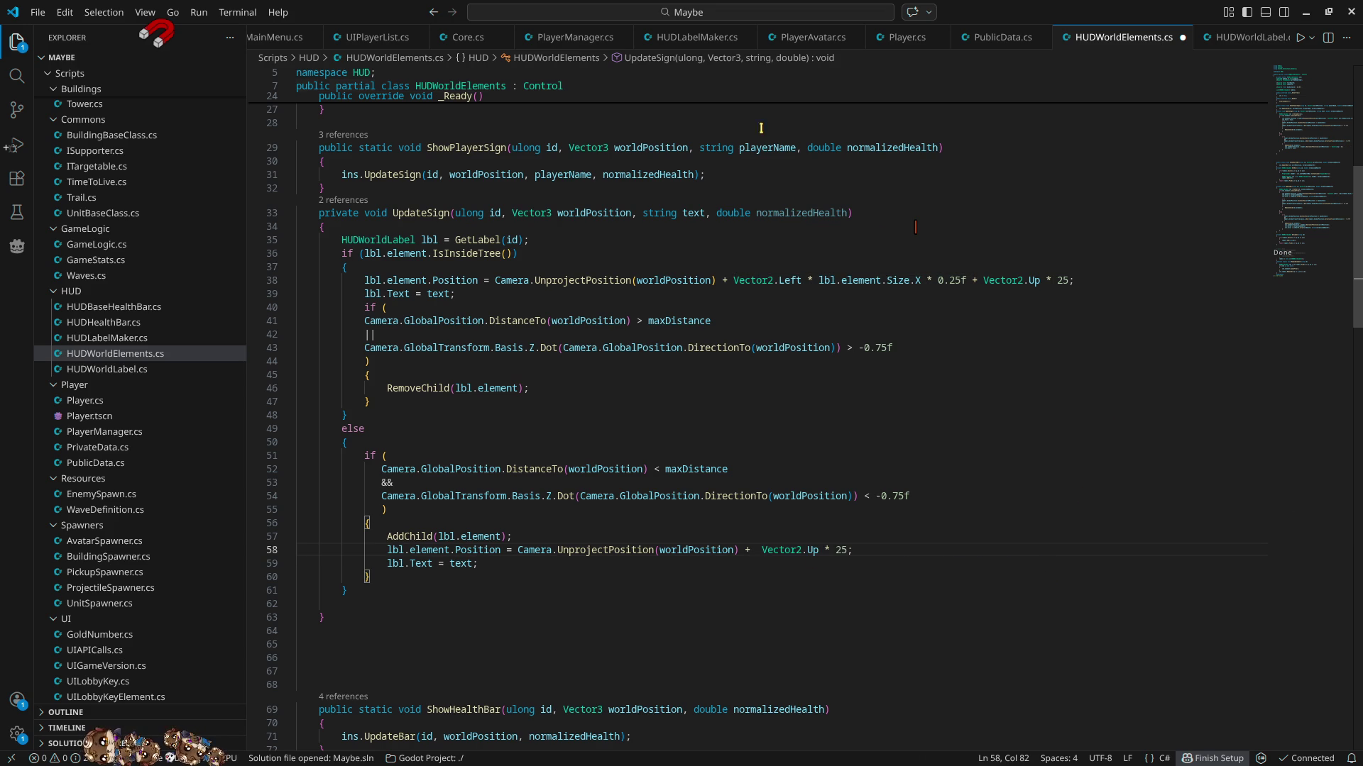
pyautogui.click(541, 240)
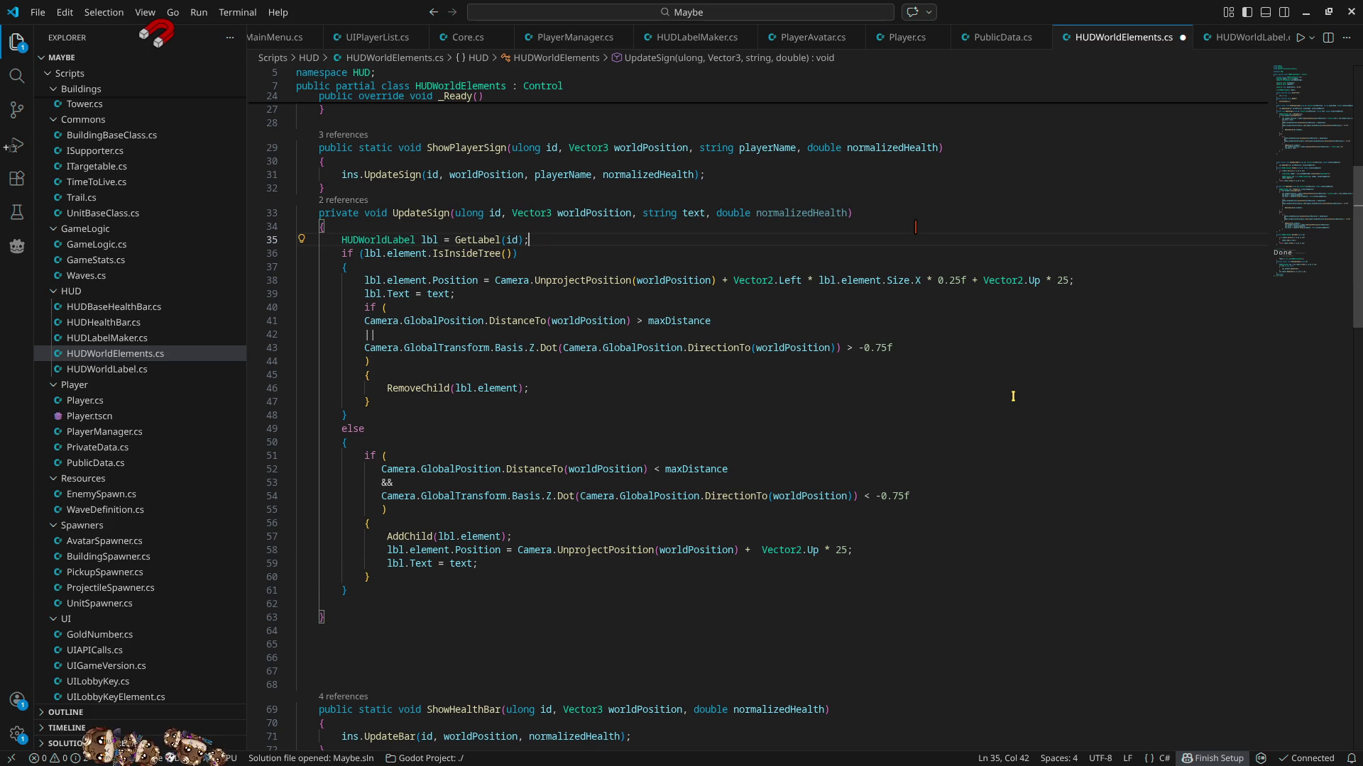
# - Add a 'Vector2 offset =' line combining the leftward shift term and Vector2.Up * 25
pyautogui.press('Return')
pyautogui.write('vec2')
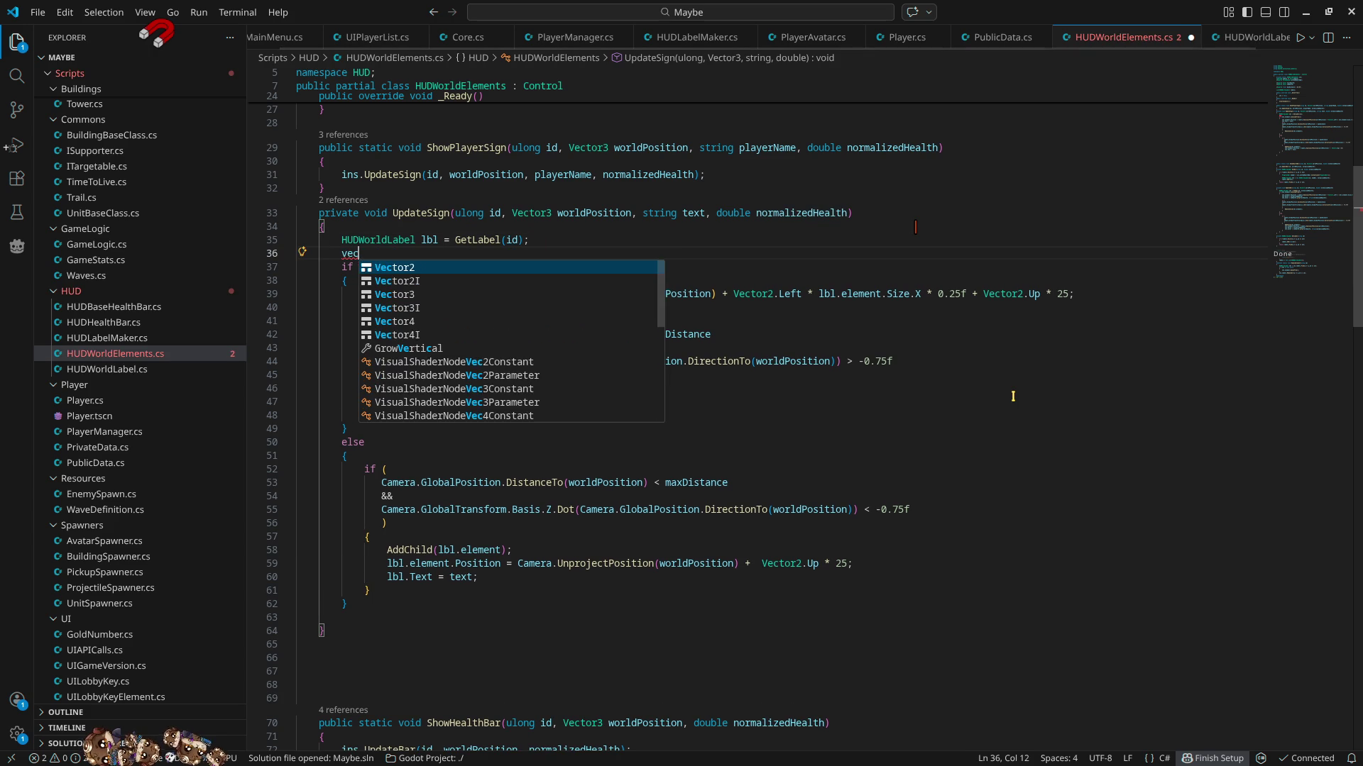
pyautogui.press('Tab')
pyautogui.write('offs')
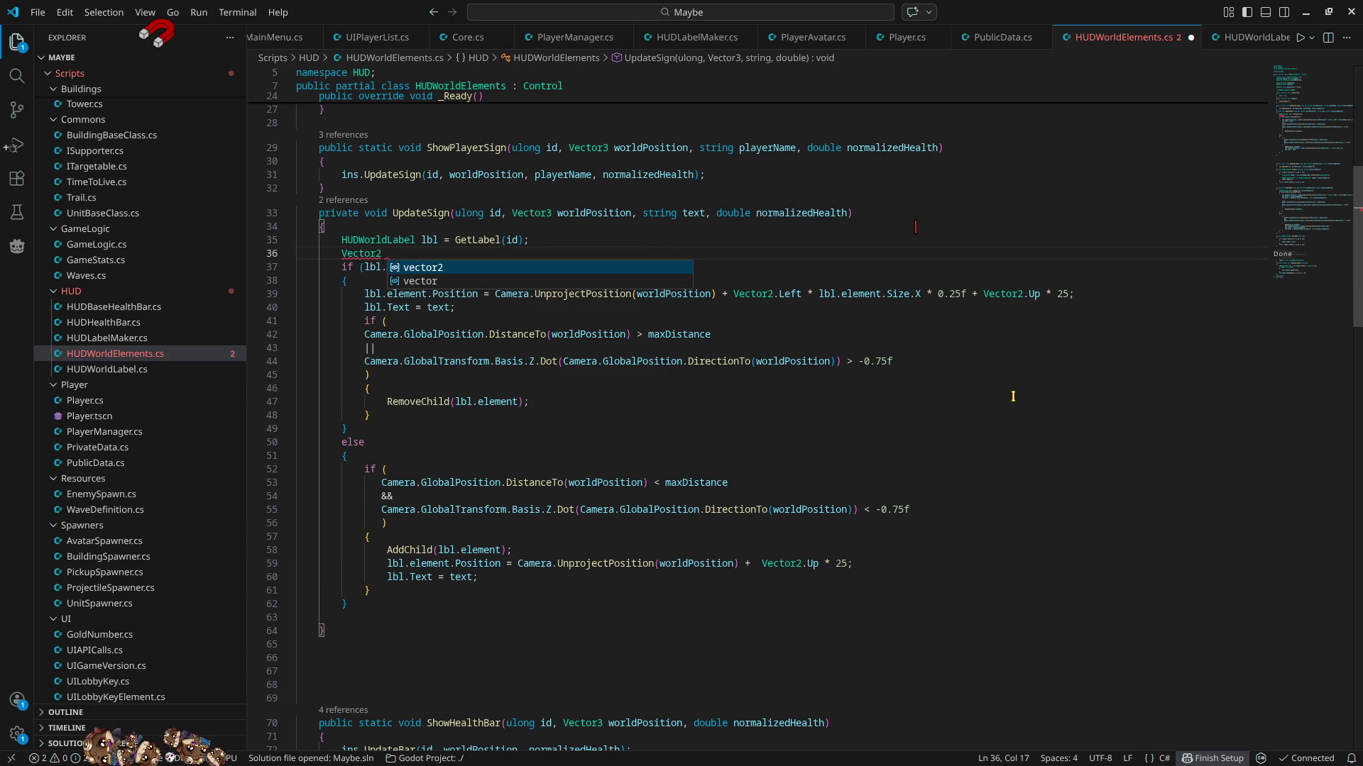
pyautogui.write('et =')
pyautogui.hotkey('ctrl', 'v')
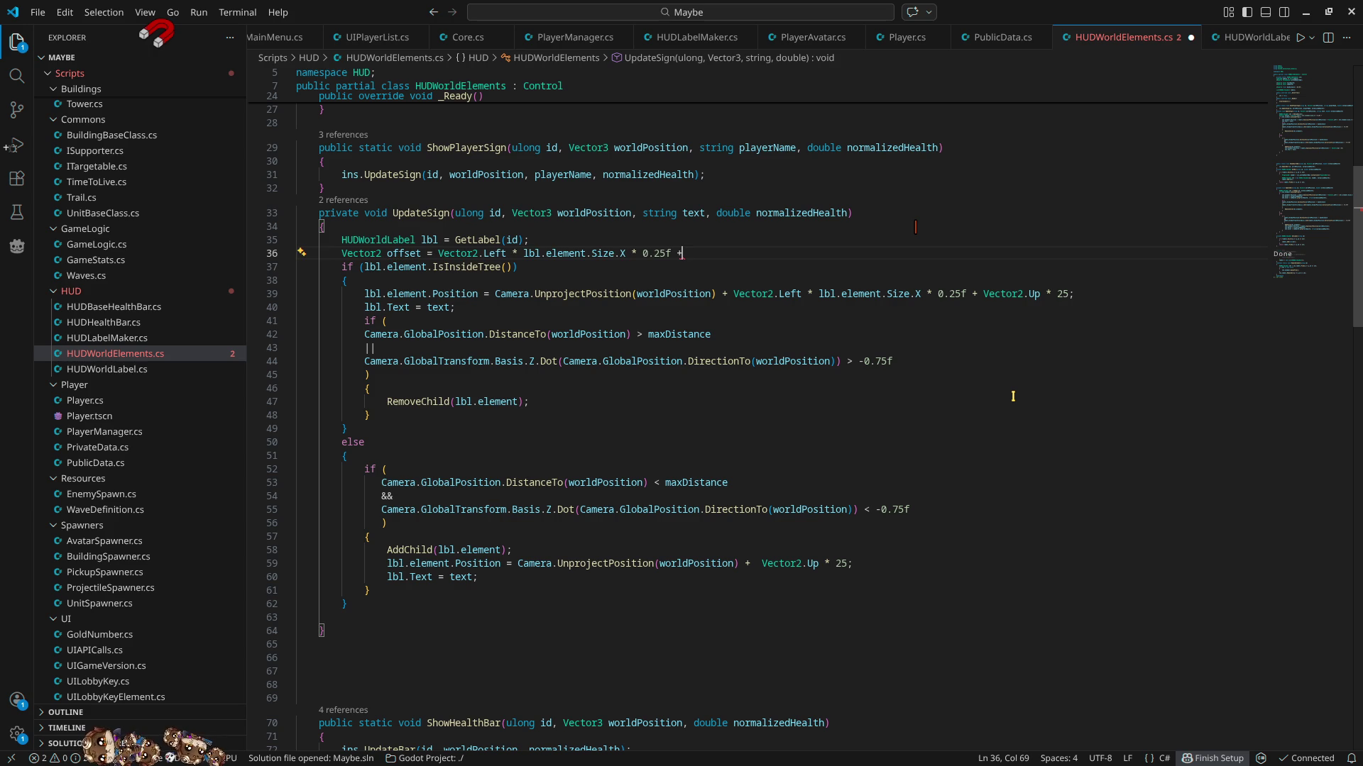
pyautogui.moveTo(983, 294); pyautogui.dragTo(1069, 294)
pyautogui.hotkey('ctrl', 'c')
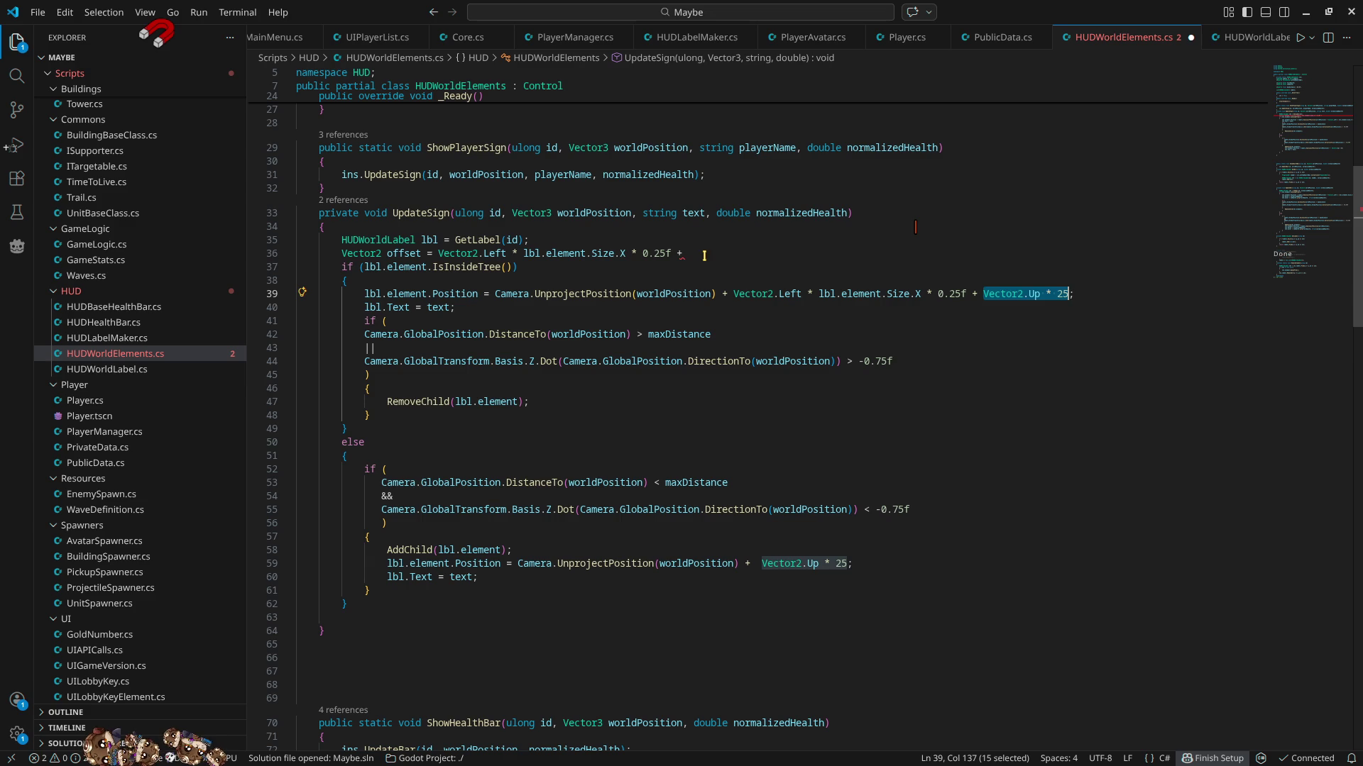
pyautogui.click(704, 256)
pyautogui.hotkey('ctrl', 'v')
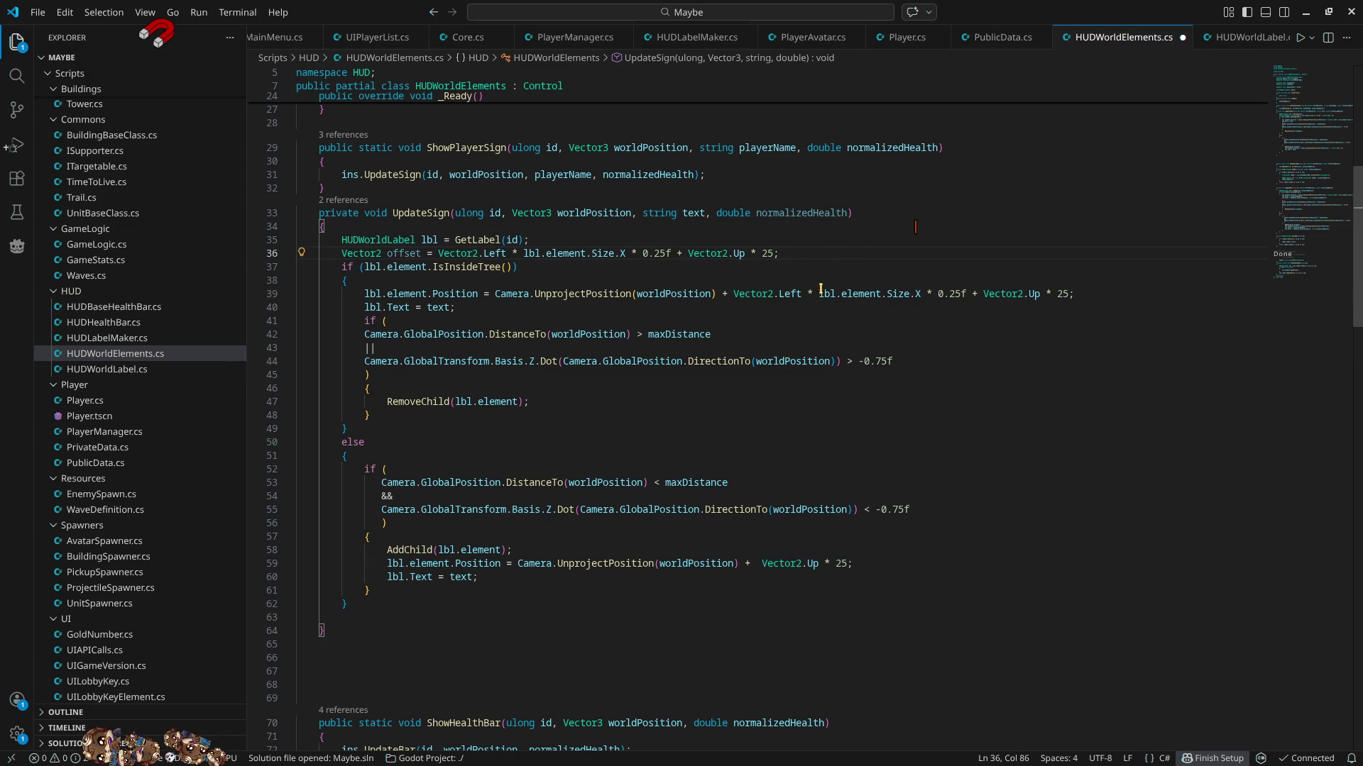
# - Replace the position expressions on lines 39 and 59 with offset
pyautogui.moveTo(735, 293); pyautogui.dragTo(1070, 293)
pyautogui.write('offset')
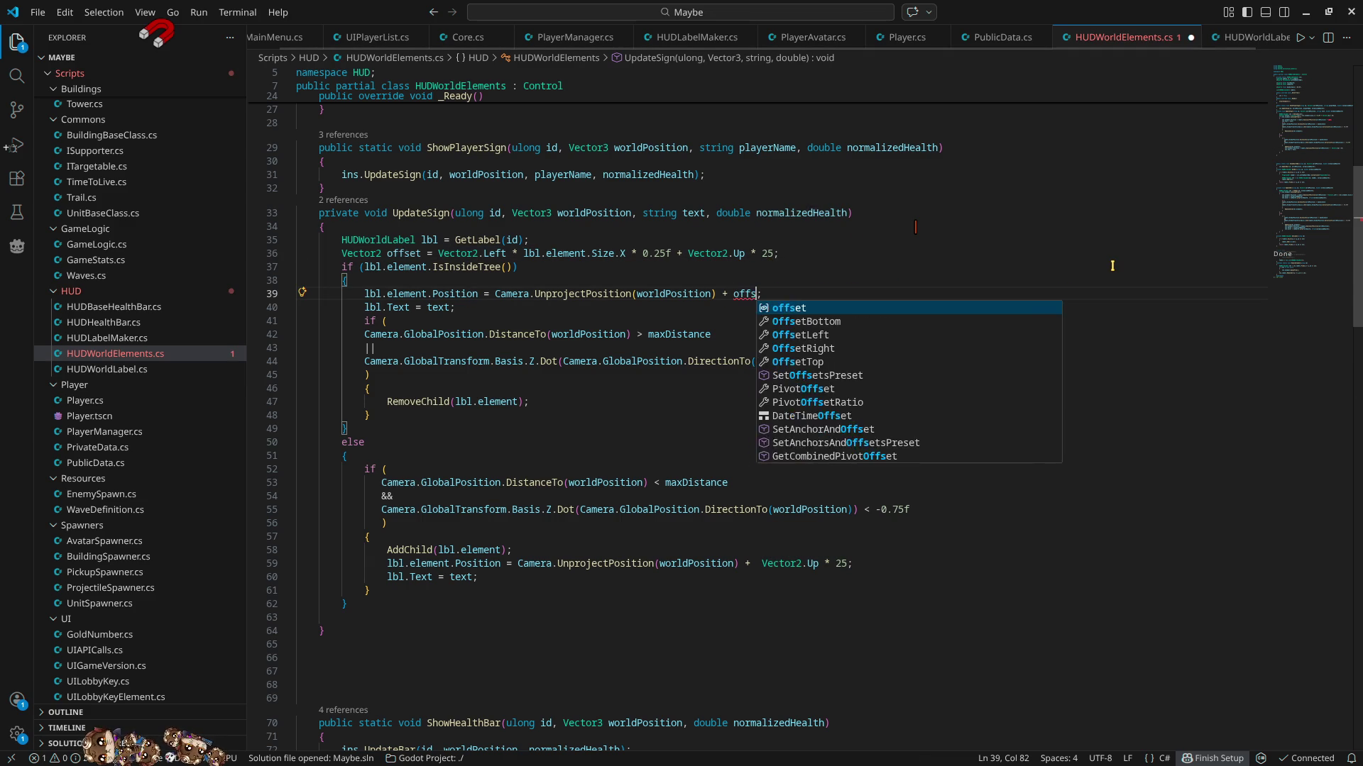
pyautogui.doubleClick(751, 293)
pyautogui.hotkey('ctrl', 'c')
pyautogui.moveTo(760, 564); pyautogui.dragTo(845, 563)
pyautogui.hotkey('ctrl', 'v')
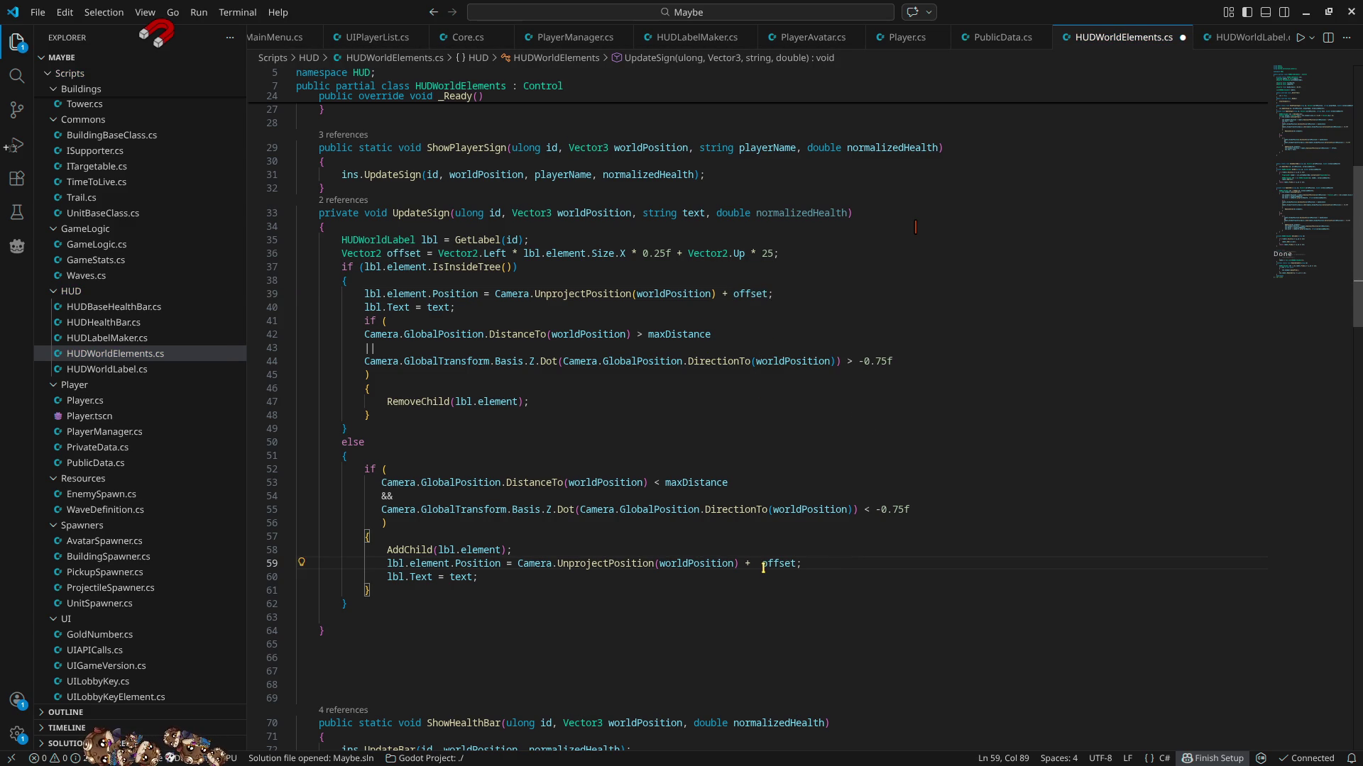
pyautogui.click(760, 564)
pyautogui.press('BackSpace')
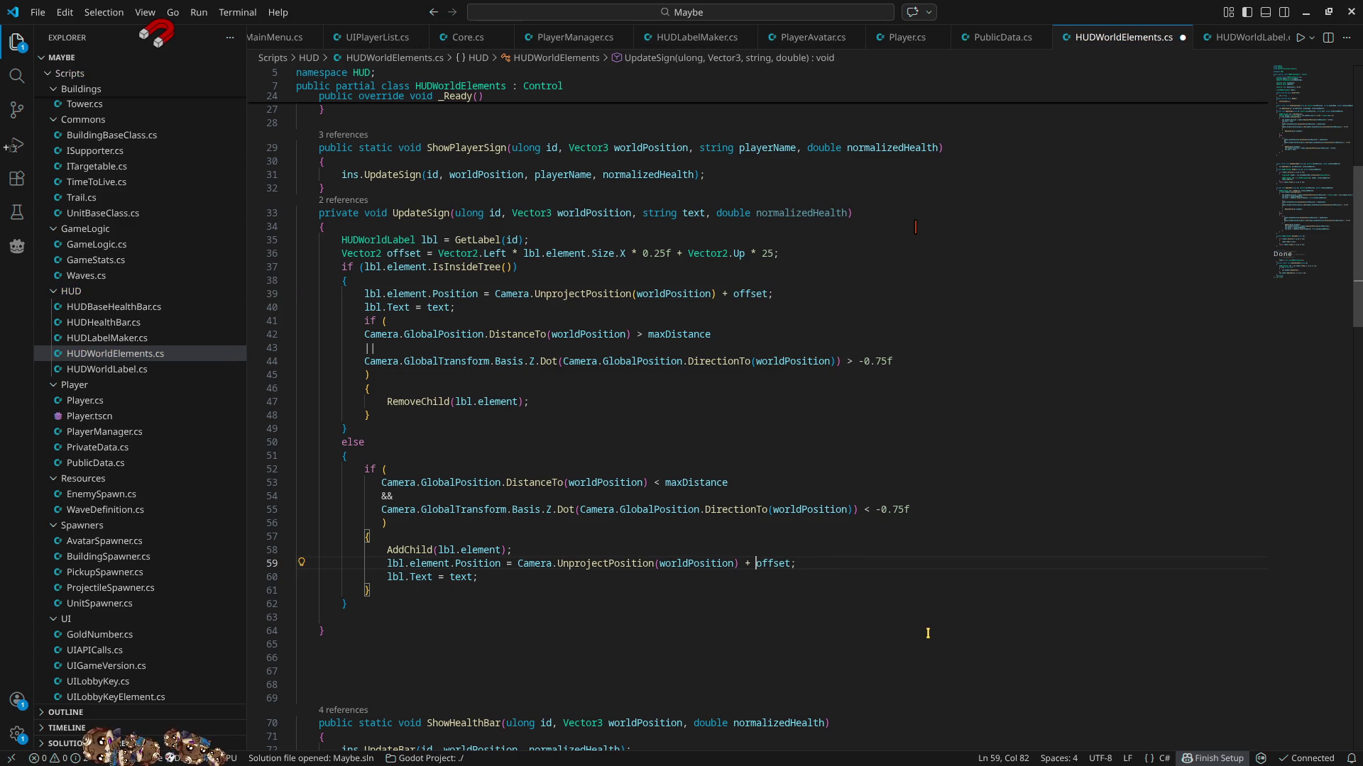
# - Duplicate the offset line, comment out the original, and strip the leftward term from the copy
pyautogui.click(845, 254)
pyautogui.hotkey('shift', 'alt', 'Down')
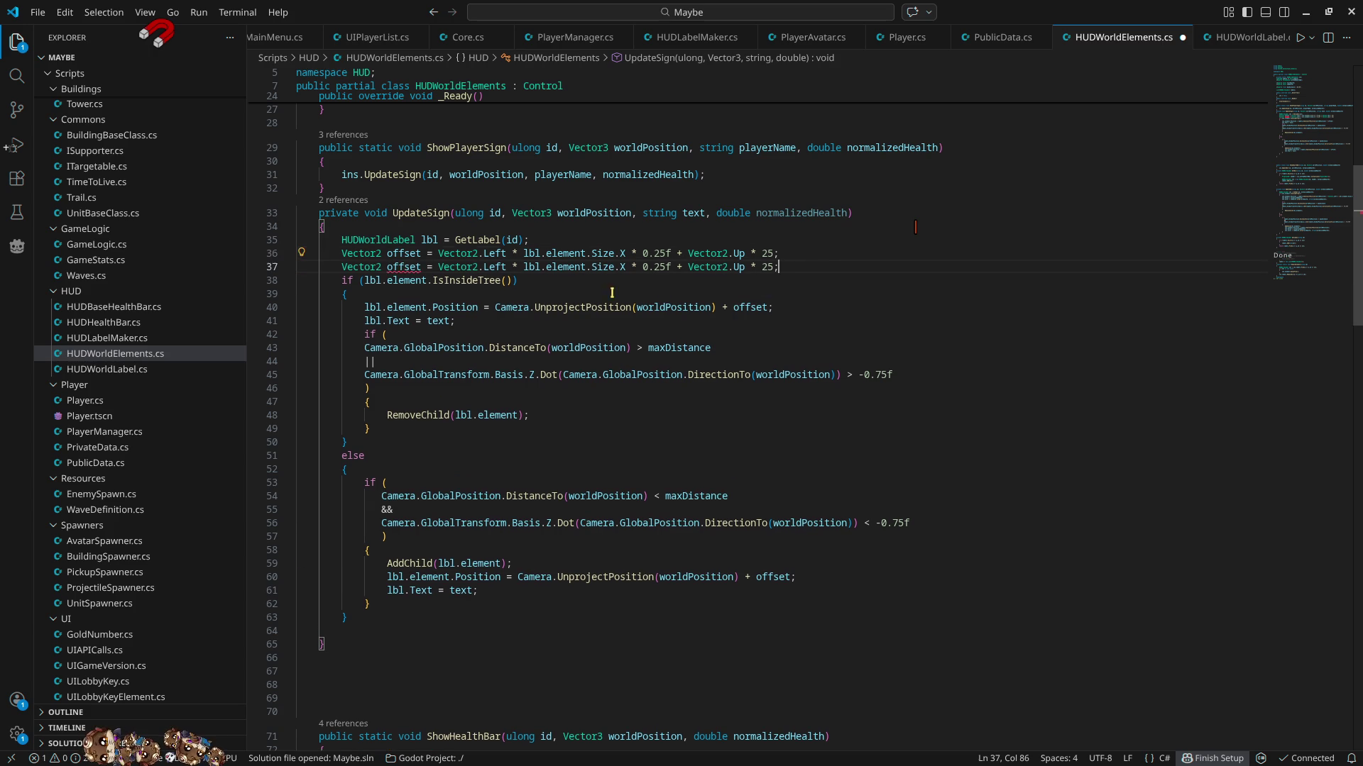
pyautogui.click(334, 254)
pyautogui.write('//')
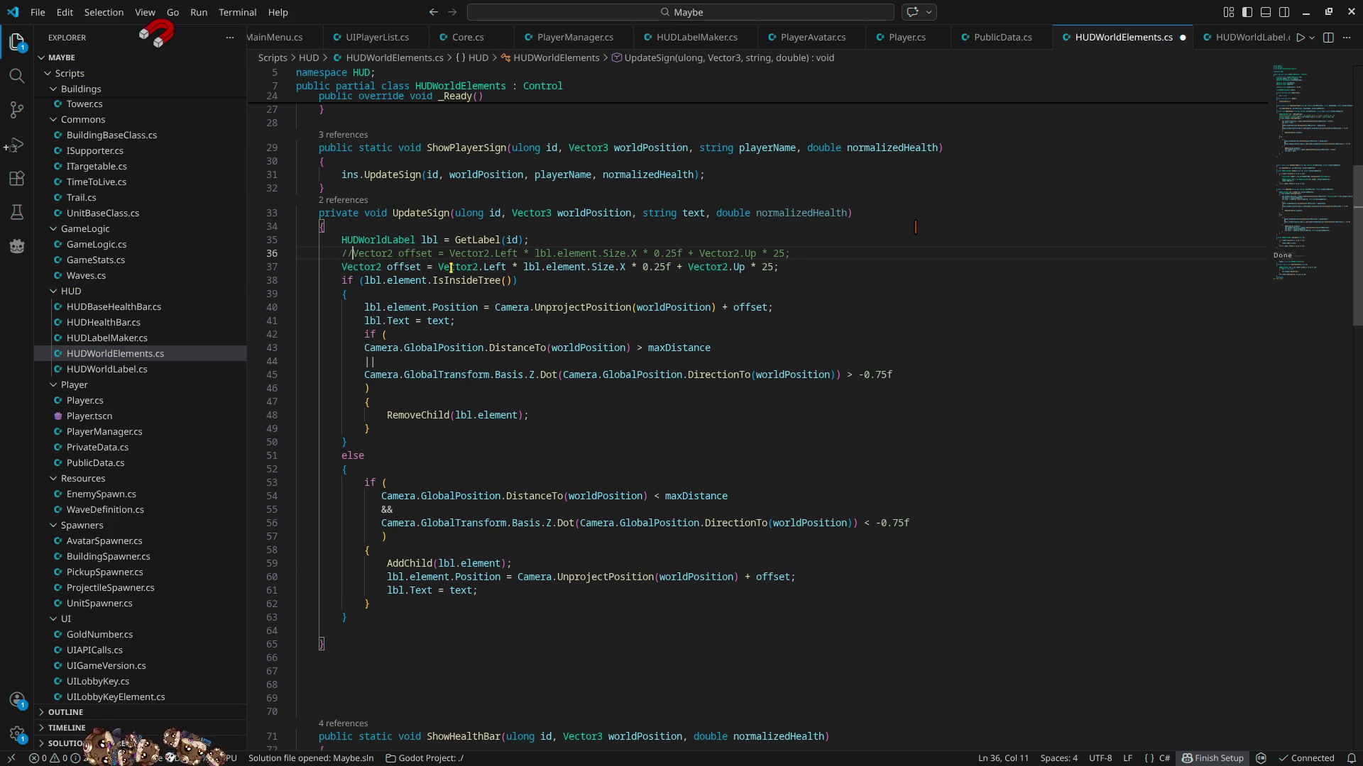
pyautogui.moveTo(438, 267); pyautogui.dragTo(671, 267)
pyautogui.press('Delete')
pyautogui.press('Delete')
pyautogui.press('Delete')
pyautogui.press('Delete')
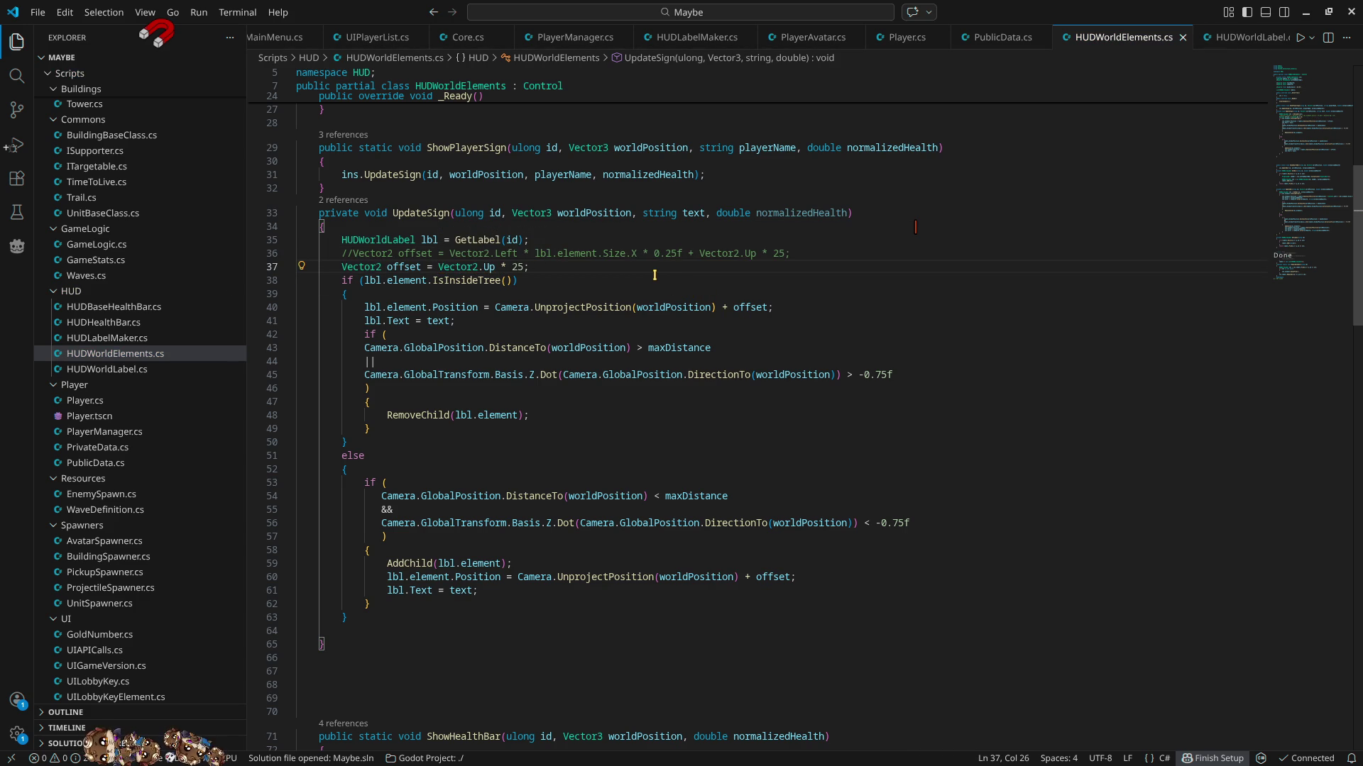
pyautogui.click(1305, 12)
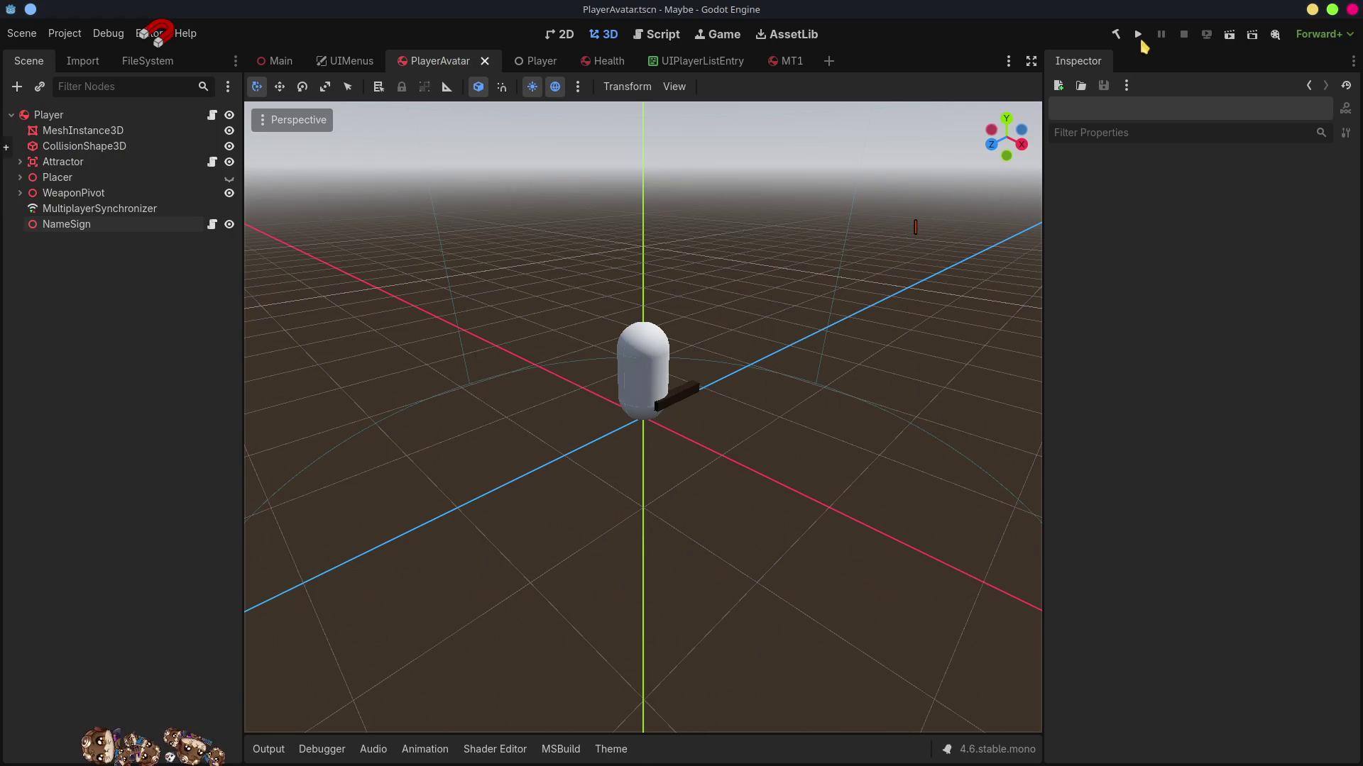
# - Run the project, host a lobby, and connect the Client using the copied lobby key
pyautogui.click(1139, 35)
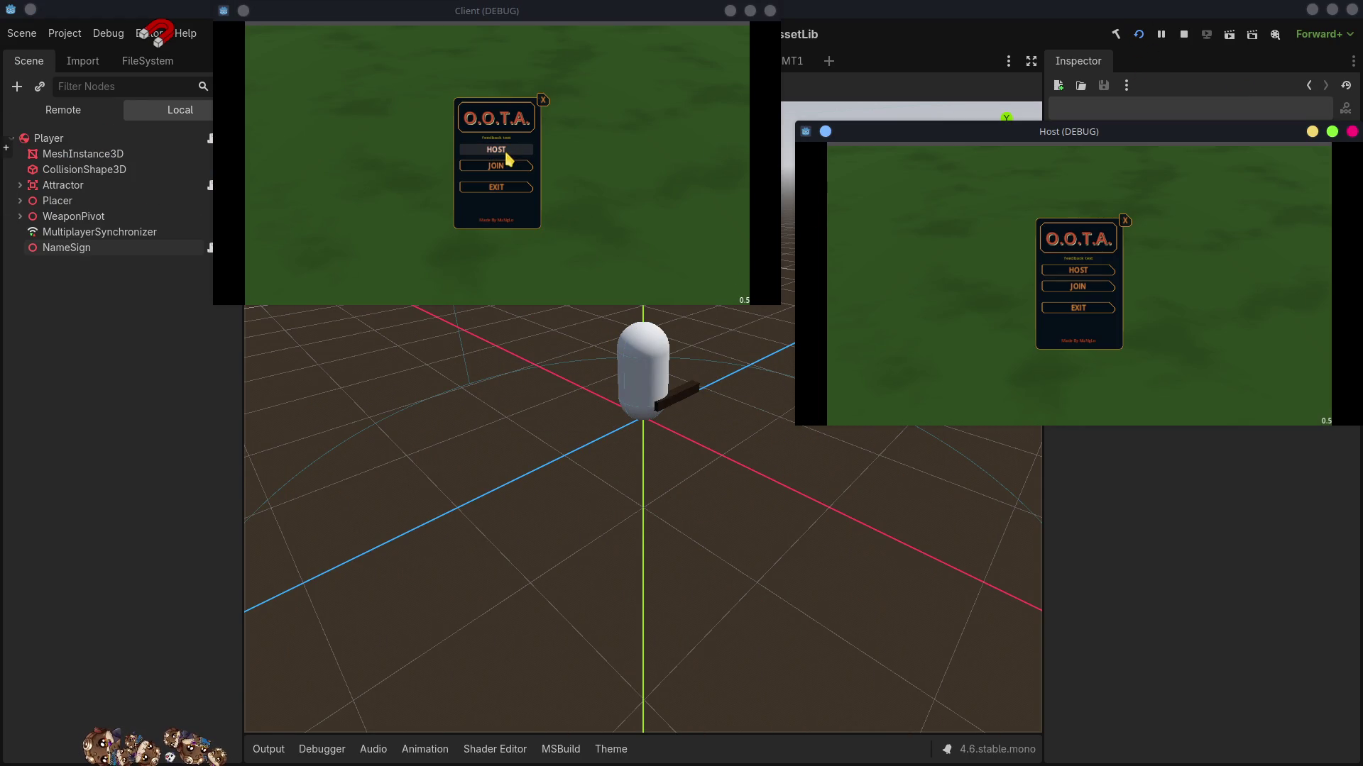
pyautogui.click(508, 166)
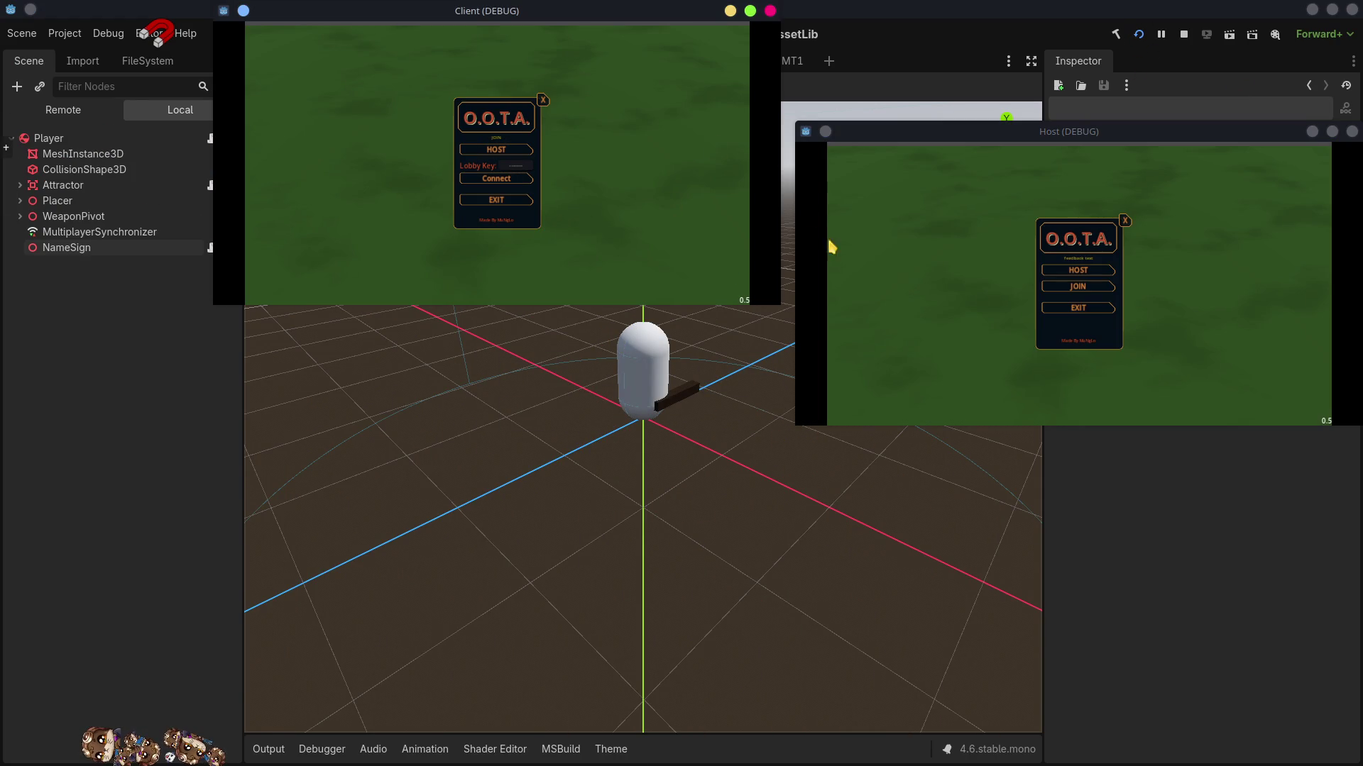
pyautogui.click(1093, 270)
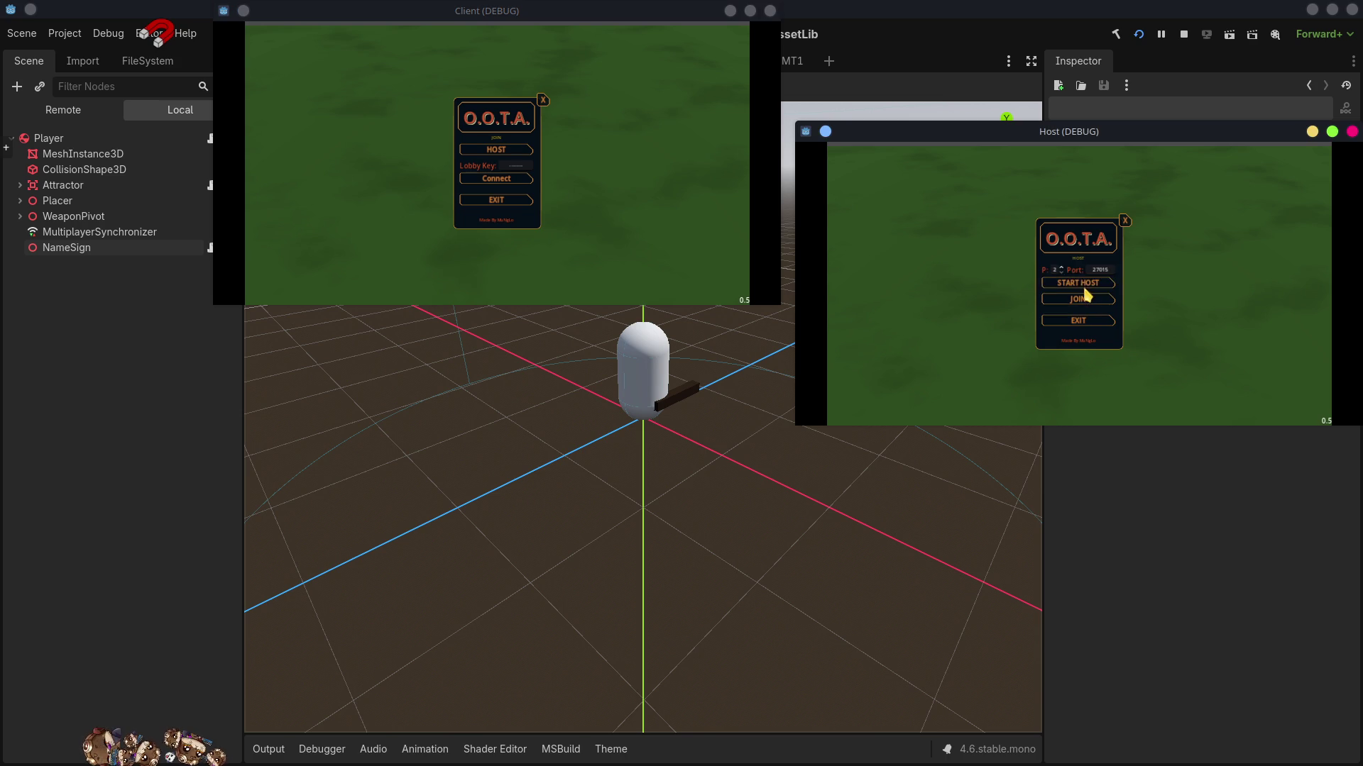
pyautogui.click(1102, 331)
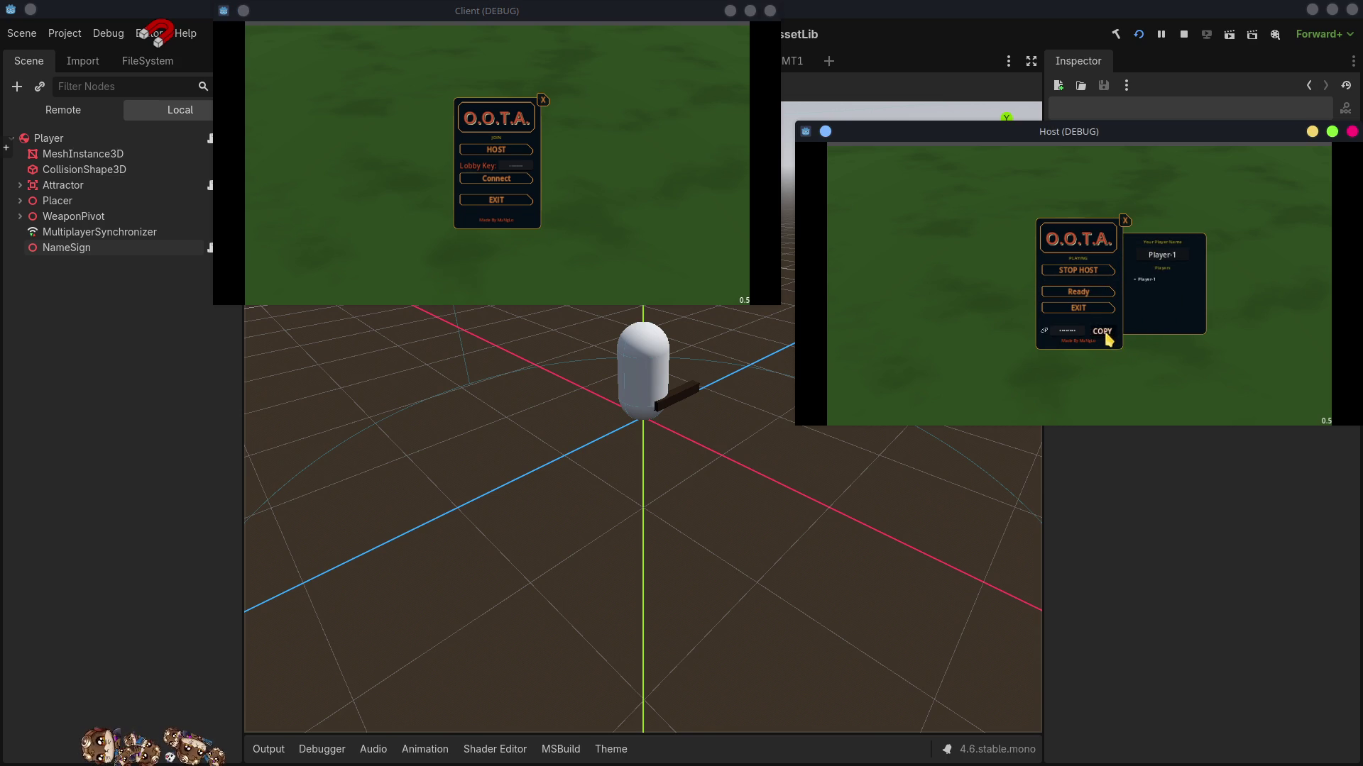
pyautogui.click(519, 168)
pyautogui.hotkey('ctrl', 'v')
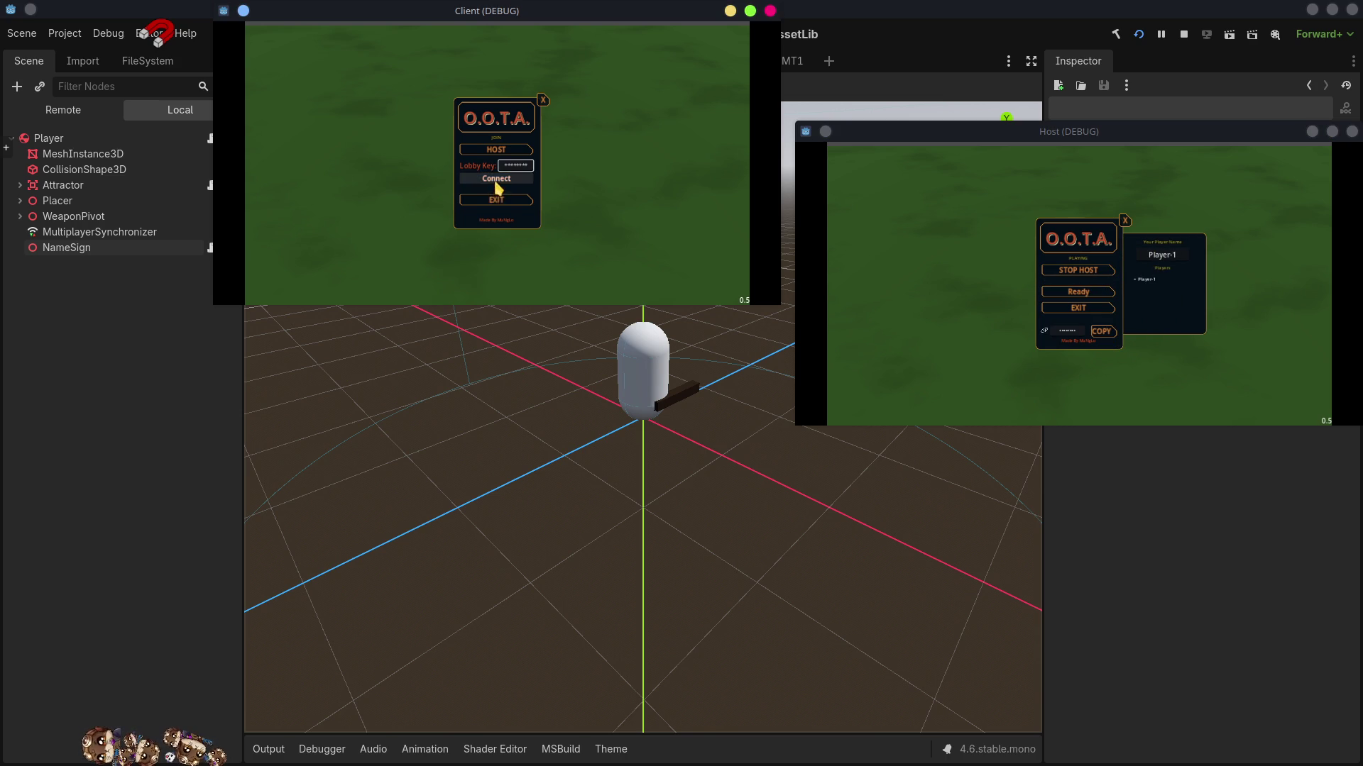
pyautogui.click(496, 179)
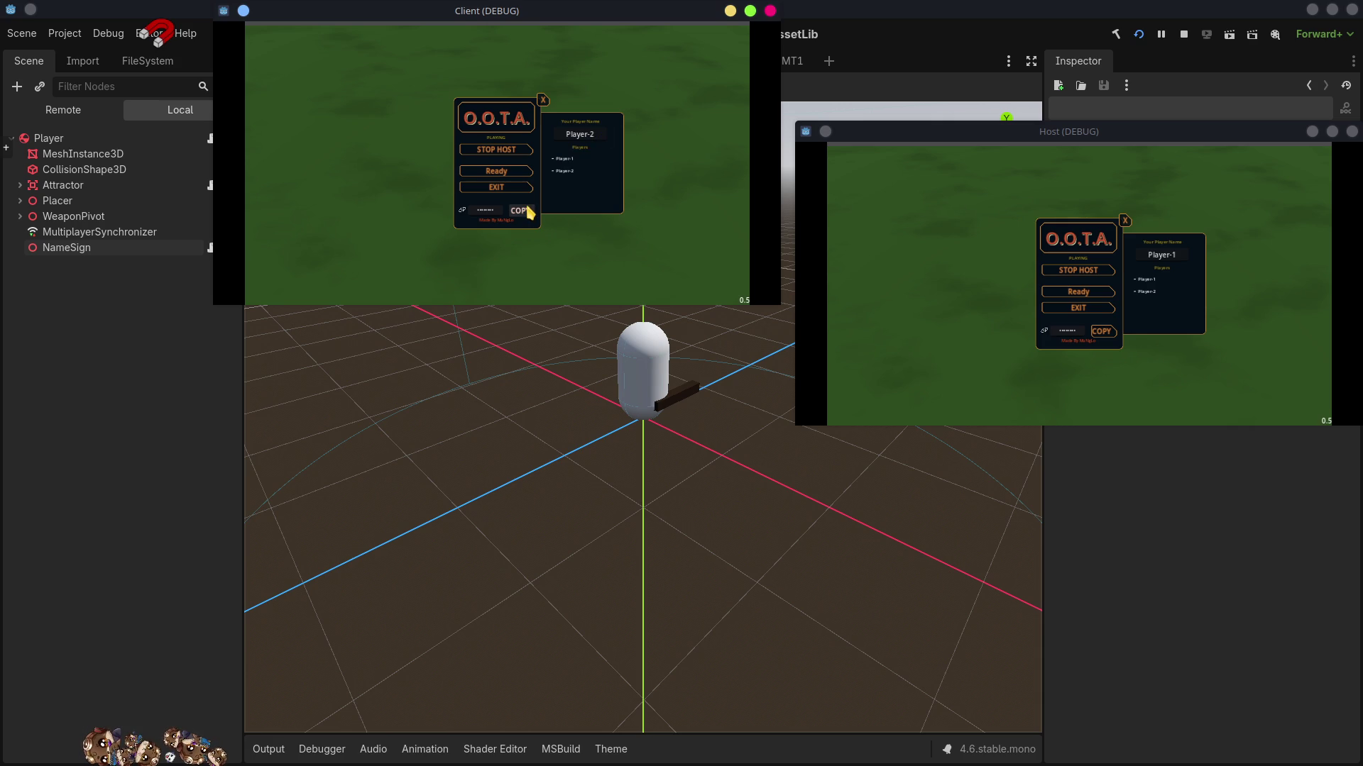
# - Ready Player-2 and the host to start the match, then stop the game
pyautogui.click(494, 172)
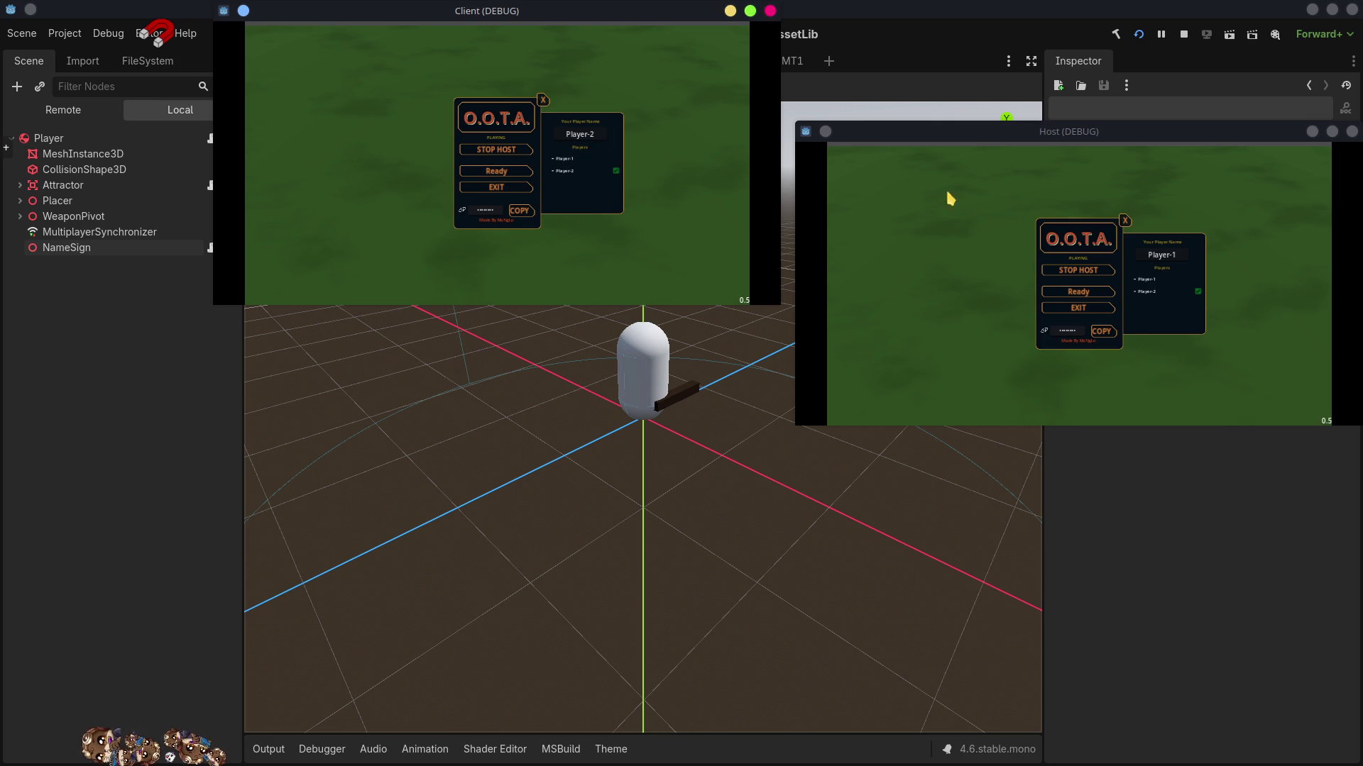
pyautogui.click(1077, 291)
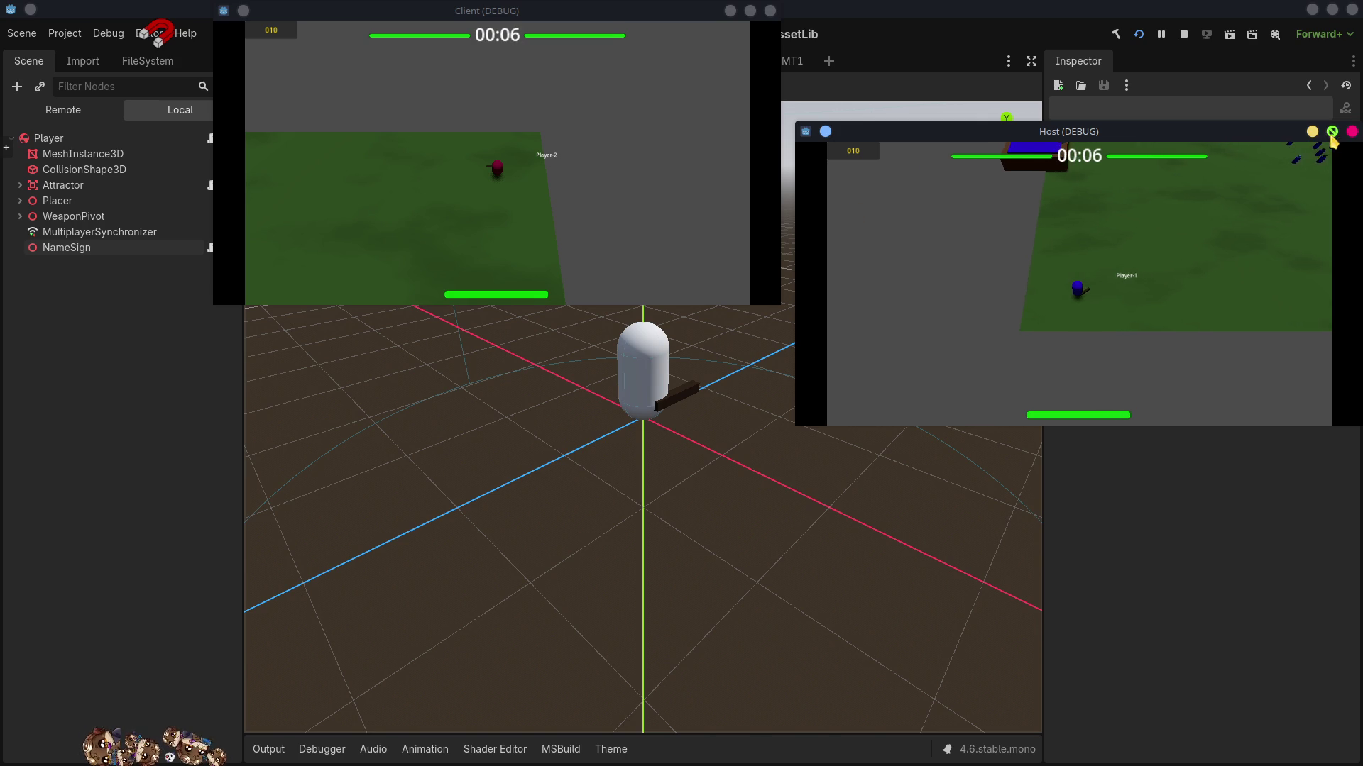
pyautogui.click(1184, 34)
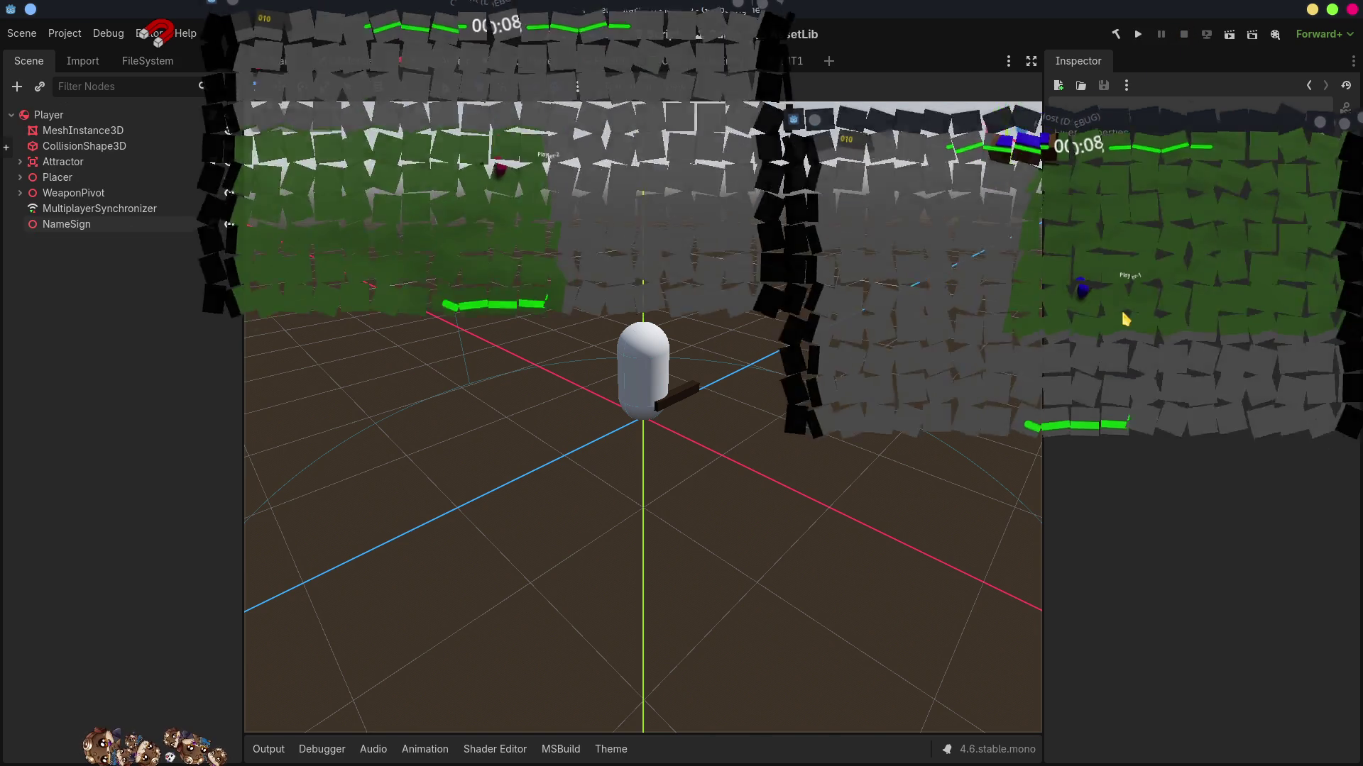
# - Delete the Vector2.Up-only offset line and uncomment the left-and-up offset line
pyautogui.hotkey('alt', 'Tab')
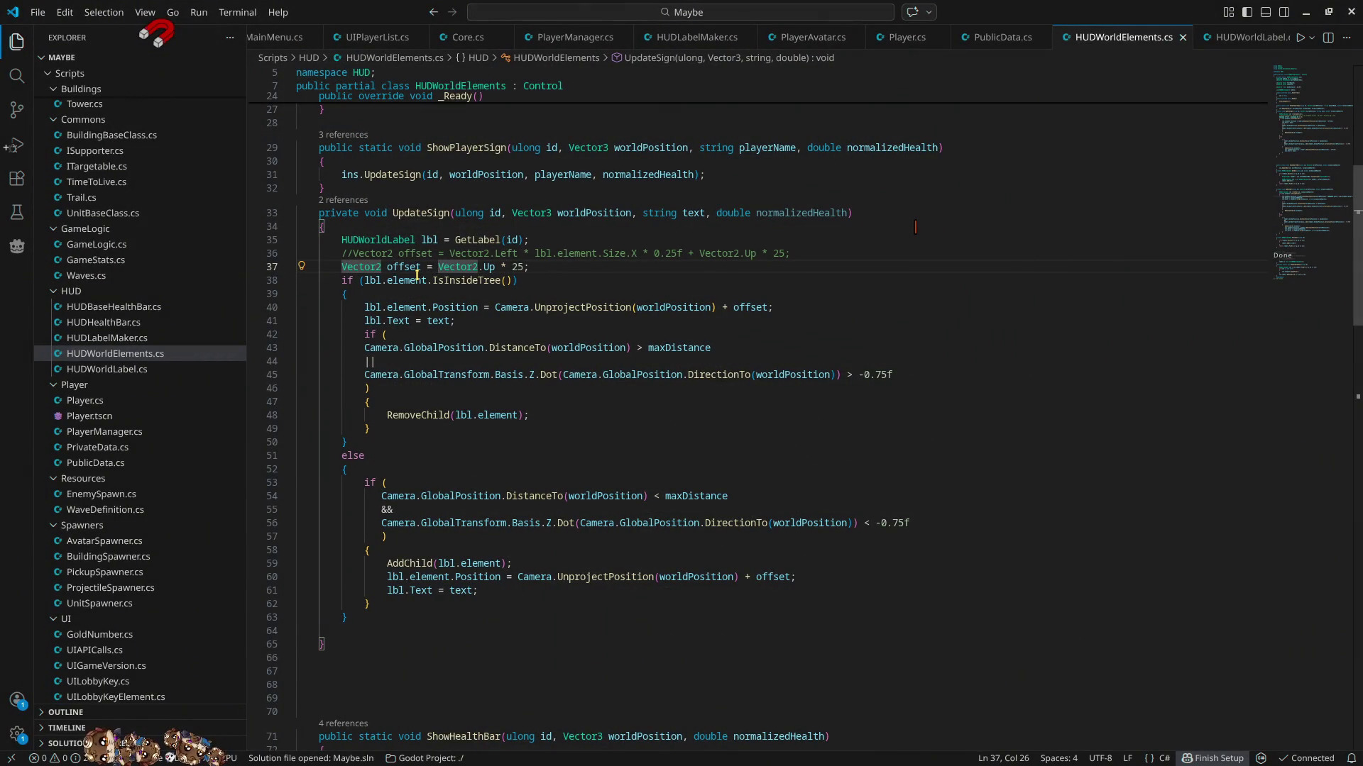
pyautogui.click(543, 263)
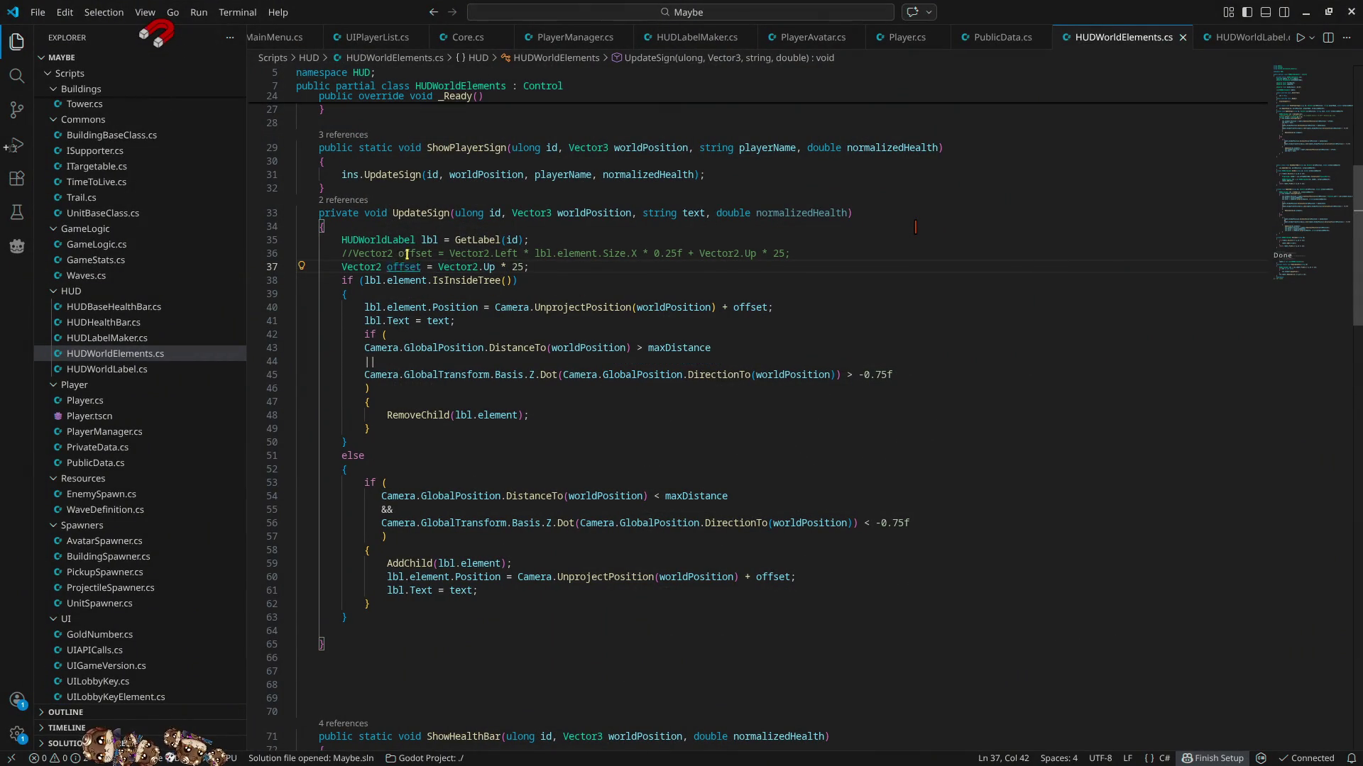
pyautogui.tripleClick(426, 267)
pyautogui.press('Delete')
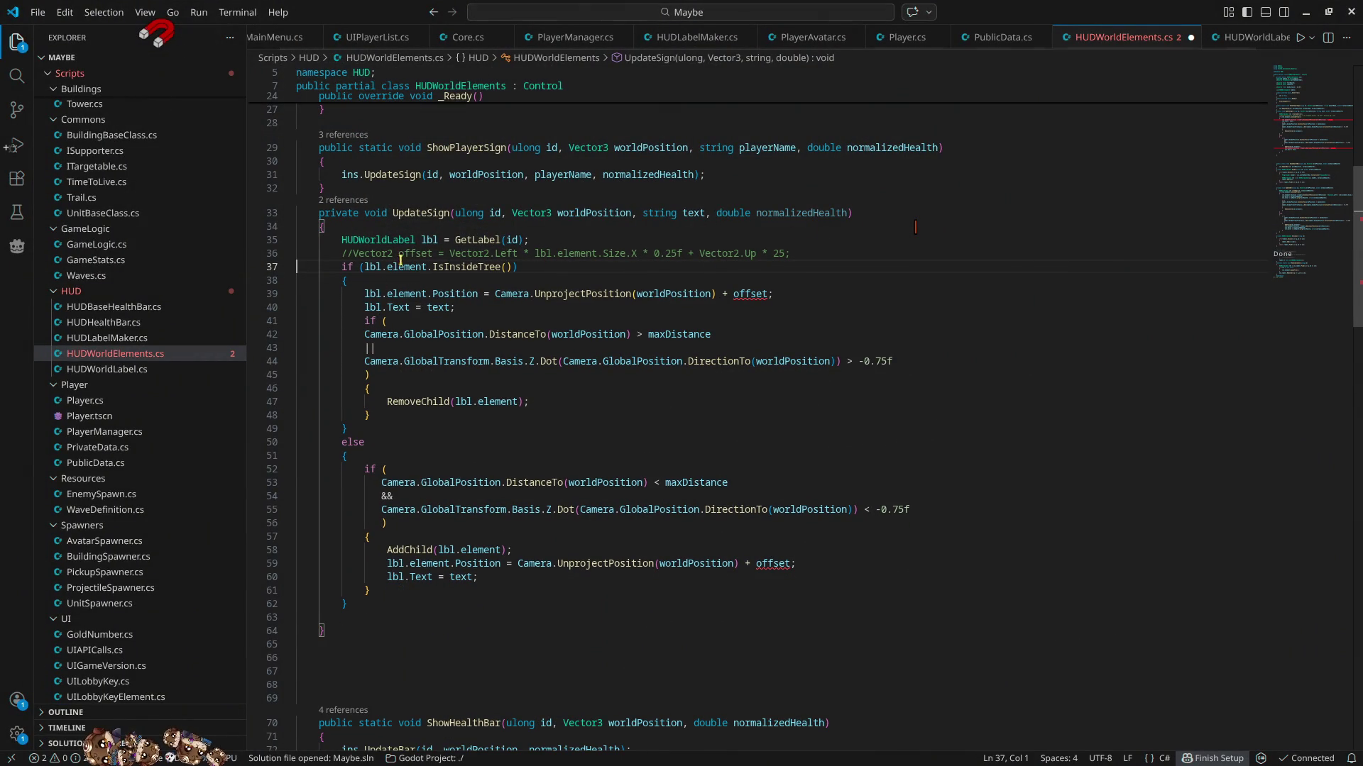
pyautogui.click(352, 253)
pyautogui.press('BackSpace')
pyautogui.press('BackSpace')
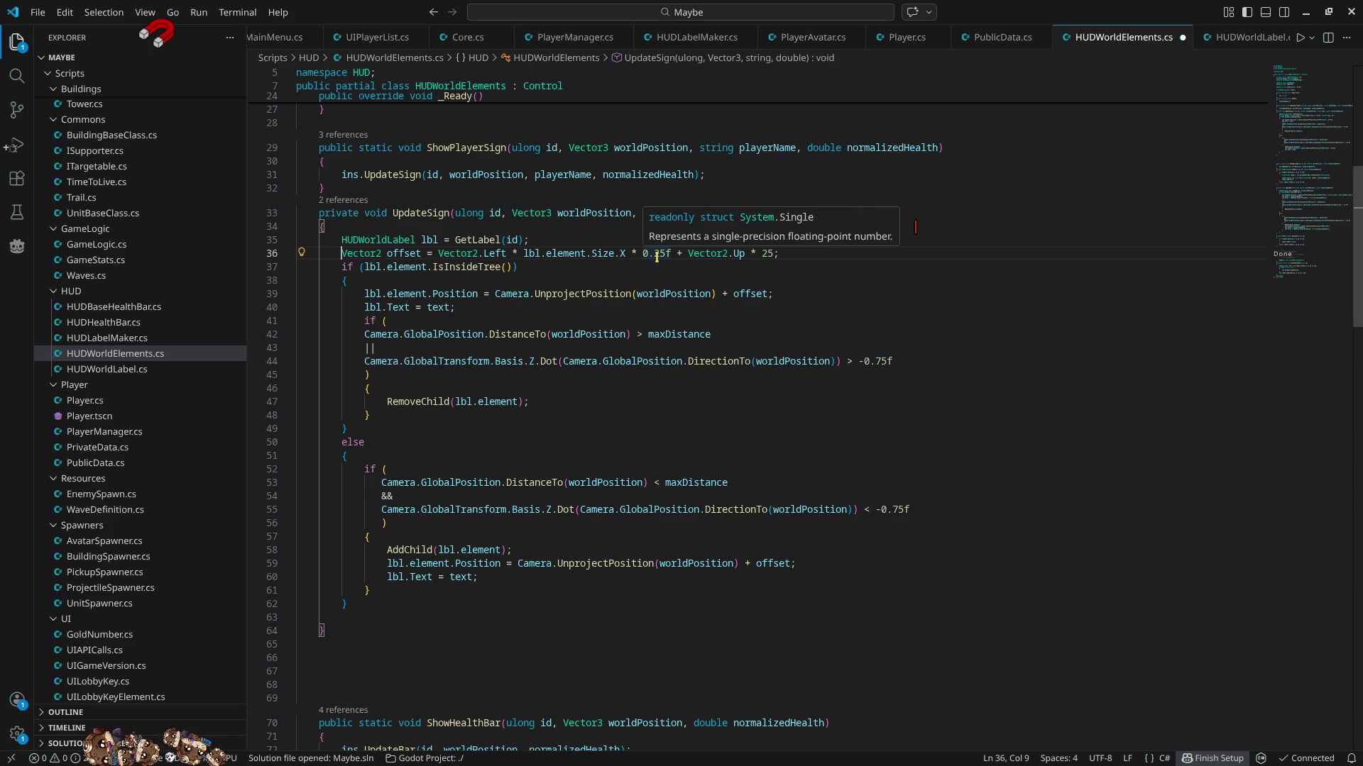
# - Change the width factor from 0.25f to 0.2f, save, and go to the element's definition
pyautogui.moveTo(654, 254); pyautogui.dragTo(665, 254)
pyautogui.write('2')
pyautogui.hotkey('ctrl', 's')
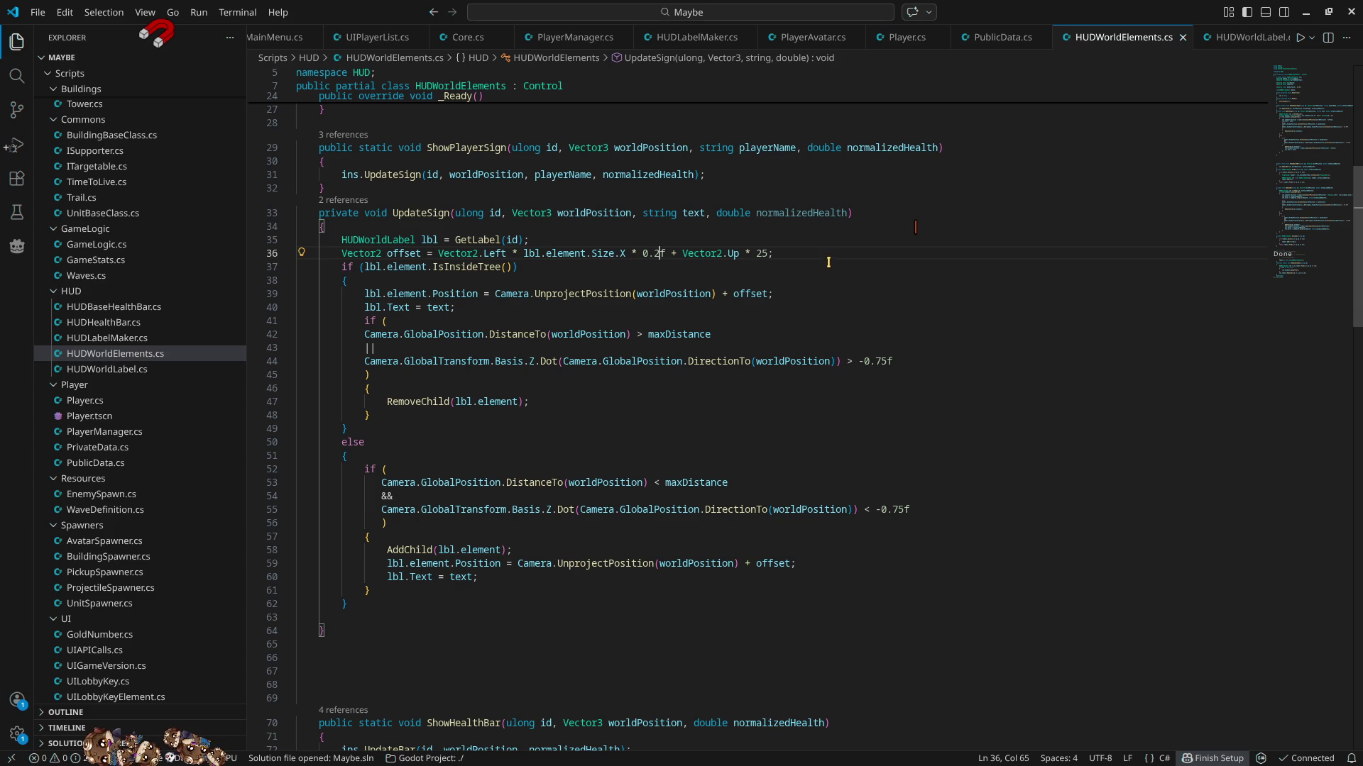
pyautogui.keyDown('ctrl'); pyautogui.click(578, 257); pyautogui.keyUp('ctrl')
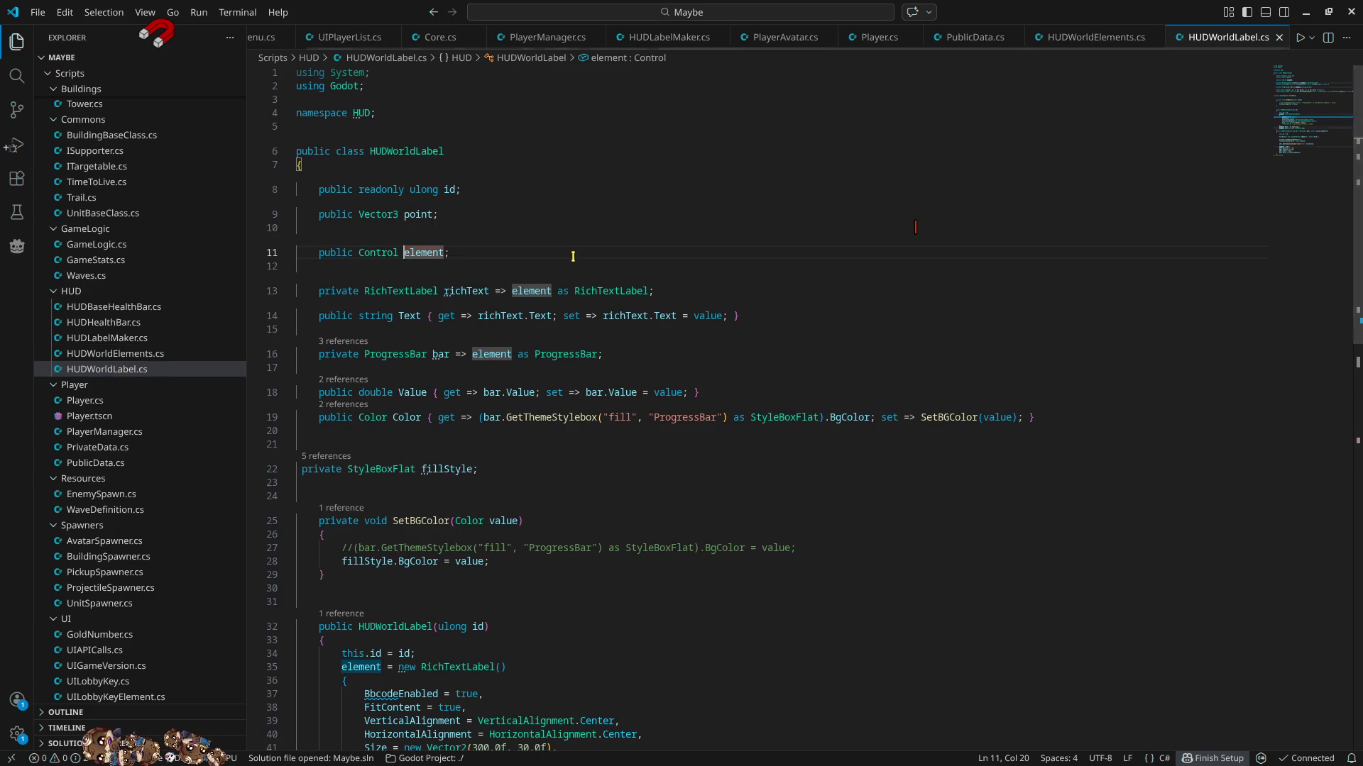
# - Make the label's Size start at Vector2(0.0f, 30.0f) above FitContent, save, and run the game
pyautogui.scroll(-8, 566, 339)
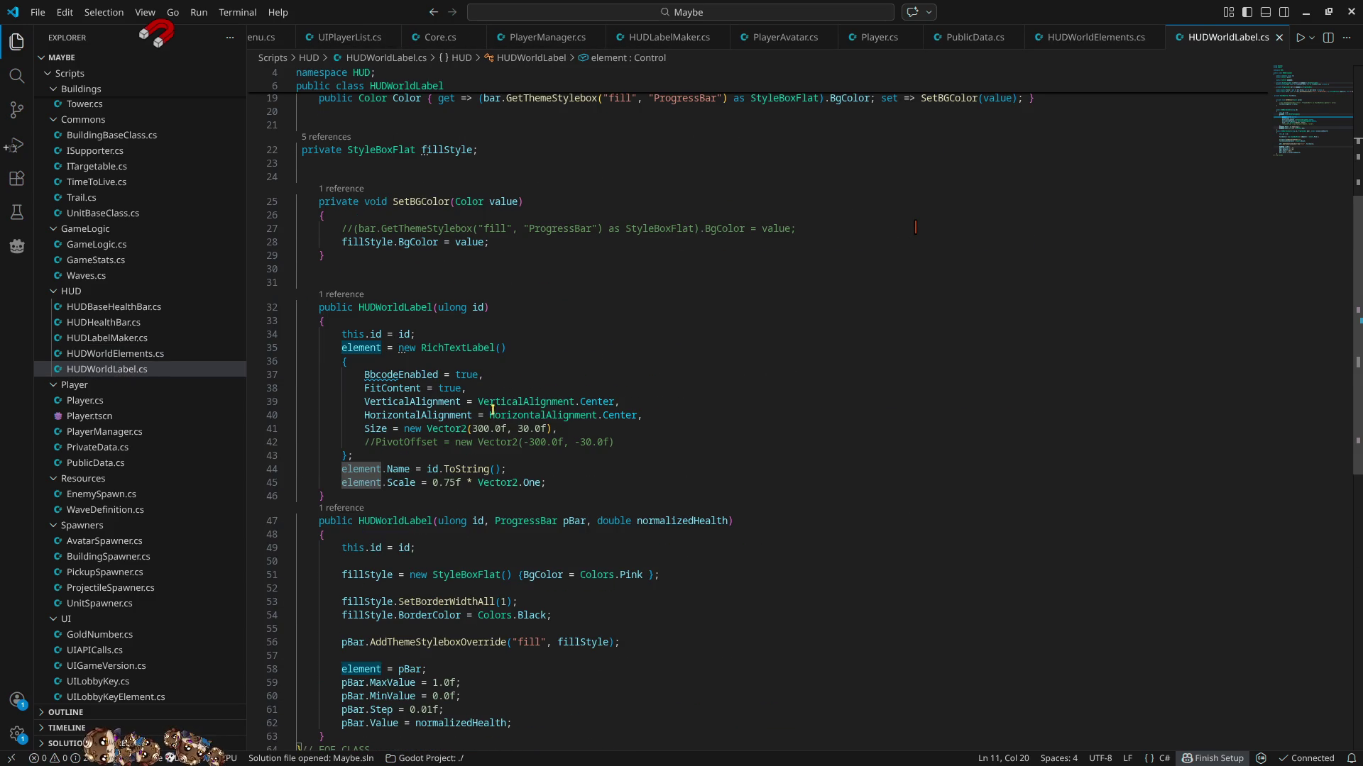
pyautogui.doubleClick(450, 389)
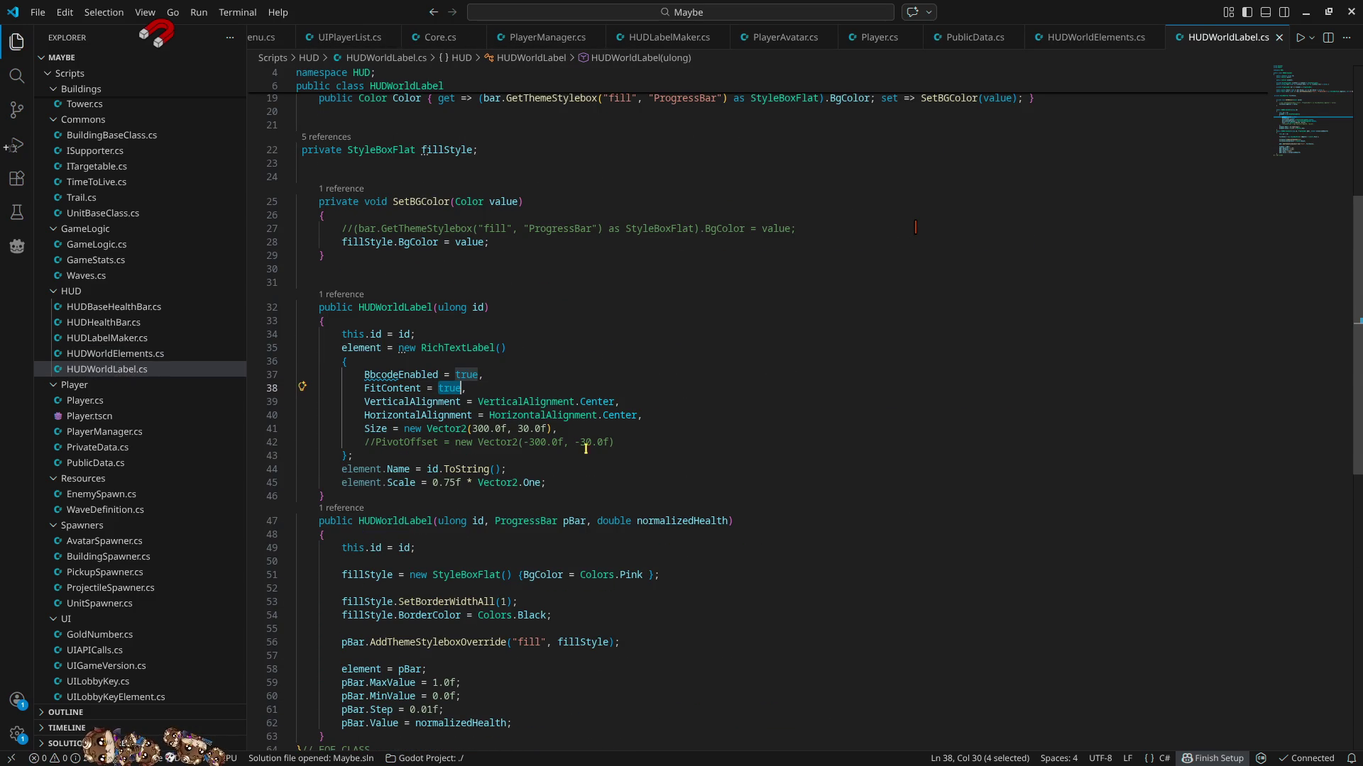
pyautogui.click(365, 429)
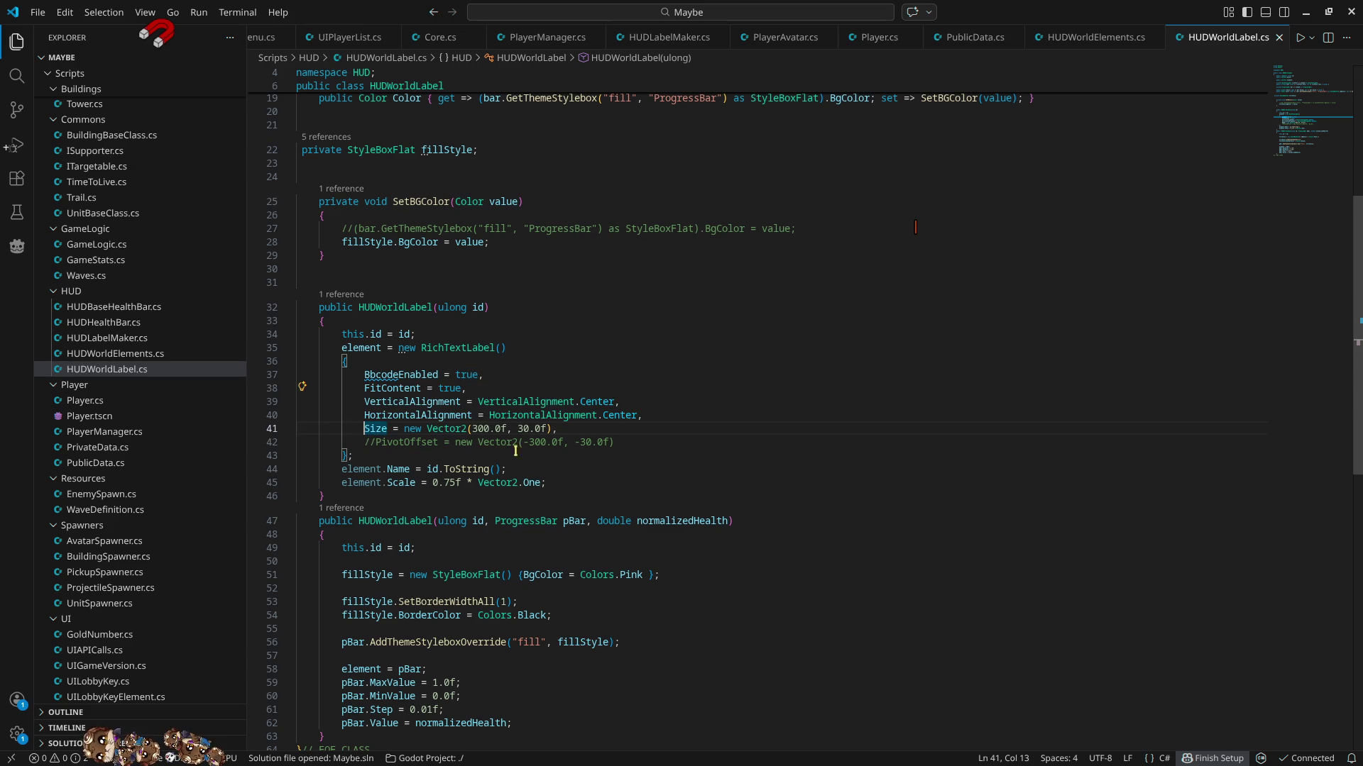
pyautogui.click(488, 429)
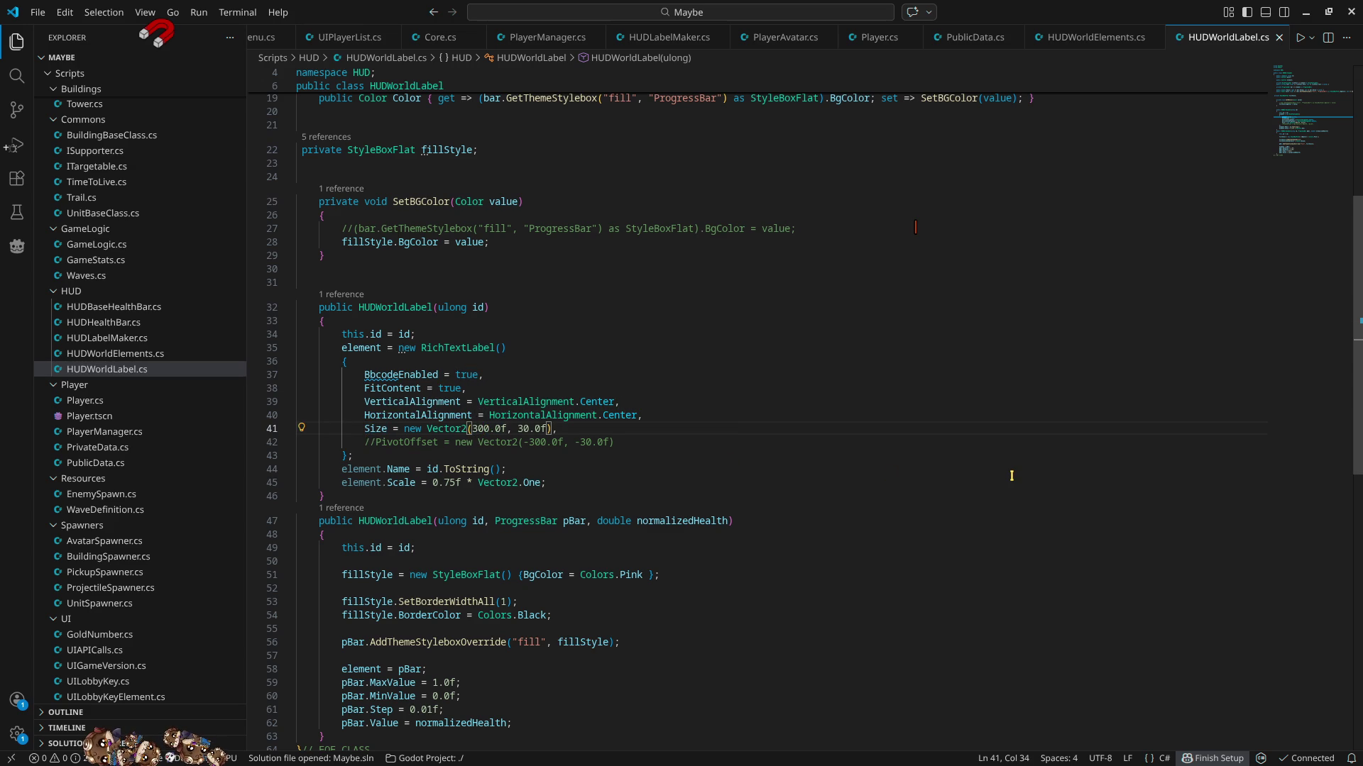
pyautogui.press('BackSpace')
pyautogui.press('BackSpace')
pyautogui.hotkey('alt', 'Up')
pyautogui.hotkey('alt', 'Up')
pyautogui.hotkey('alt', 'Up')
pyautogui.hotkey('ctrl', 's')
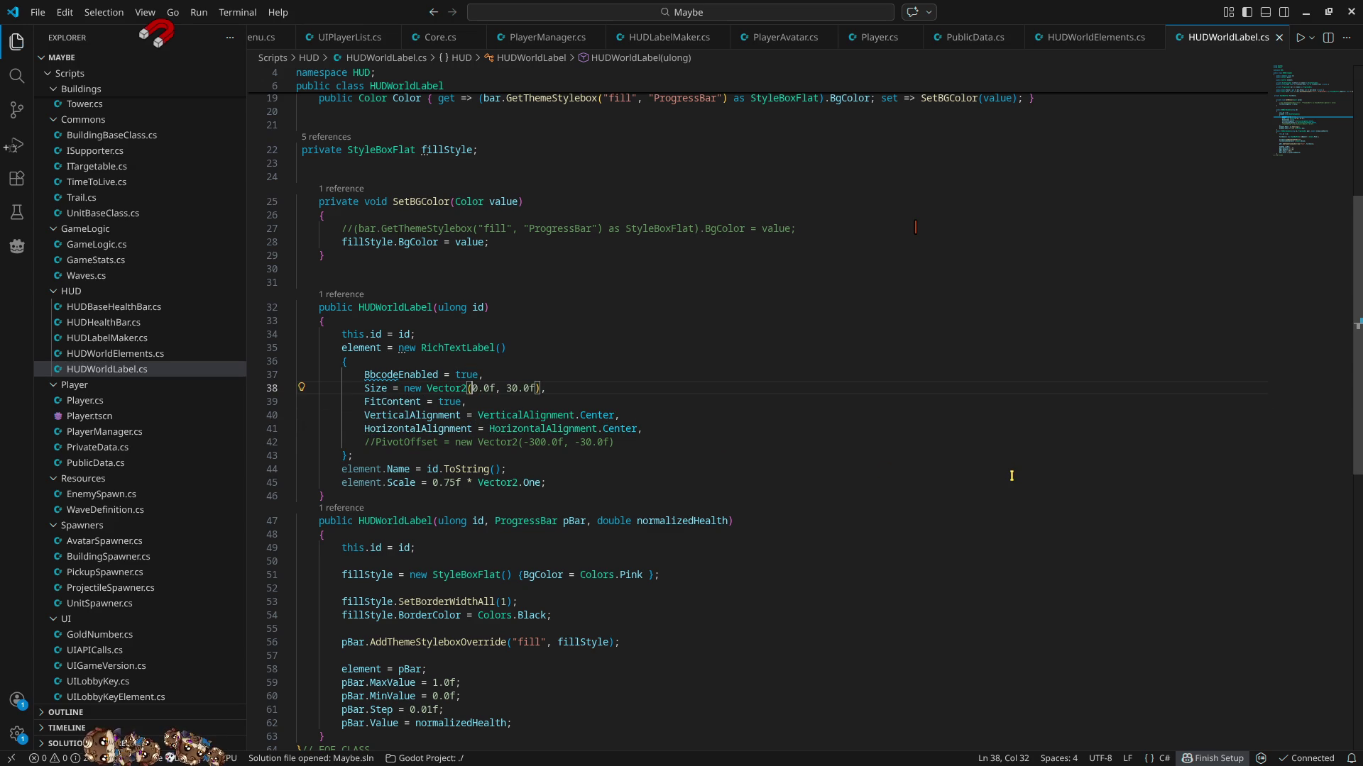
pyautogui.click(1306, 12)
pyautogui.click(1138, 35)
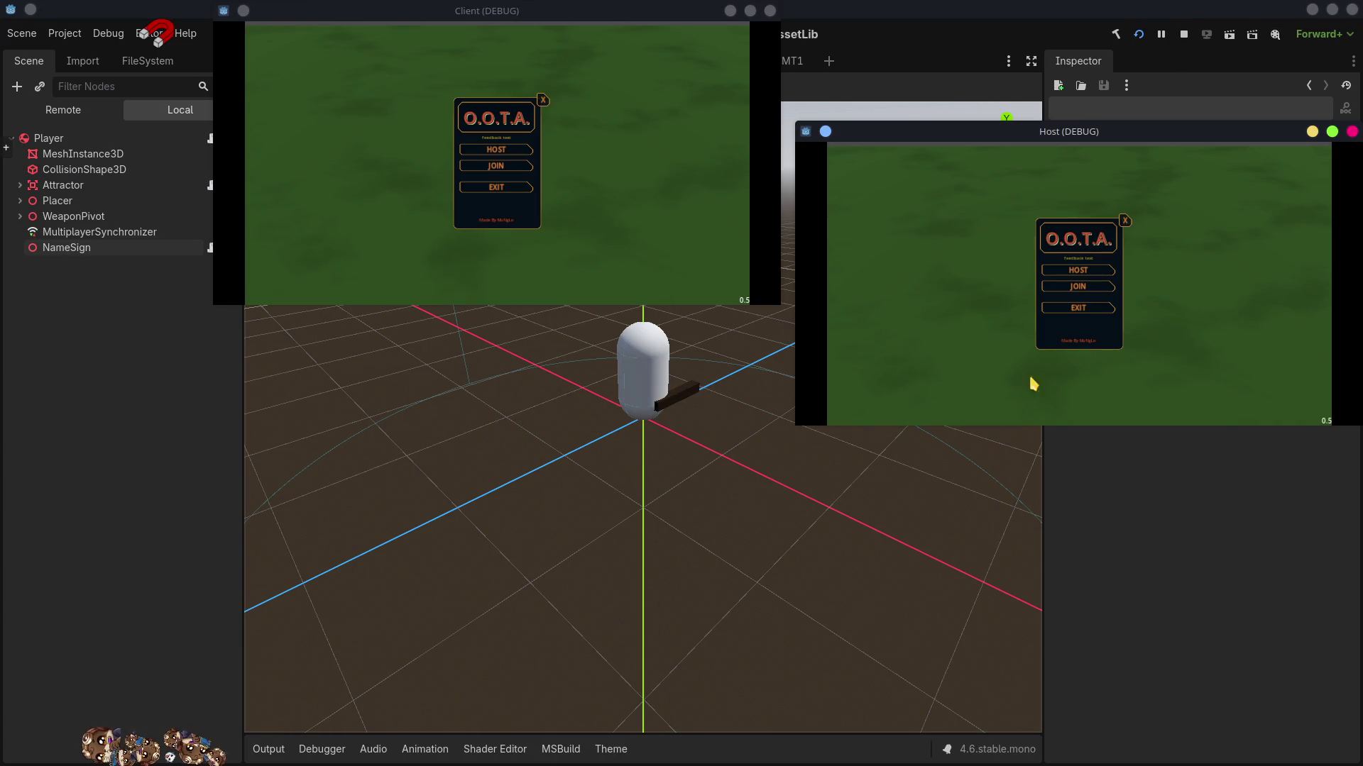
# - Host and ready up a match in the Host window, shoot and move with S and W, then stop
pyautogui.click(1093, 270)
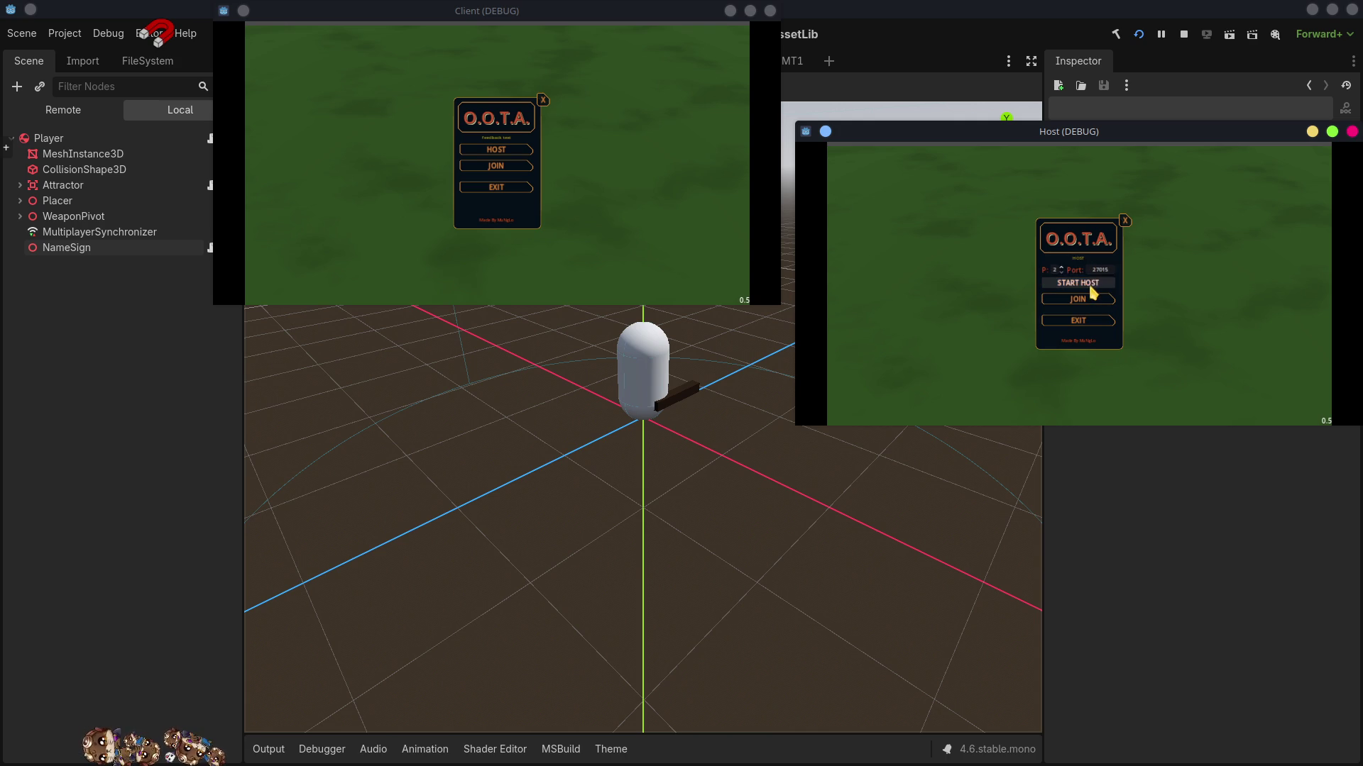
pyautogui.click(1092, 285)
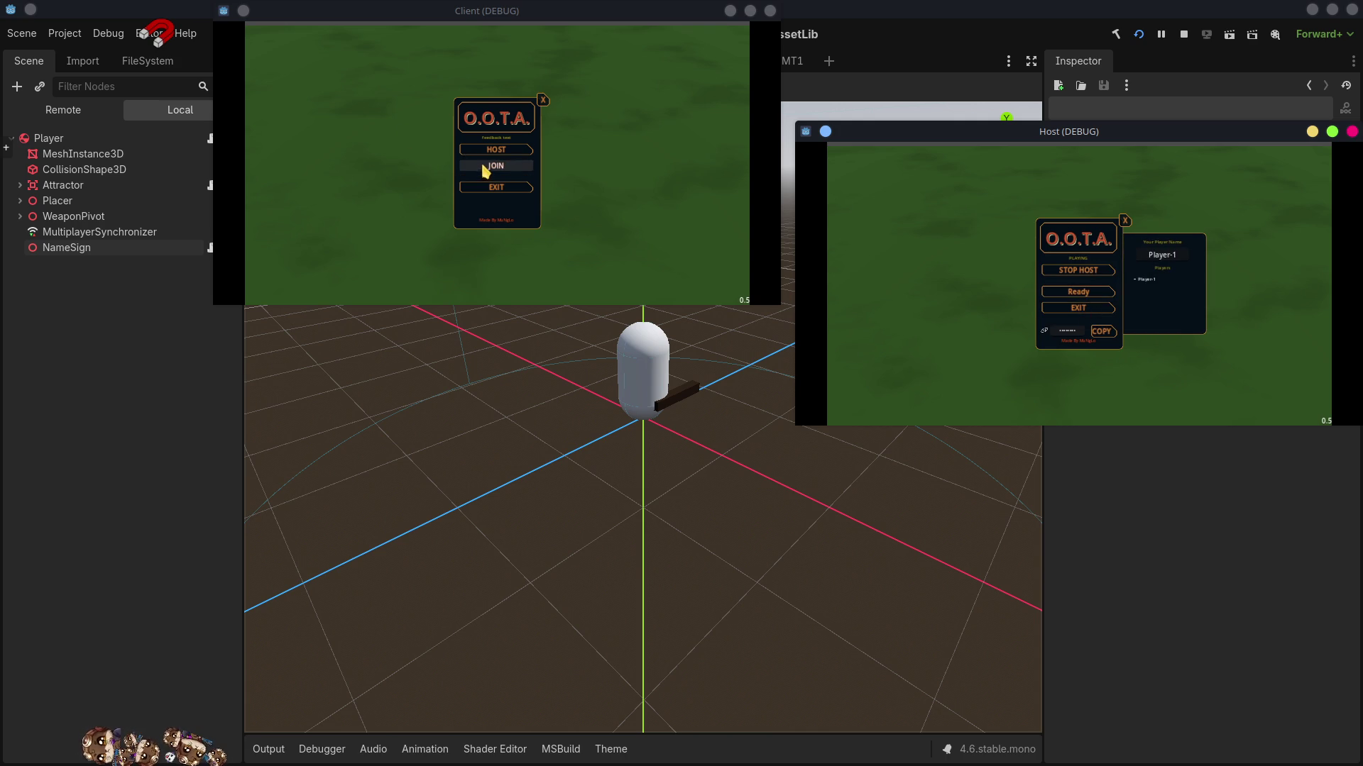
pyautogui.click(1086, 291)
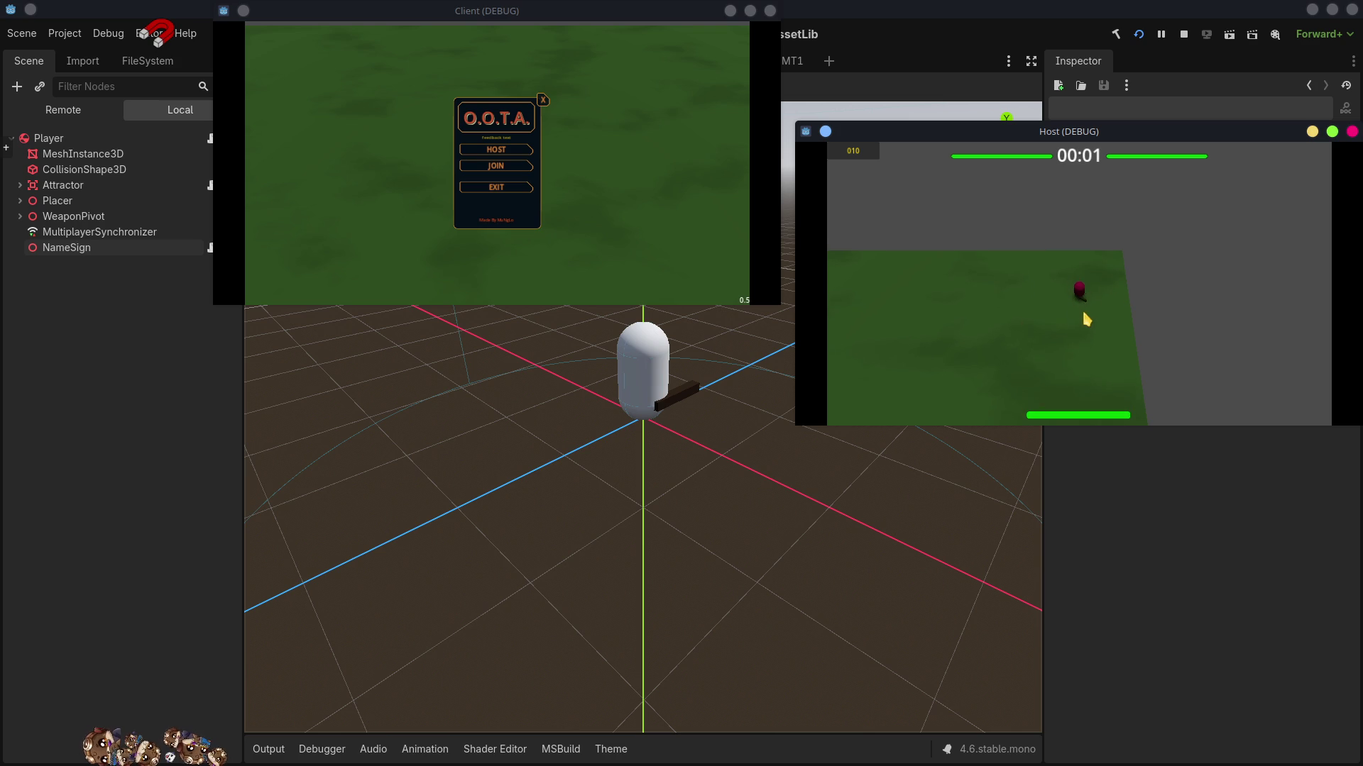
pyautogui.click(1018, 258)
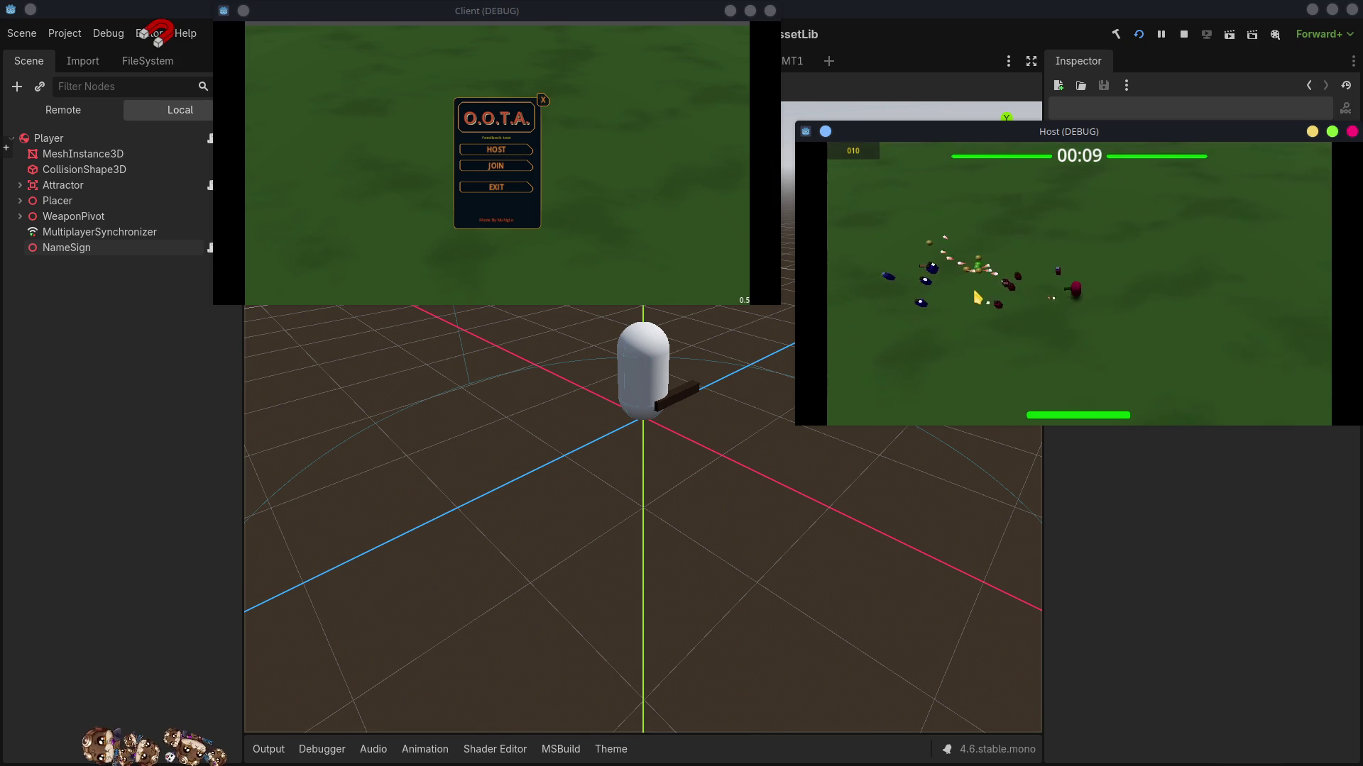
pyautogui.press('s')
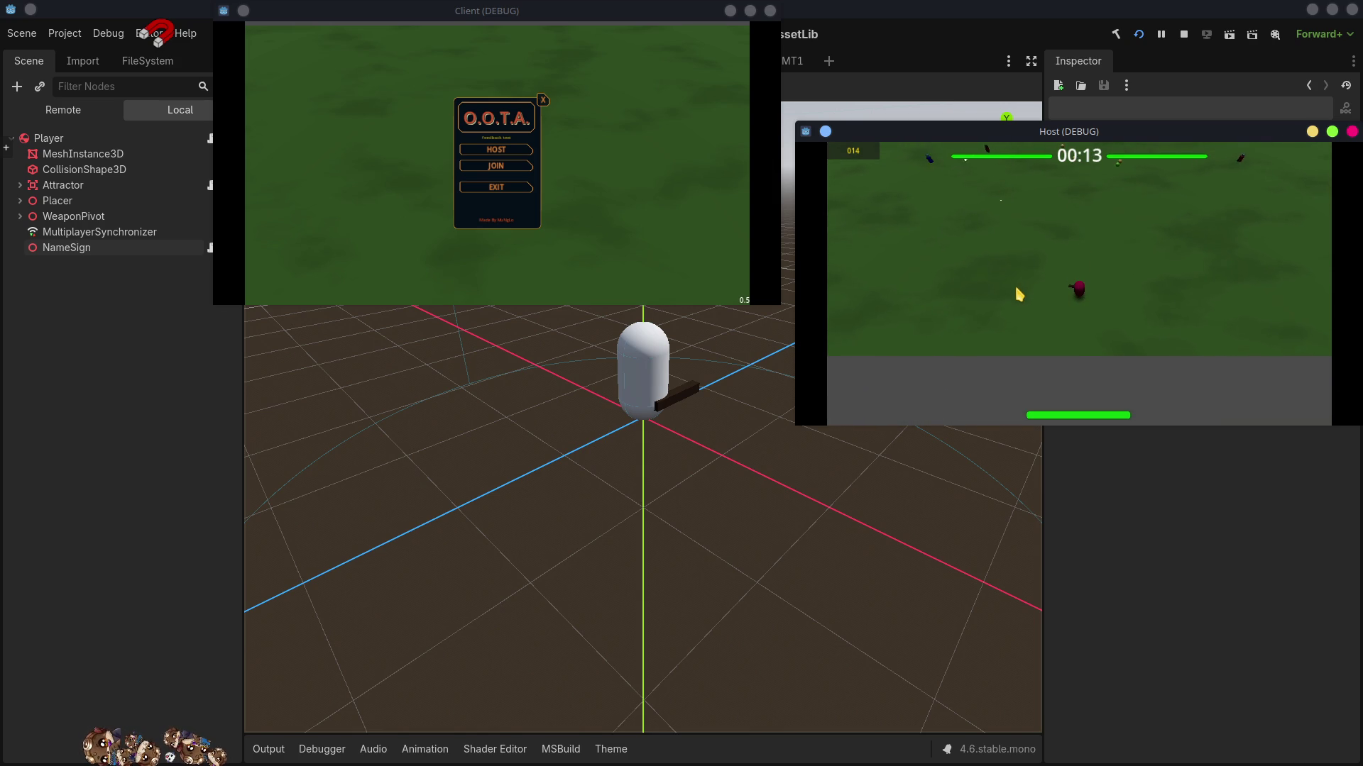
pyautogui.press('w')
pyautogui.press('w')
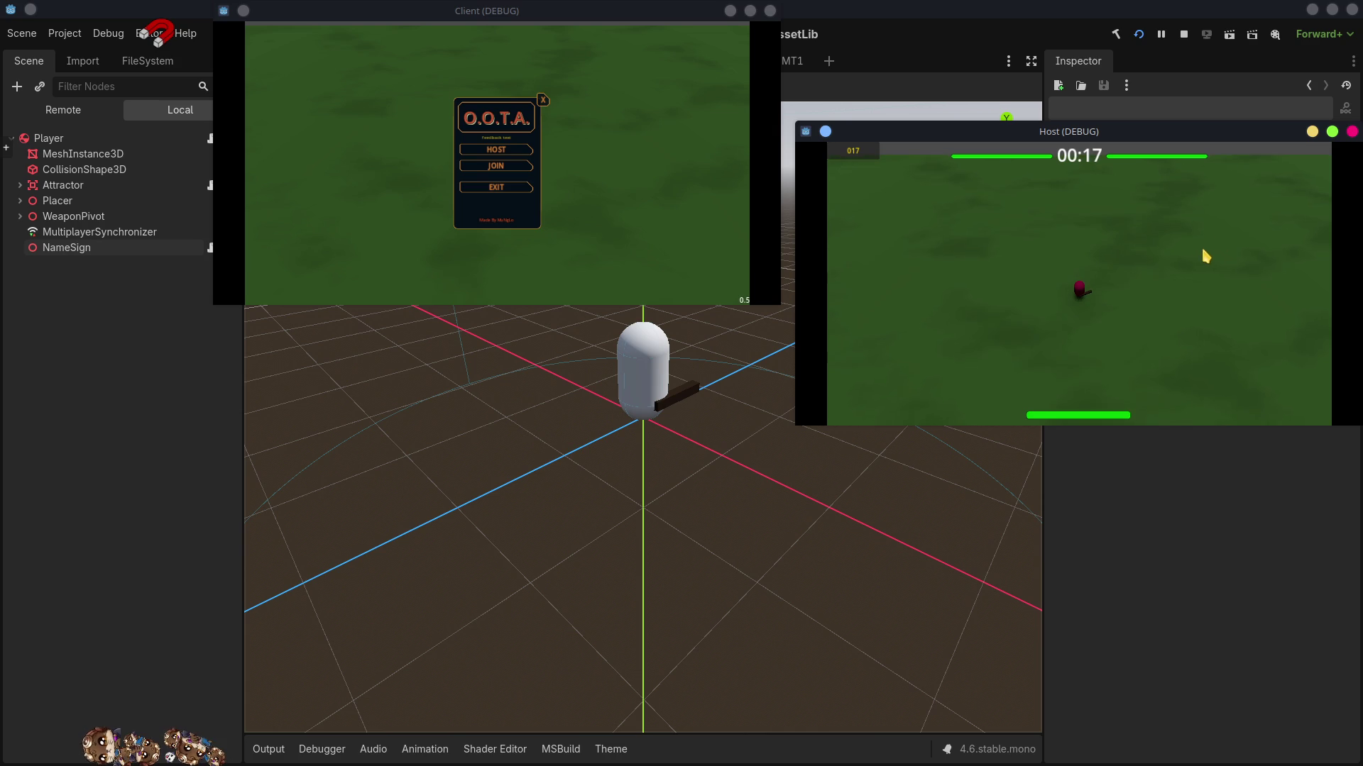
pyautogui.click(1183, 34)
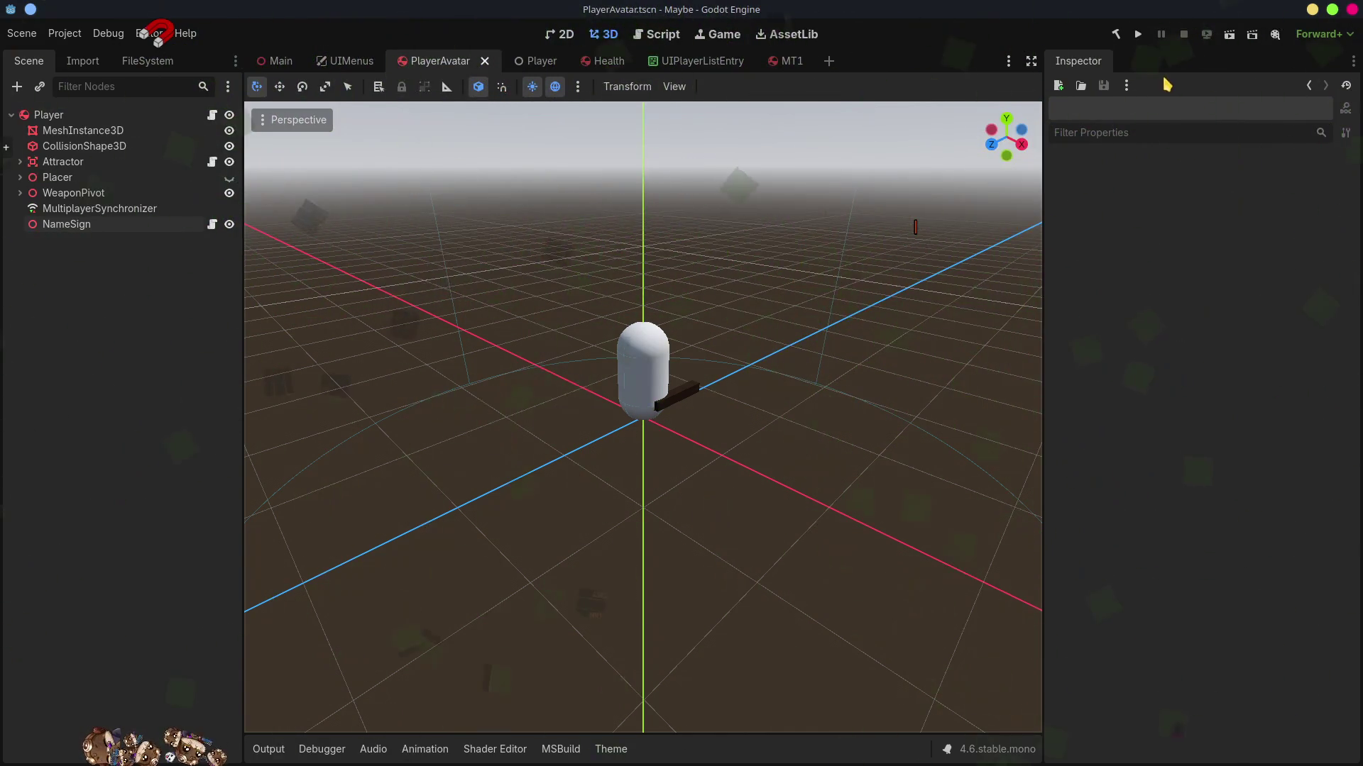
pyautogui.hotkey('alt', 'Tab')
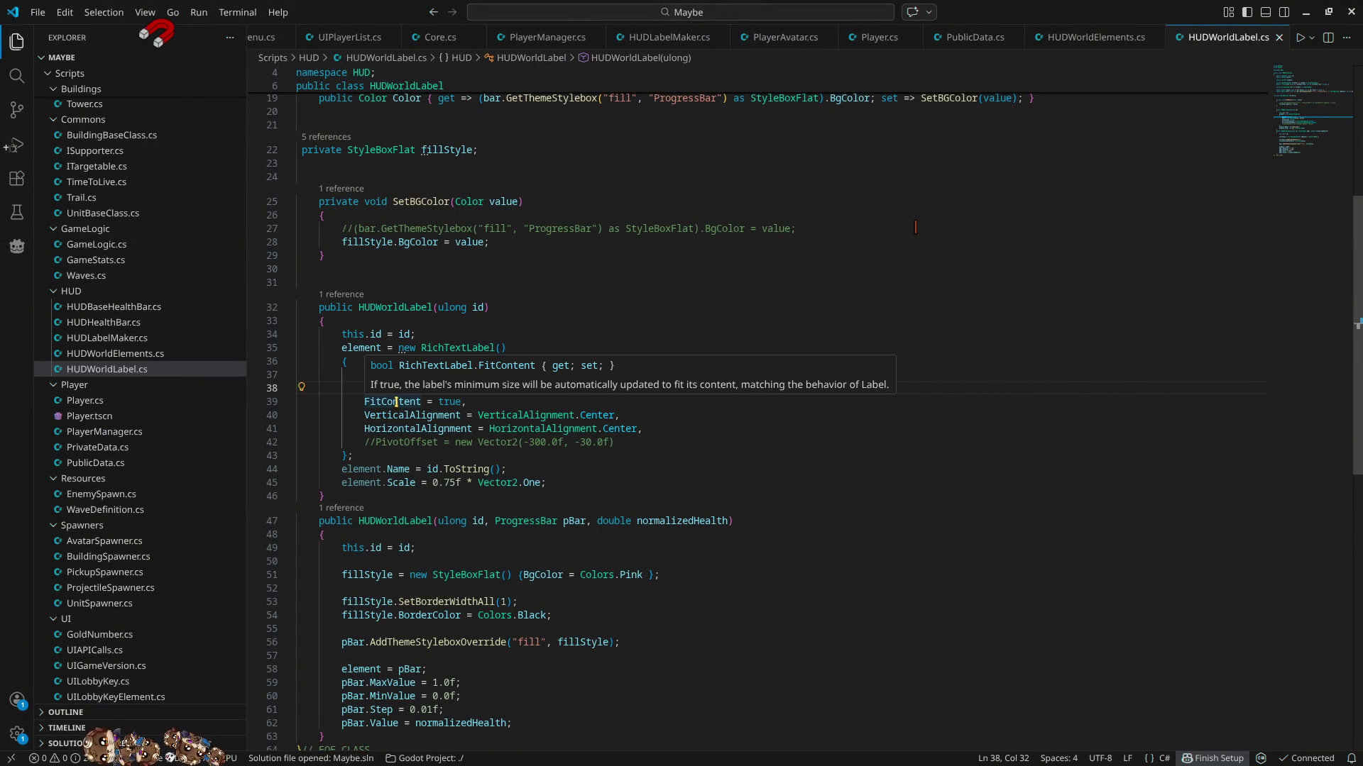
pyautogui.click(484, 403)
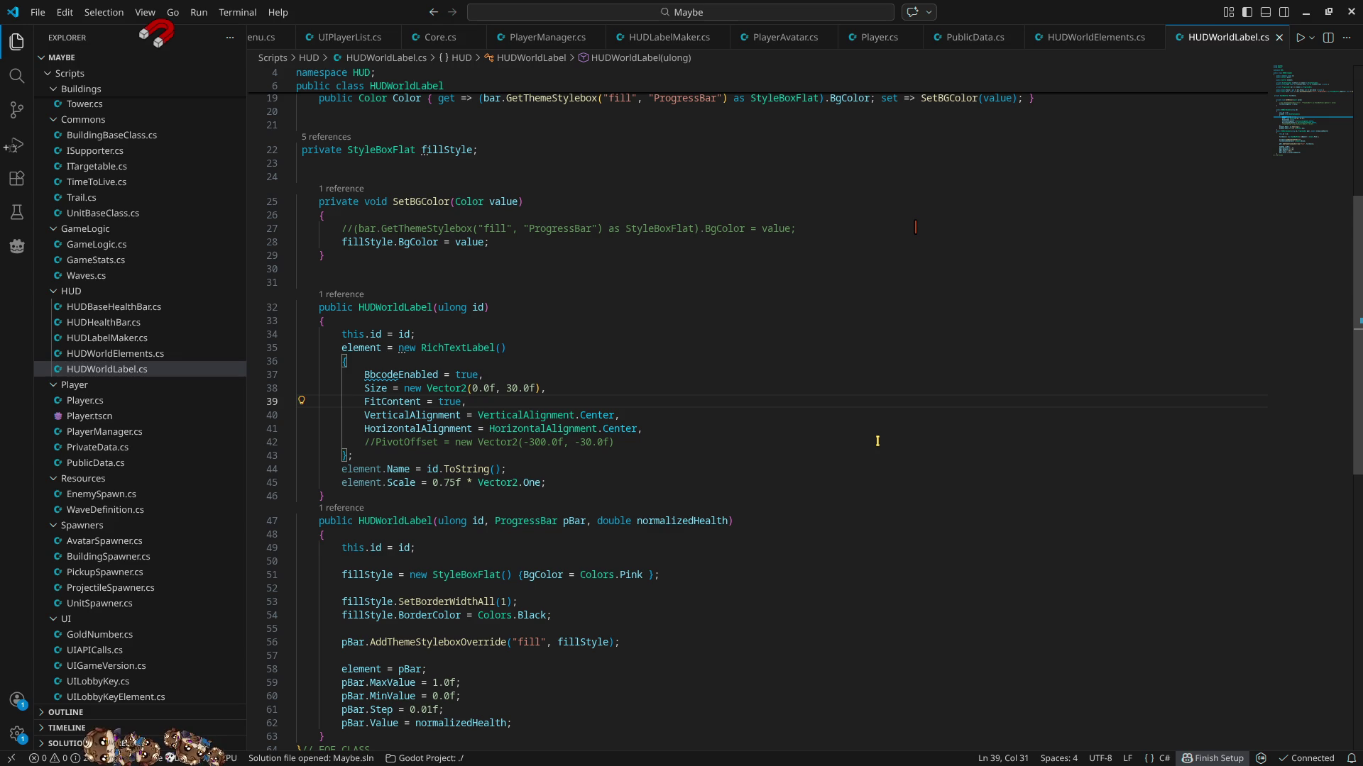
pyautogui.moveTo(399, 402)
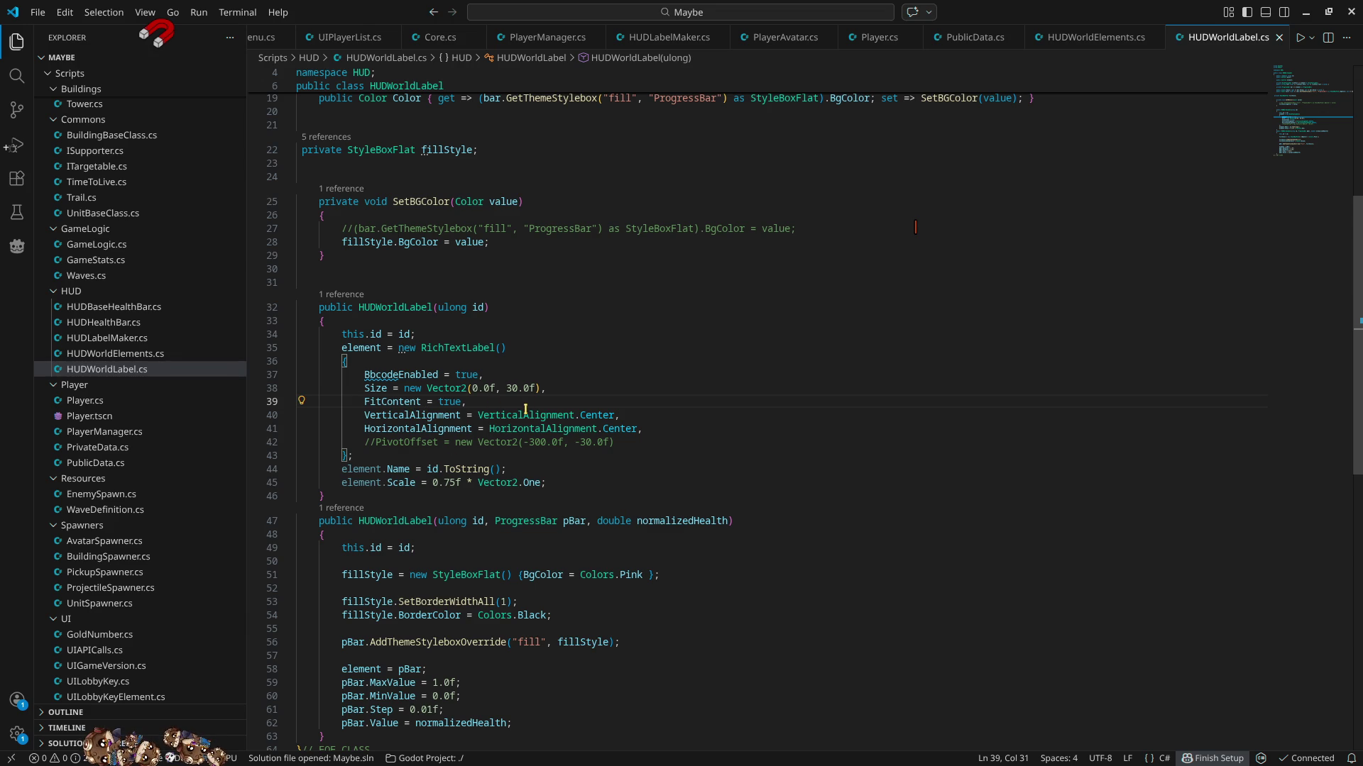
pyautogui.click(558, 388)
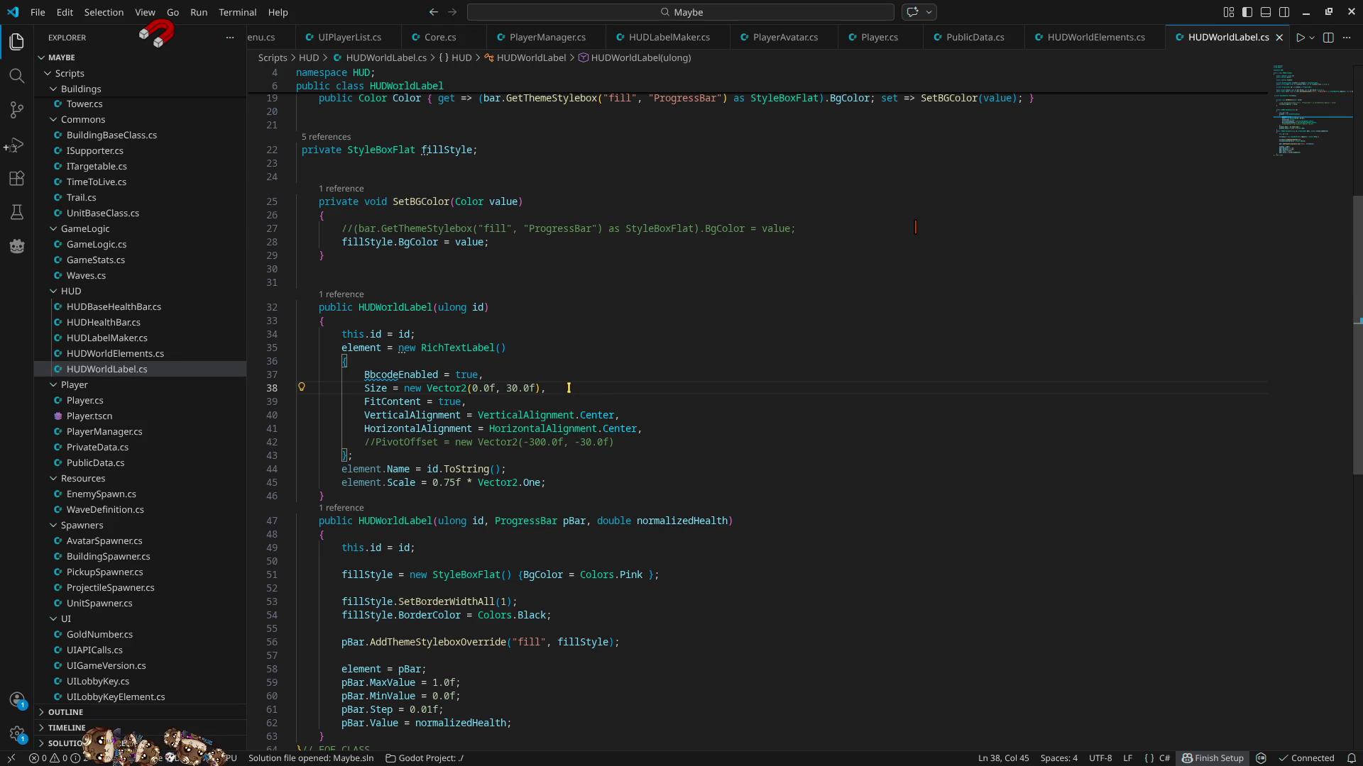
pyautogui.press('Home')
pyautogui.hotkey('ctrl', 'shift', 'Right')
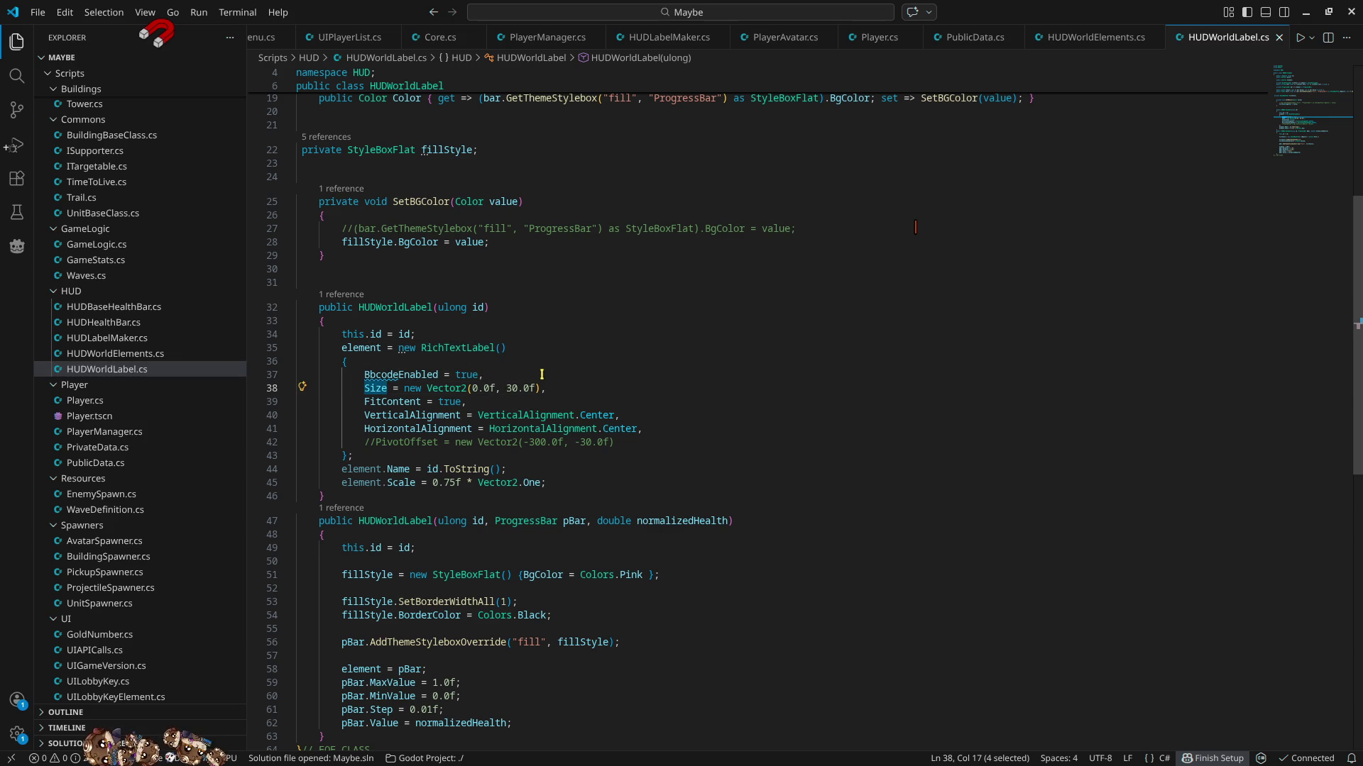
# - Change the label's Size width to 200.0f and save HUDWorldLabel.cs
pyautogui.click(475, 388)
pyautogui.write('20')
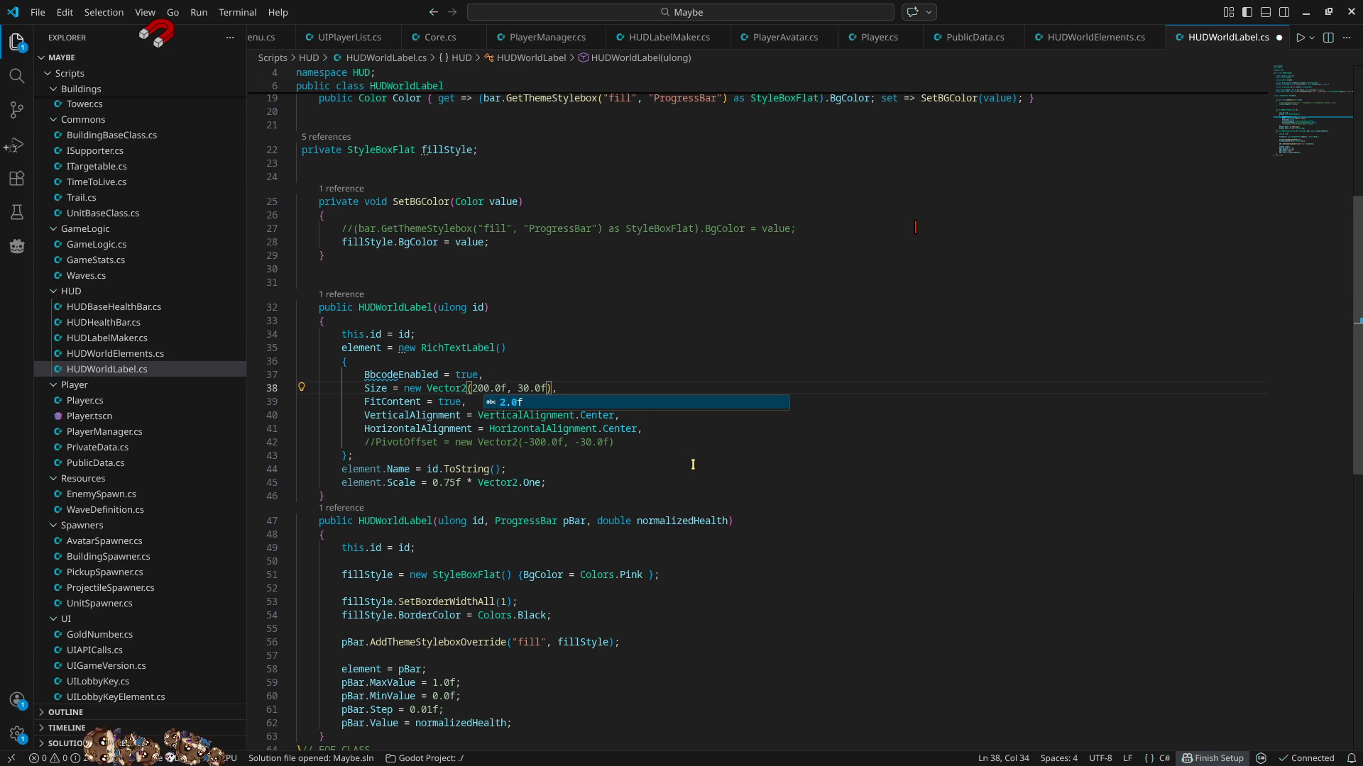
pyautogui.press('End')
pyautogui.hotkey('ctrl', 's')
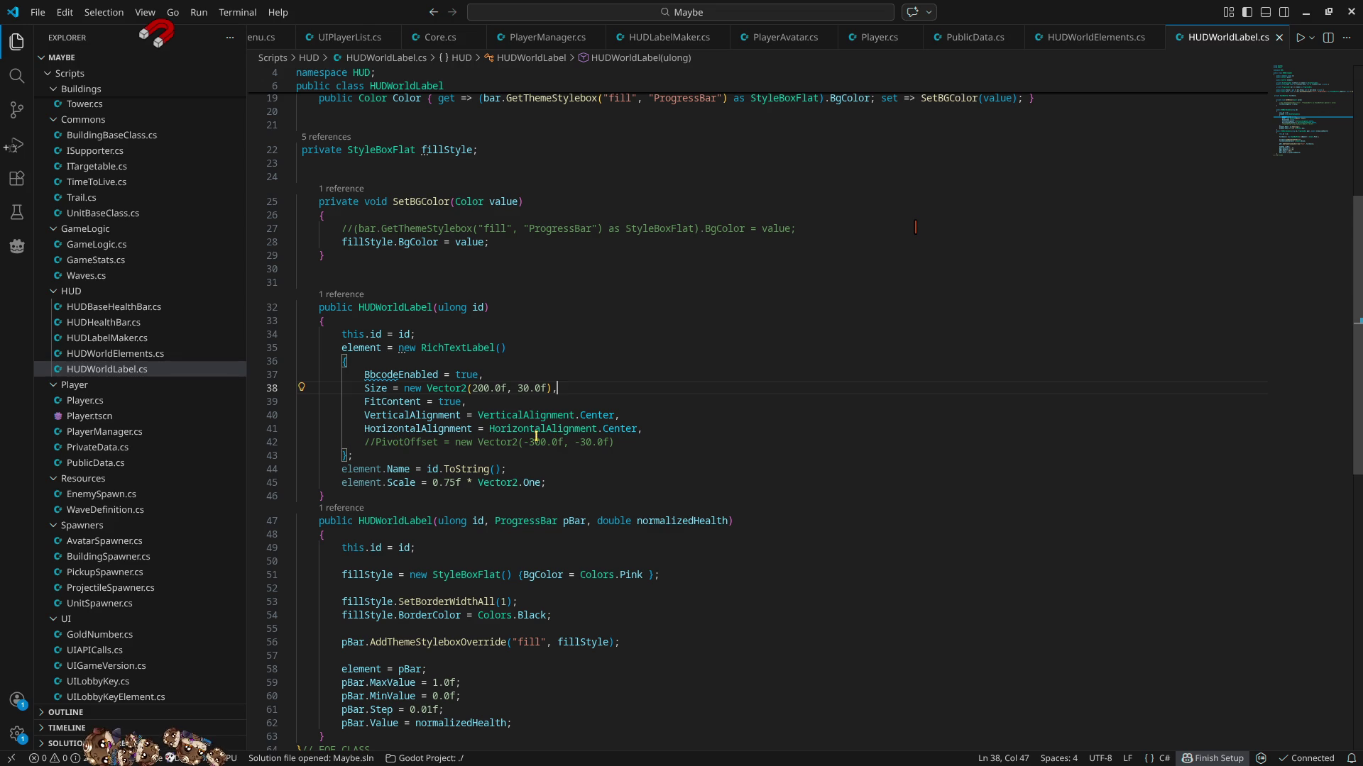
# - Uncomment the PivotOffset line in the HUDWorldLabel constructor
pyautogui.click(374, 442)
pyautogui.press('End')
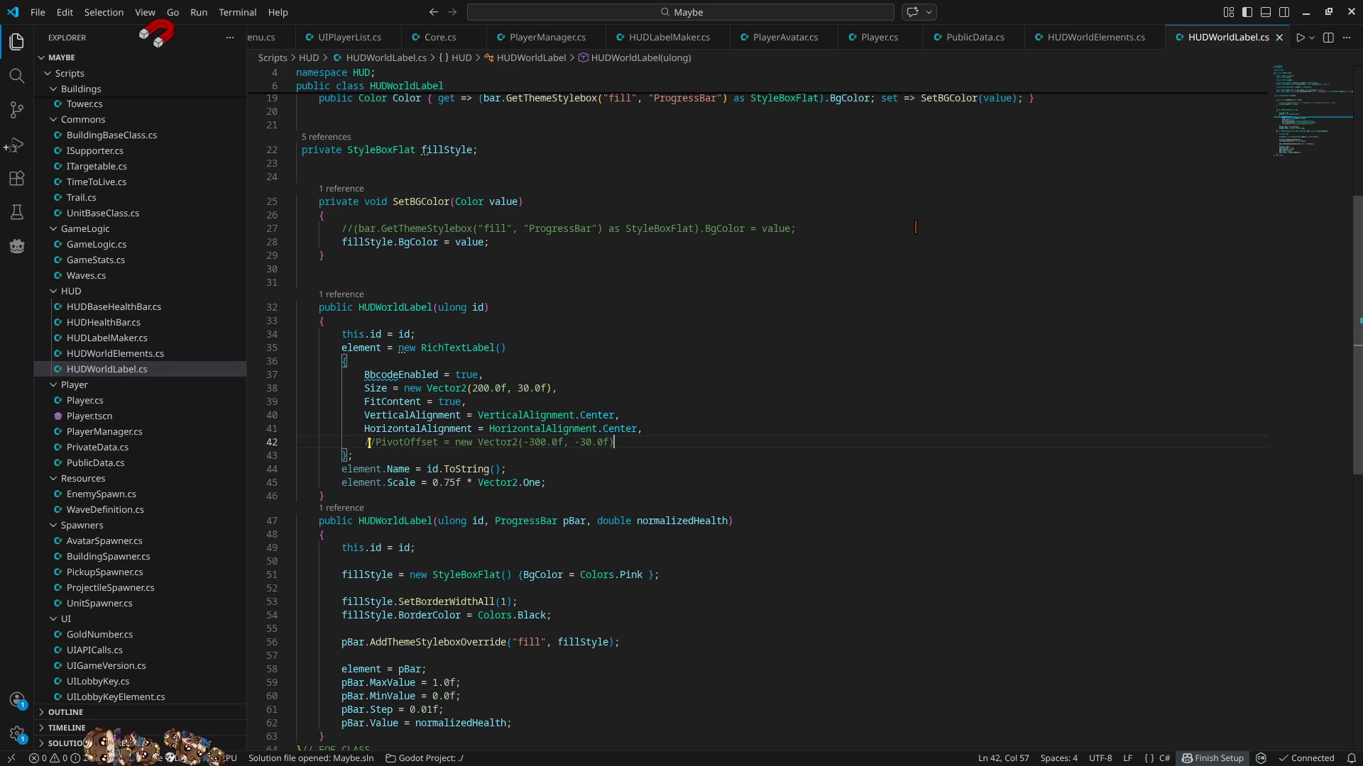
pyautogui.click(374, 442)
pyautogui.press('BackSpace')
pyautogui.press('BackSpace')
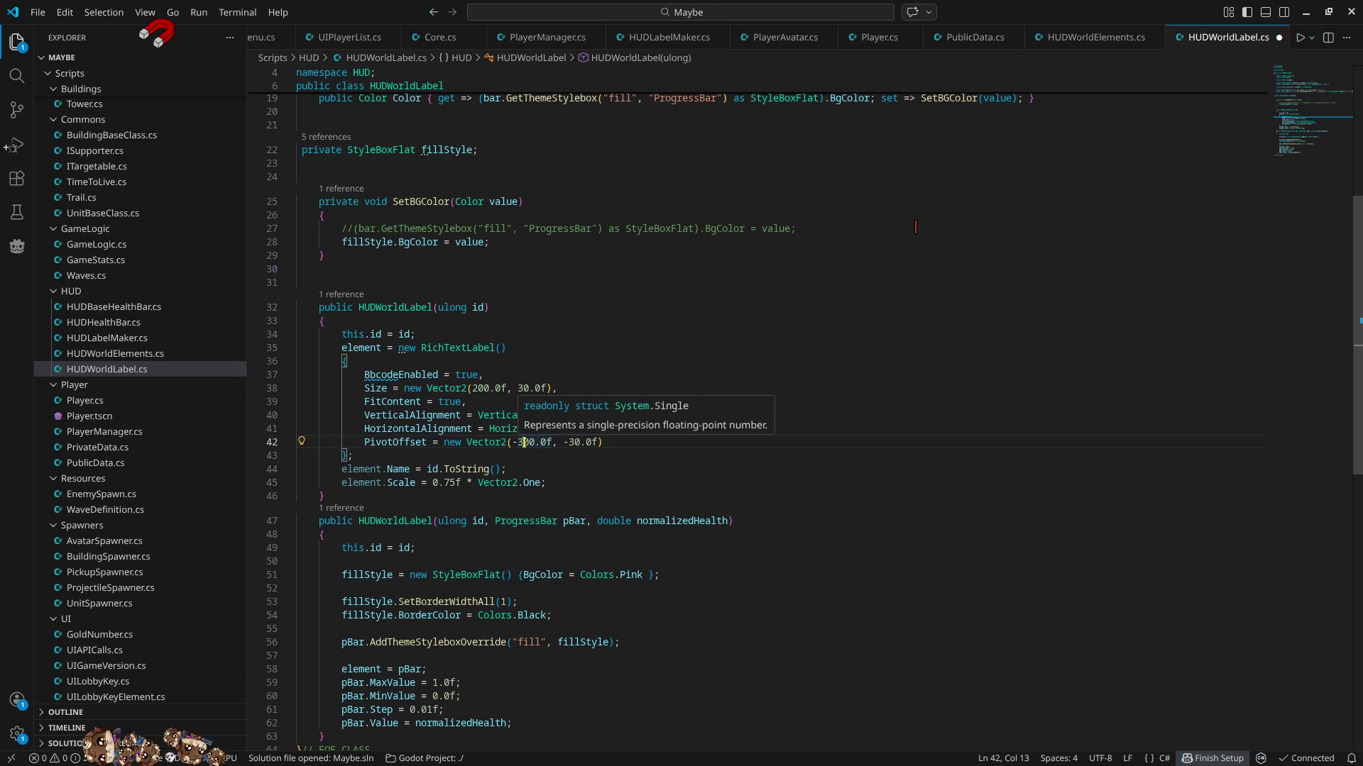
# - Set PivotOffset to new Vector2(100.0f, 15.0f)
pyautogui.moveTo(524, 443); pyautogui.dragTo(511, 442)
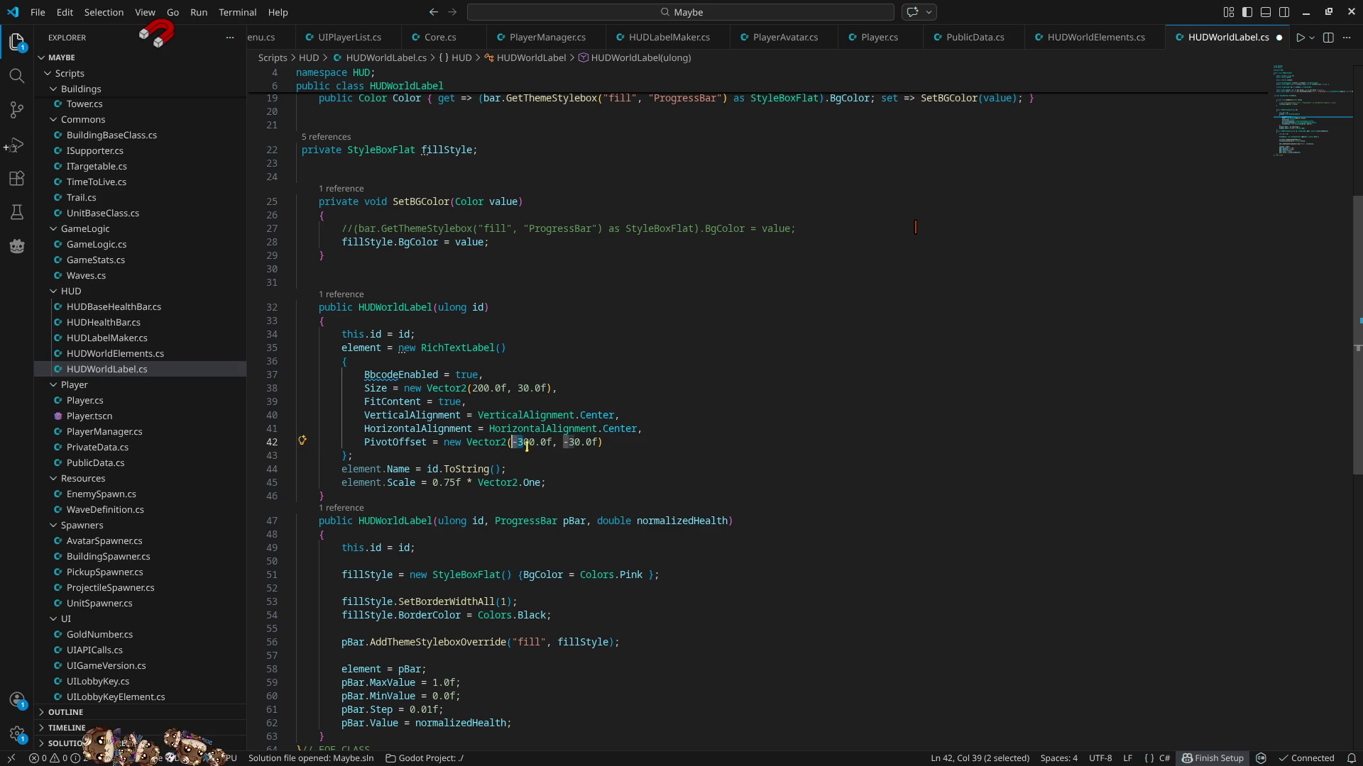
pyautogui.write('1')
pyautogui.click(667, 428)
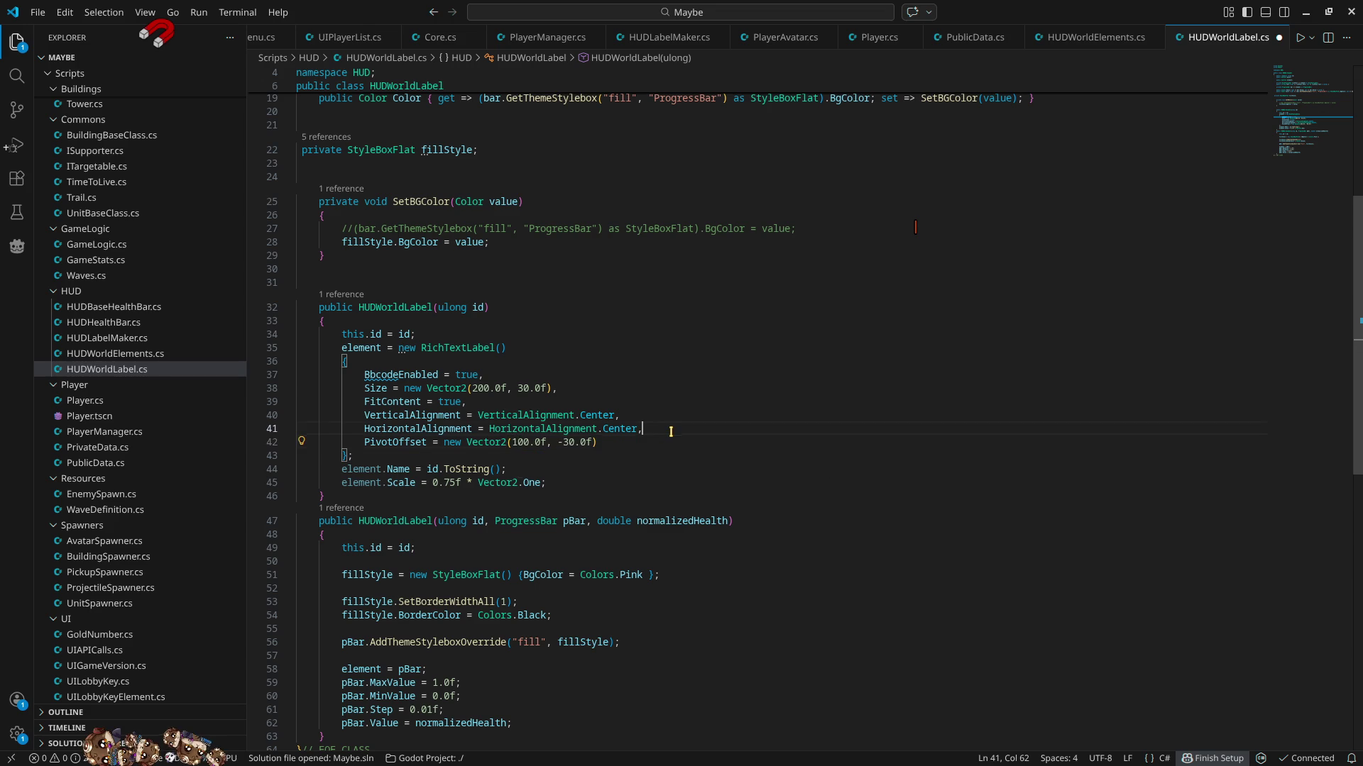
pyautogui.doubleClick(565, 443)
pyautogui.write('15')
pyautogui.click(659, 415)
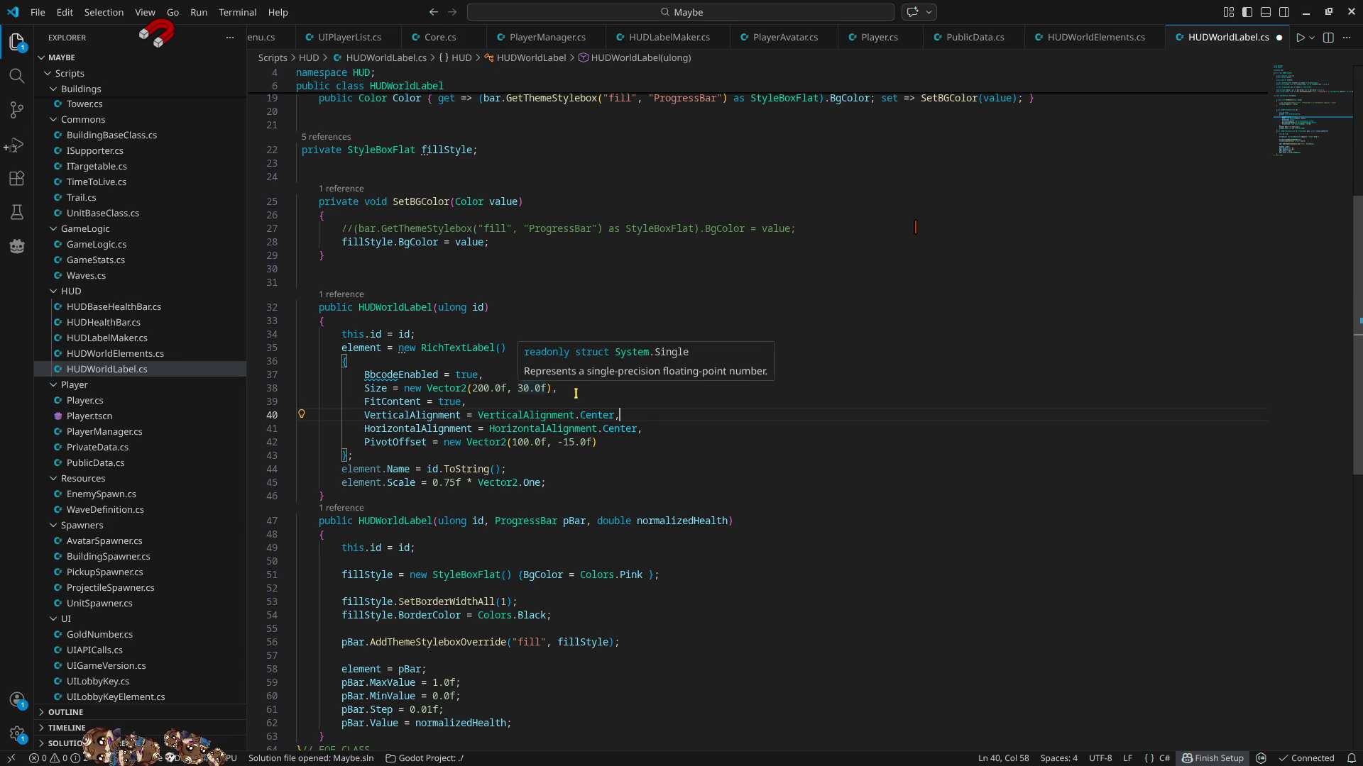
pyautogui.click(567, 443)
pyautogui.press('BackSpace')
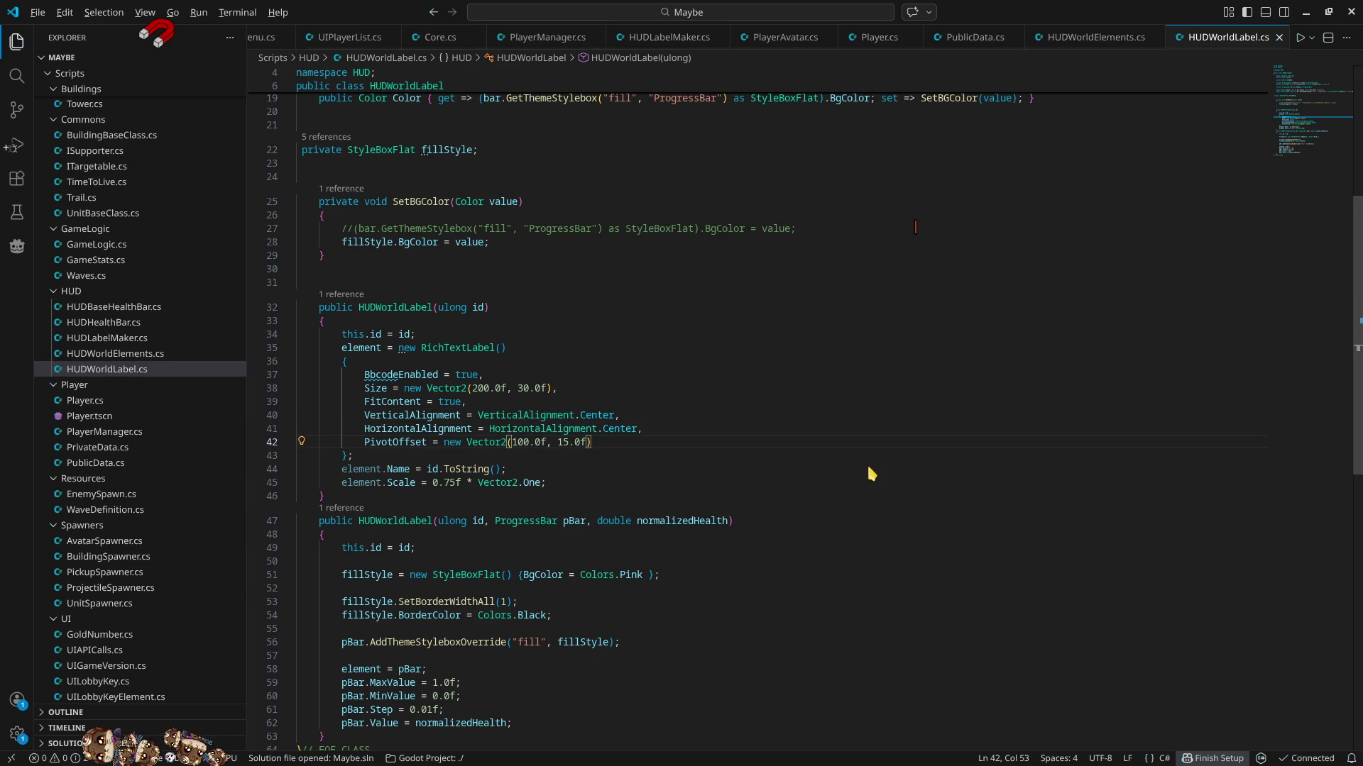
pyautogui.hotkey('alt', 'Tab')
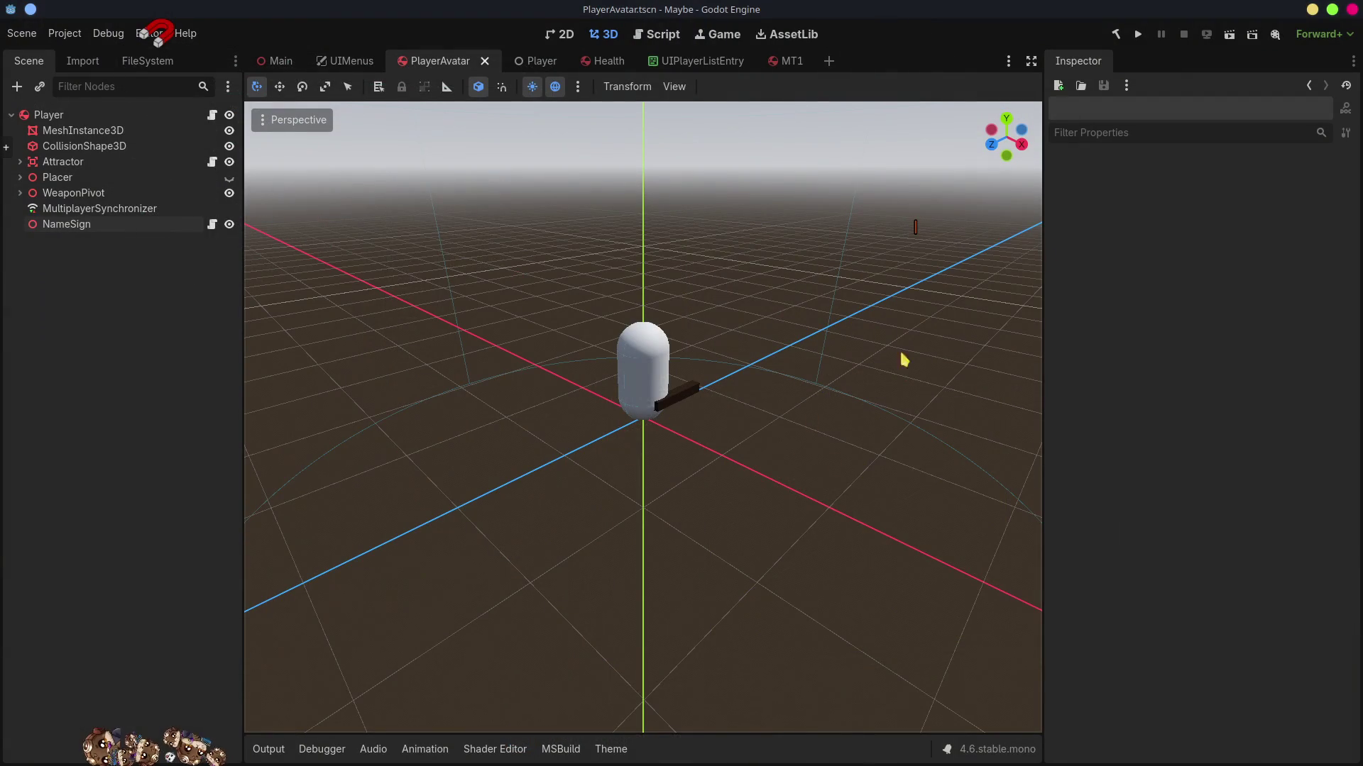
# - Run the game, host a solo match as Player-1, walk around to check the sign, and stop
pyautogui.click(1138, 34)
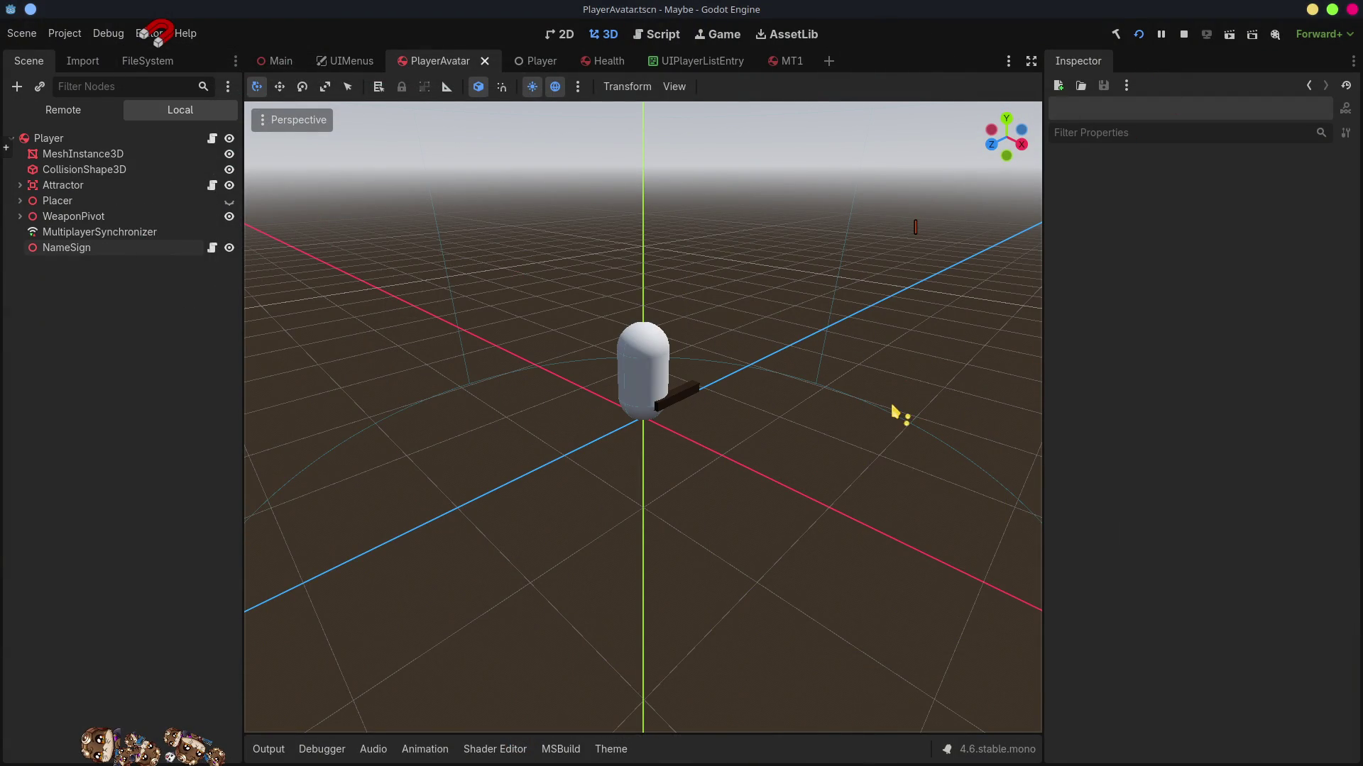
pyautogui.hotkey('alt', 'Tab')
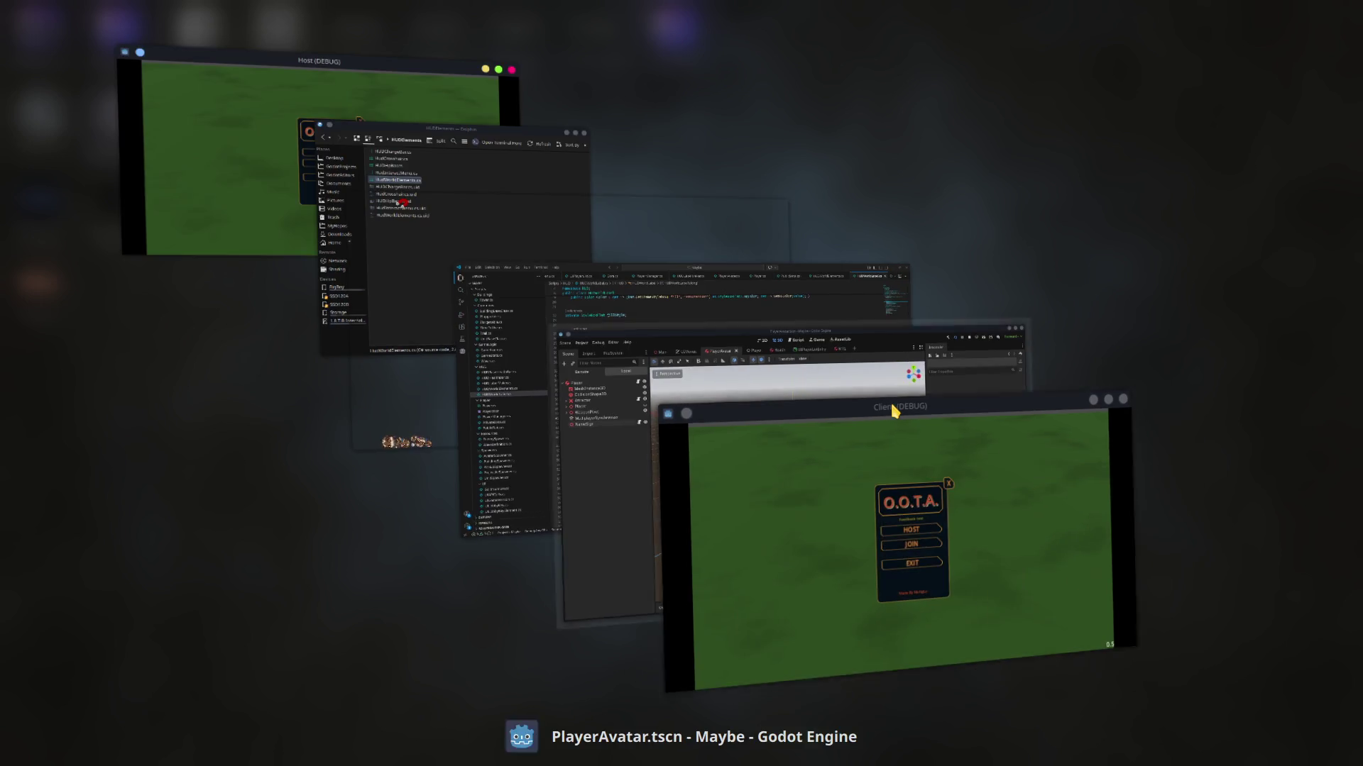
pyautogui.hotkey('alt', 'Tab')
pyautogui.hotkey('alt', 'Tab')
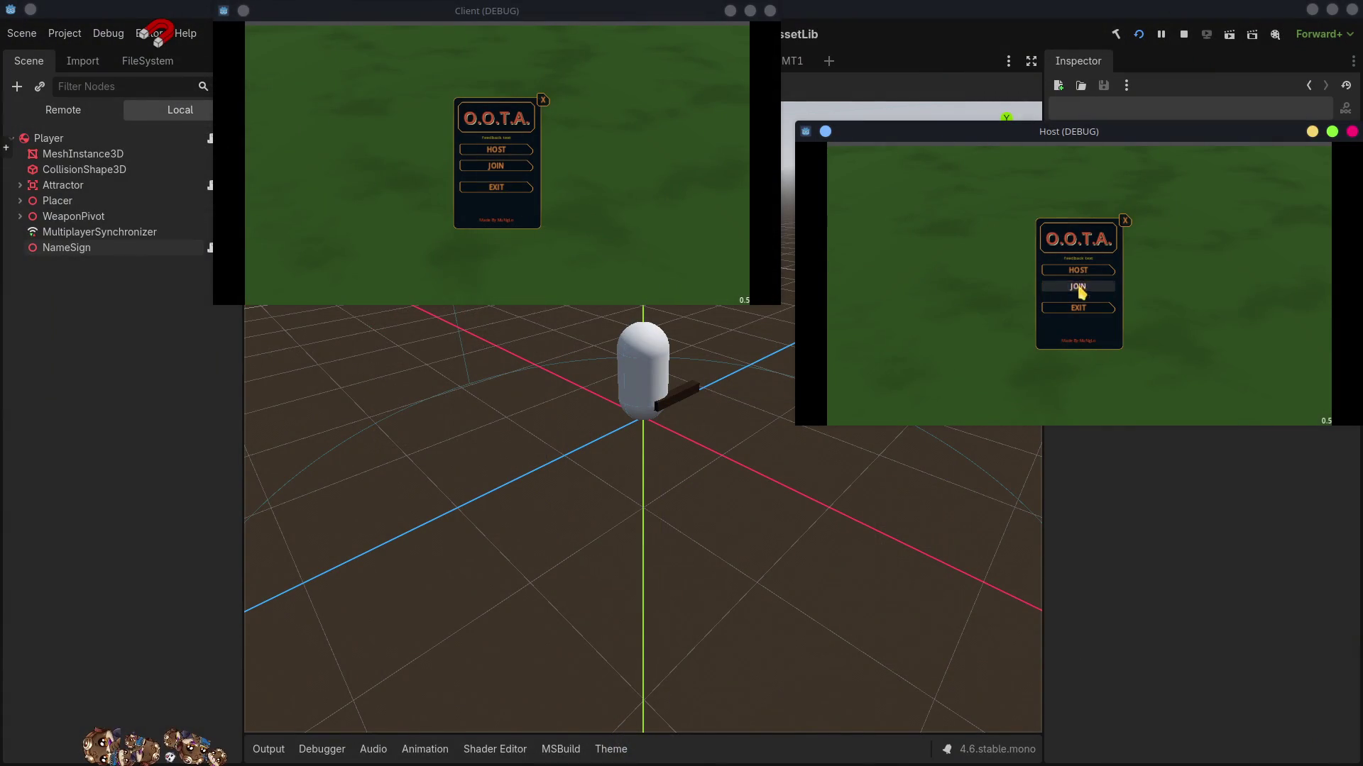
pyautogui.click(1075, 290)
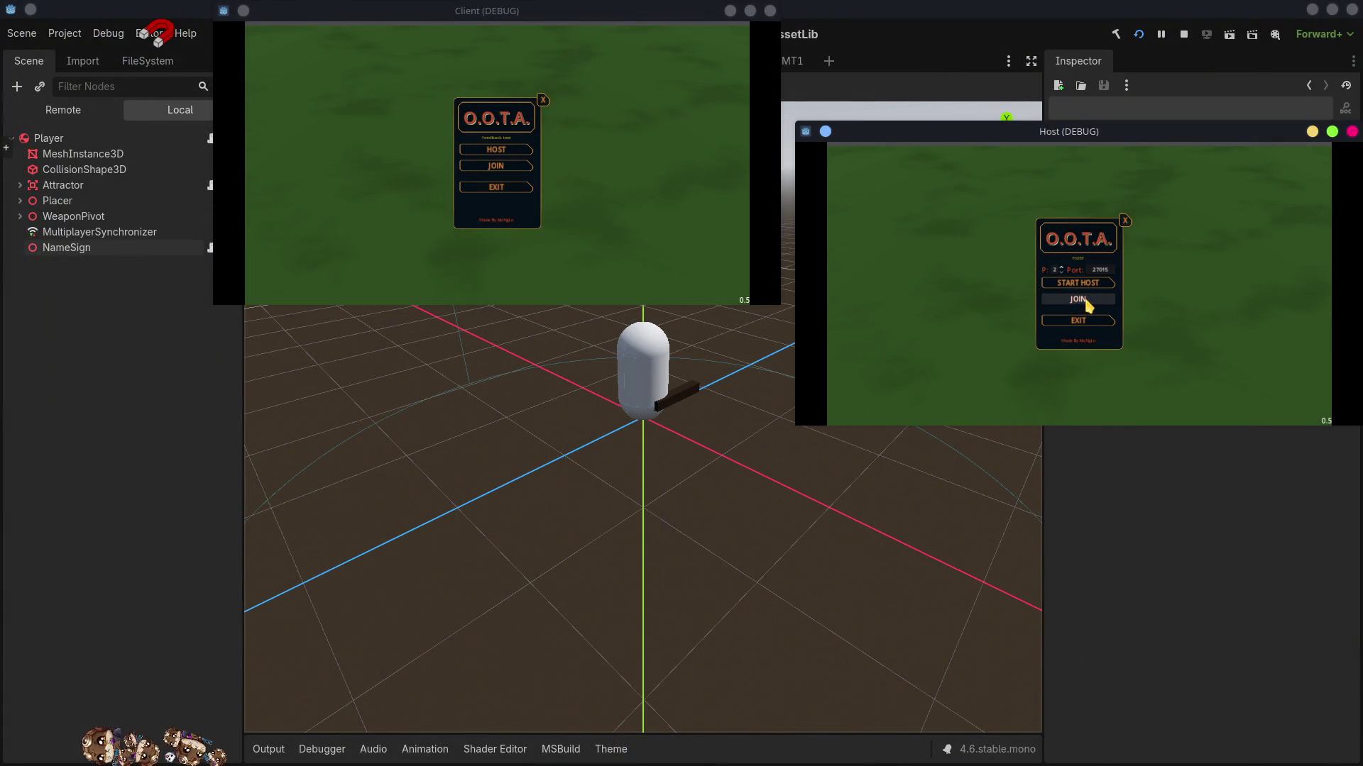
pyautogui.click(1081, 283)
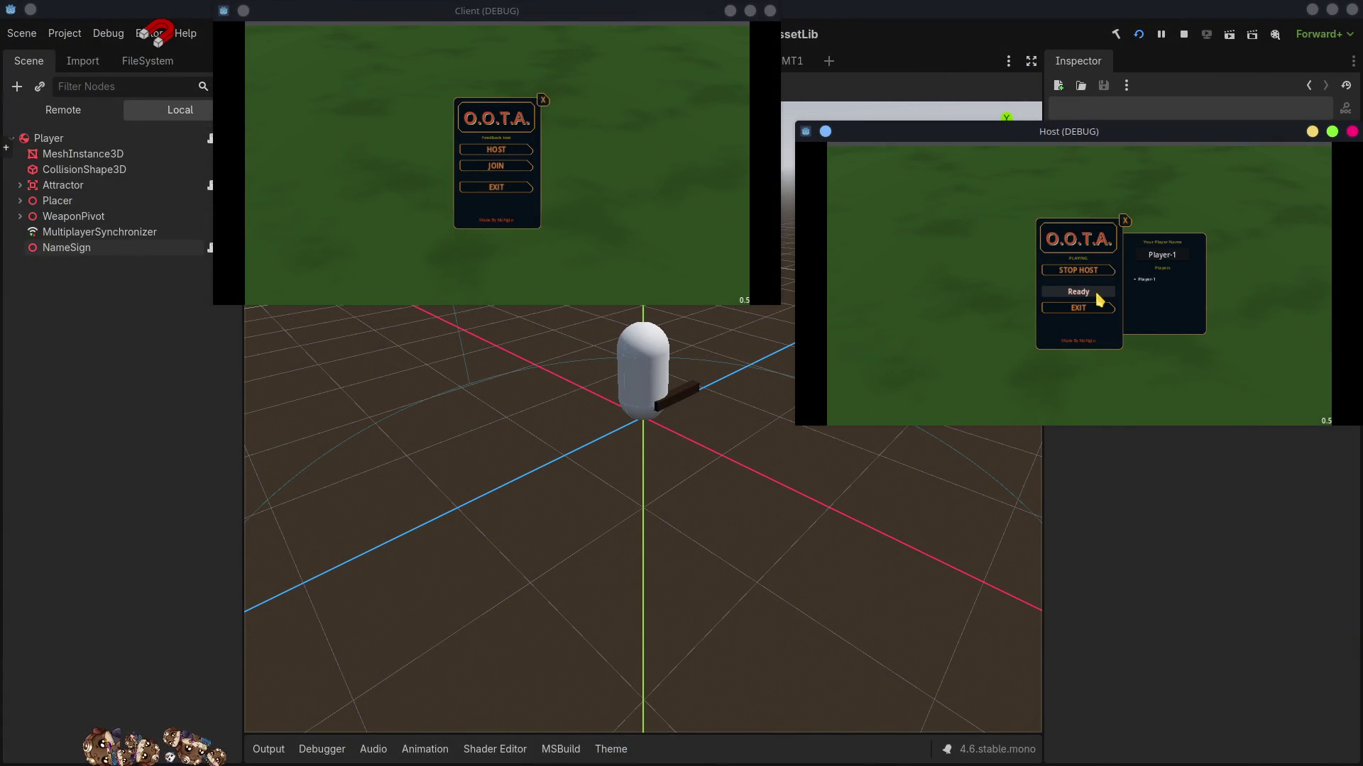
pyautogui.click(1097, 292)
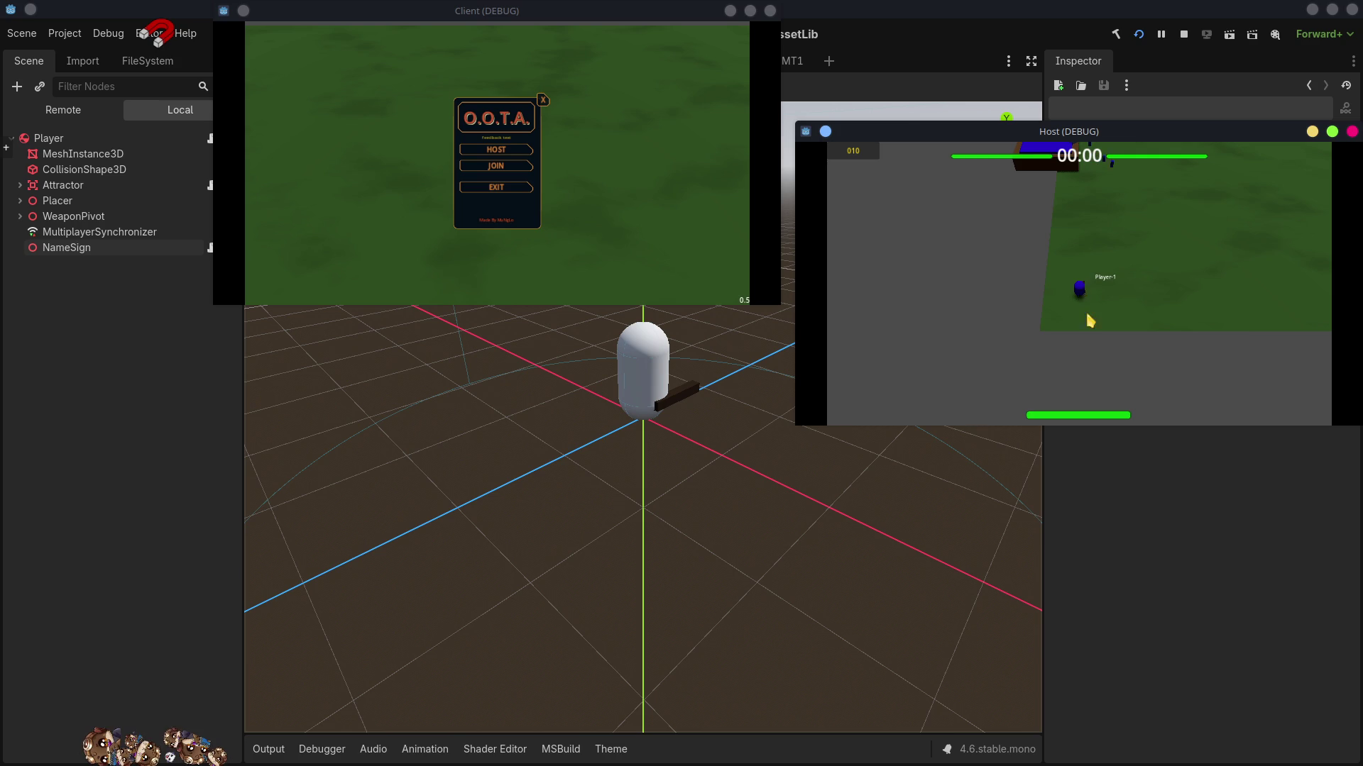
pyautogui.press('w')
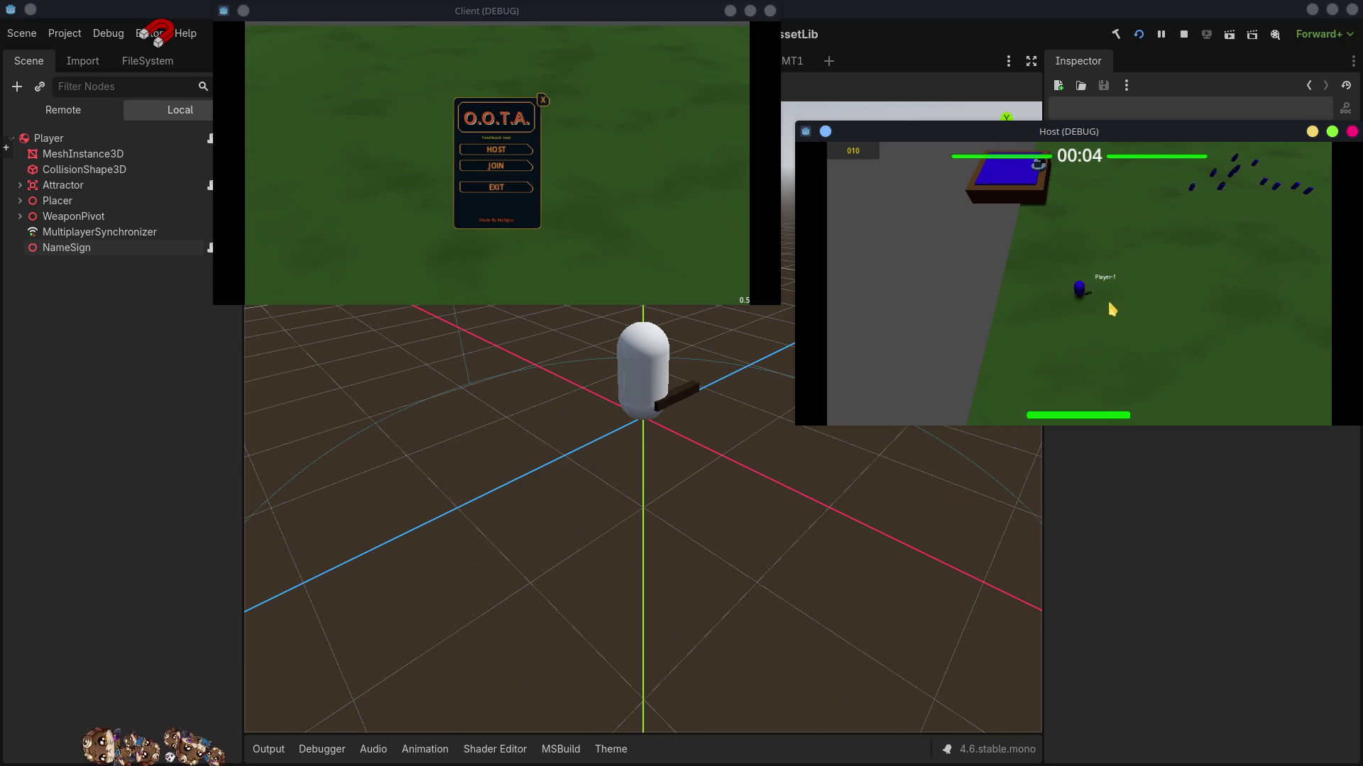
pyautogui.click(1184, 34)
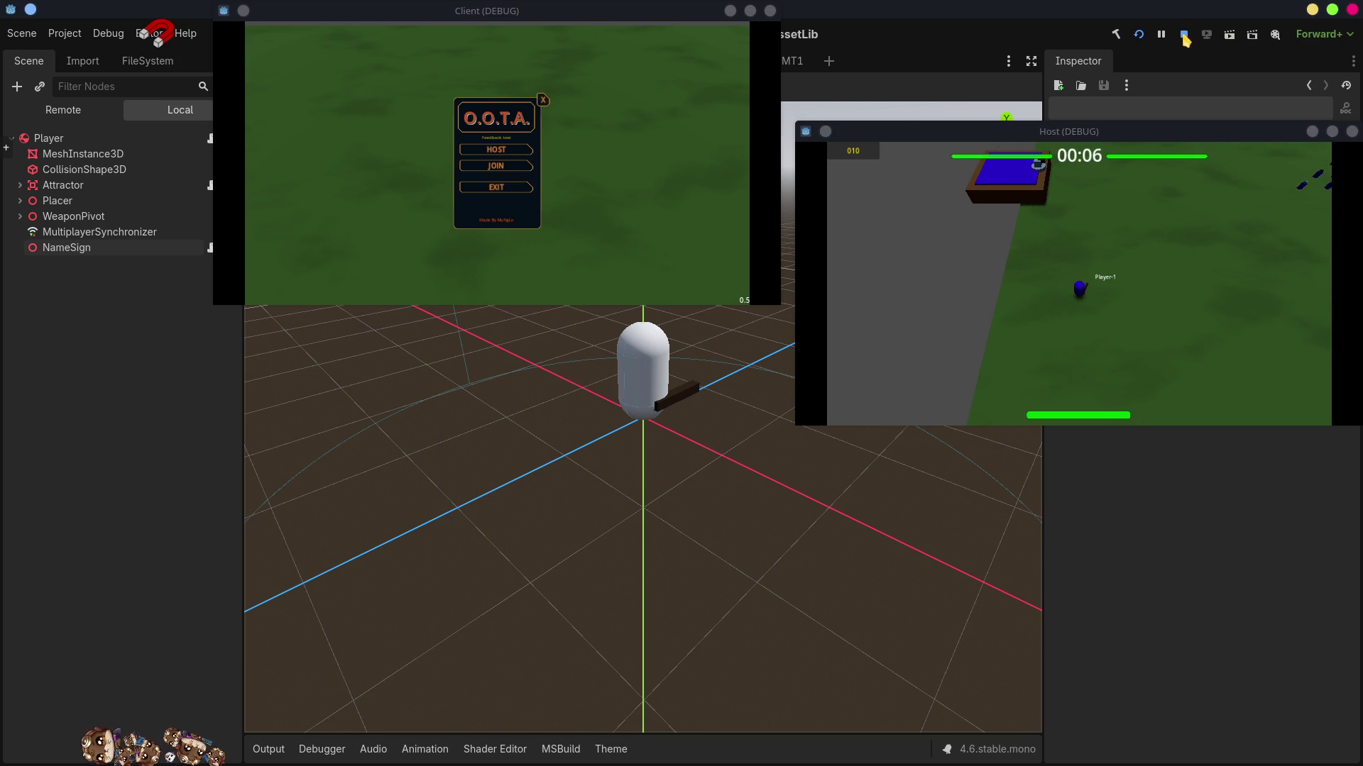
# - Comment out the PivotOffset line on line 42 with Ctrl+/, save, and rerun the project
pyautogui.hotkey('alt', 'Tab')
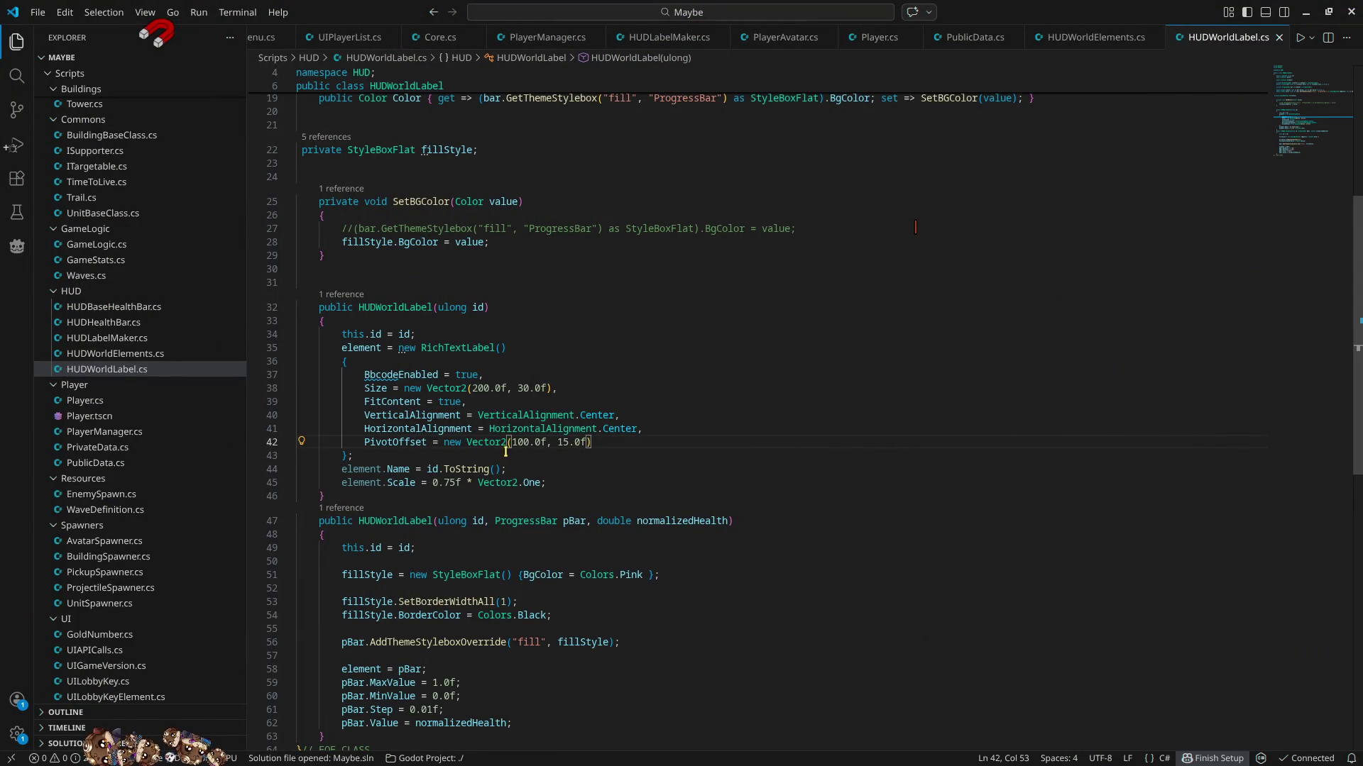
pyautogui.moveTo(403, 442)
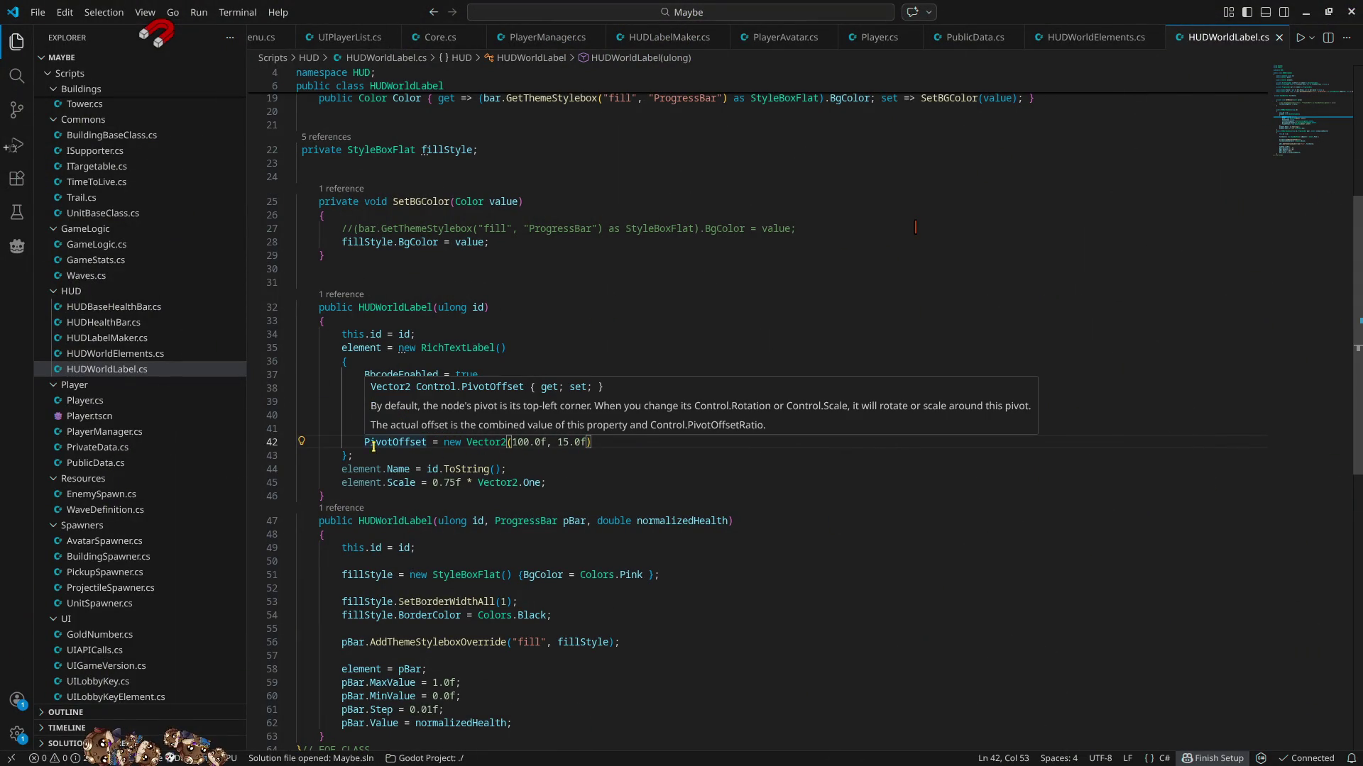
pyautogui.press('Home')
pyautogui.hotkey('ctrl', '/')
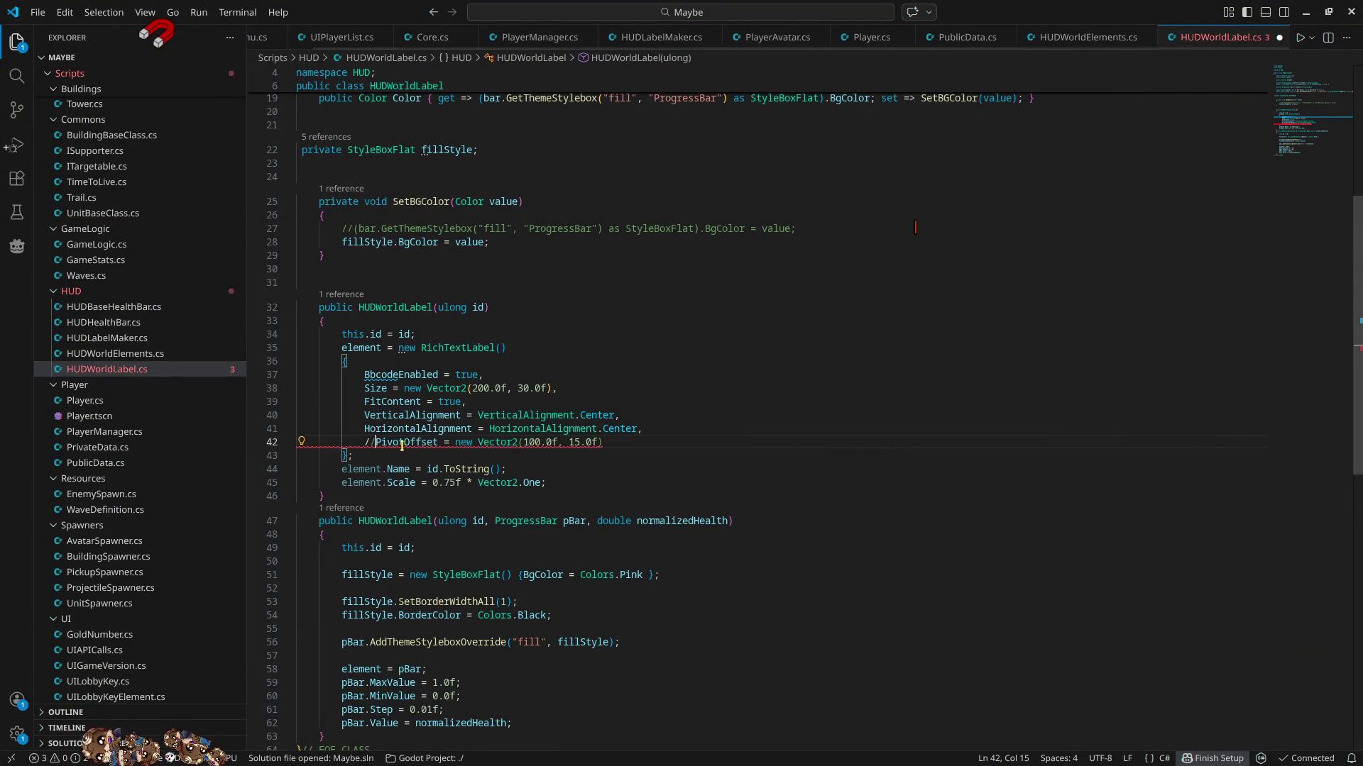
pyautogui.hotkey('ctrl', 's')
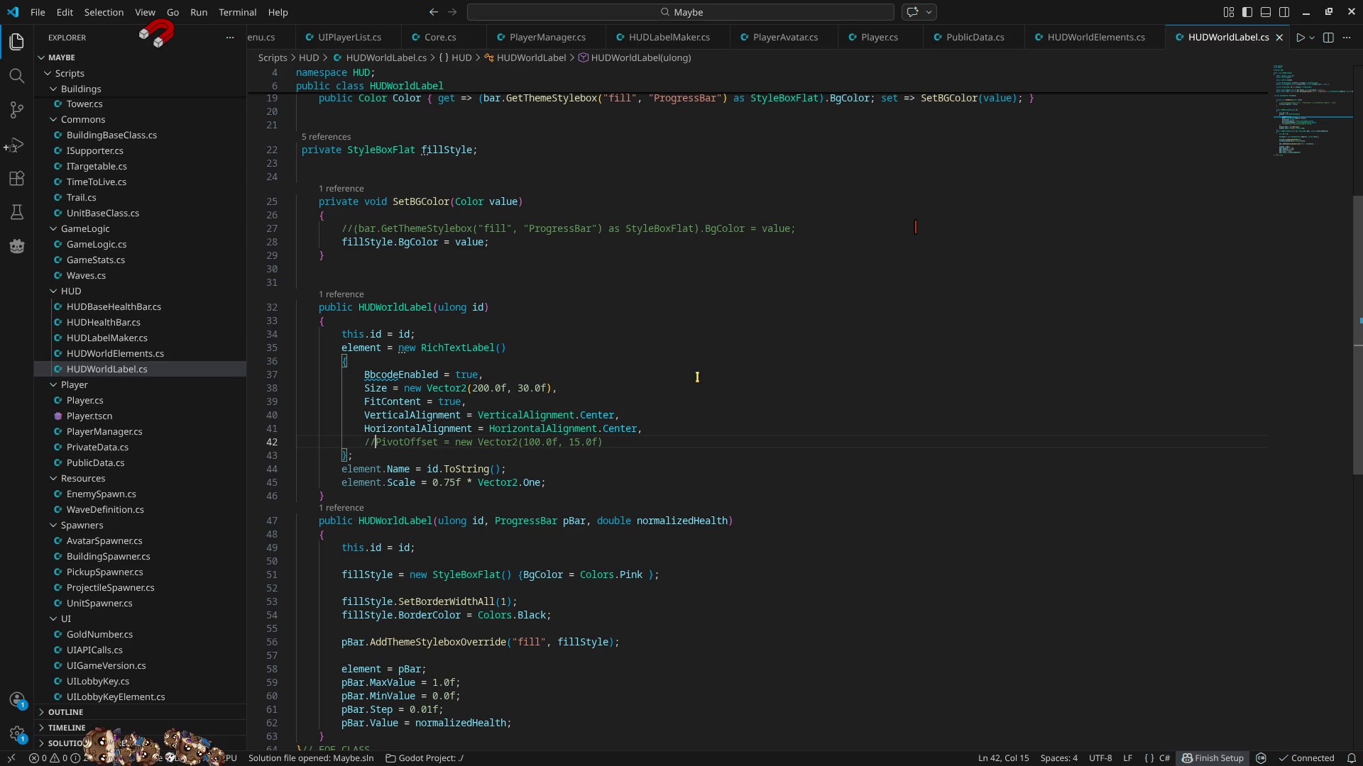
pyautogui.click(1306, 12)
pyautogui.click(1137, 35)
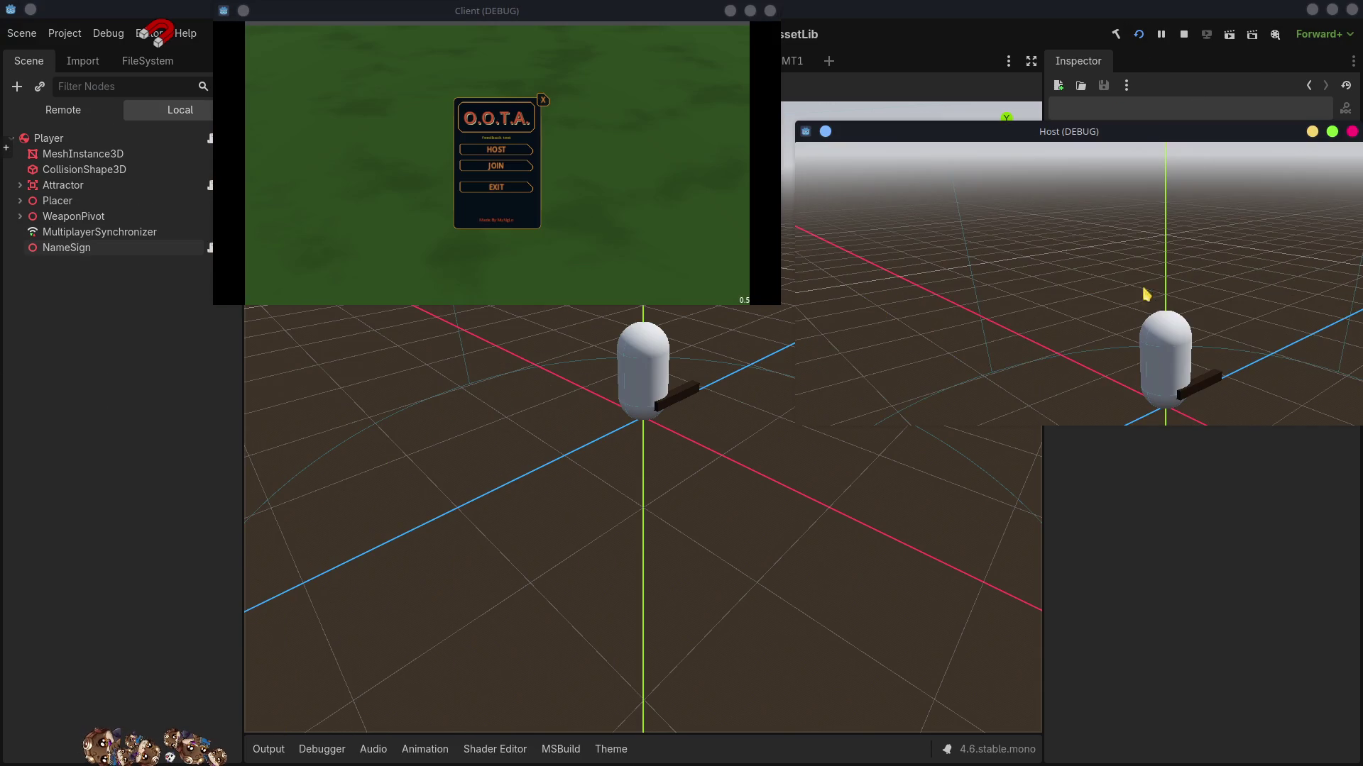
# - Host a test match and ready up to start it without the pivot offset
pyautogui.click(1081, 273)
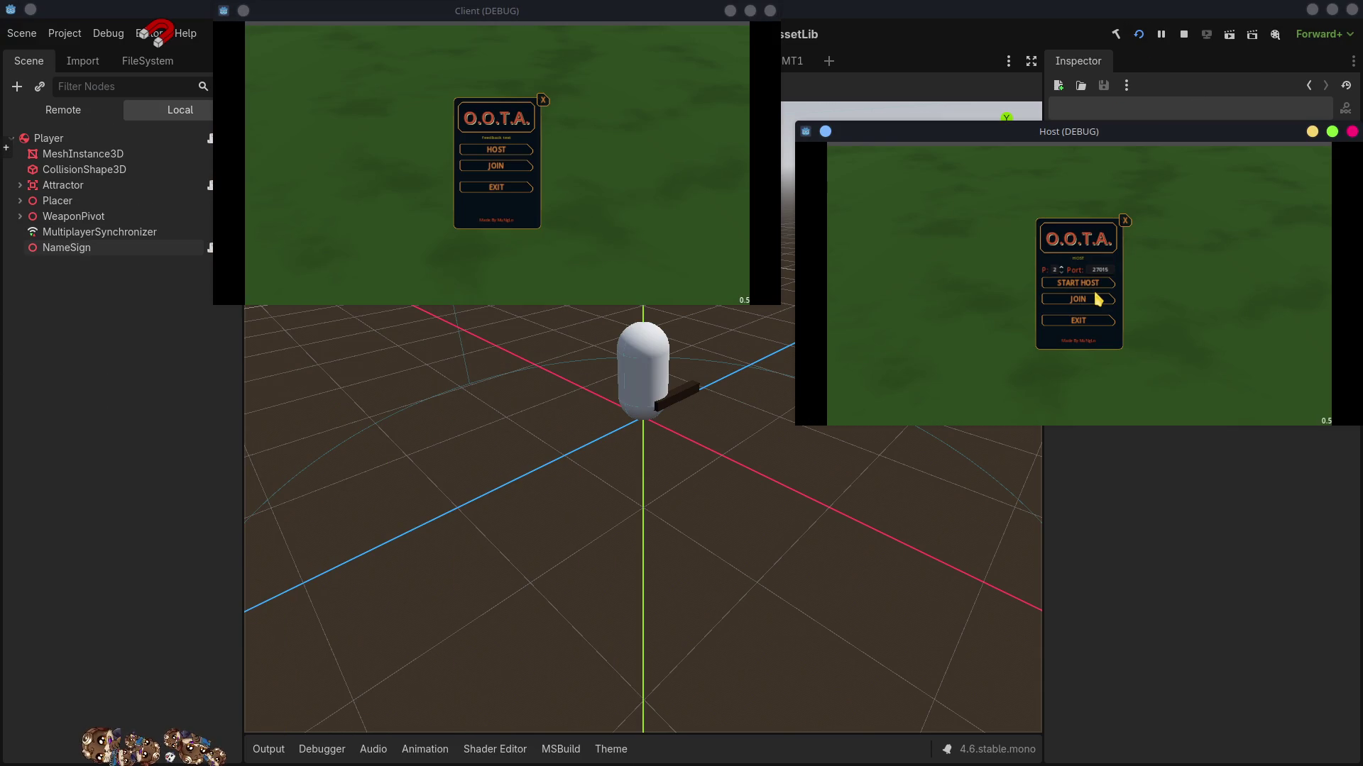
pyautogui.click(1093, 283)
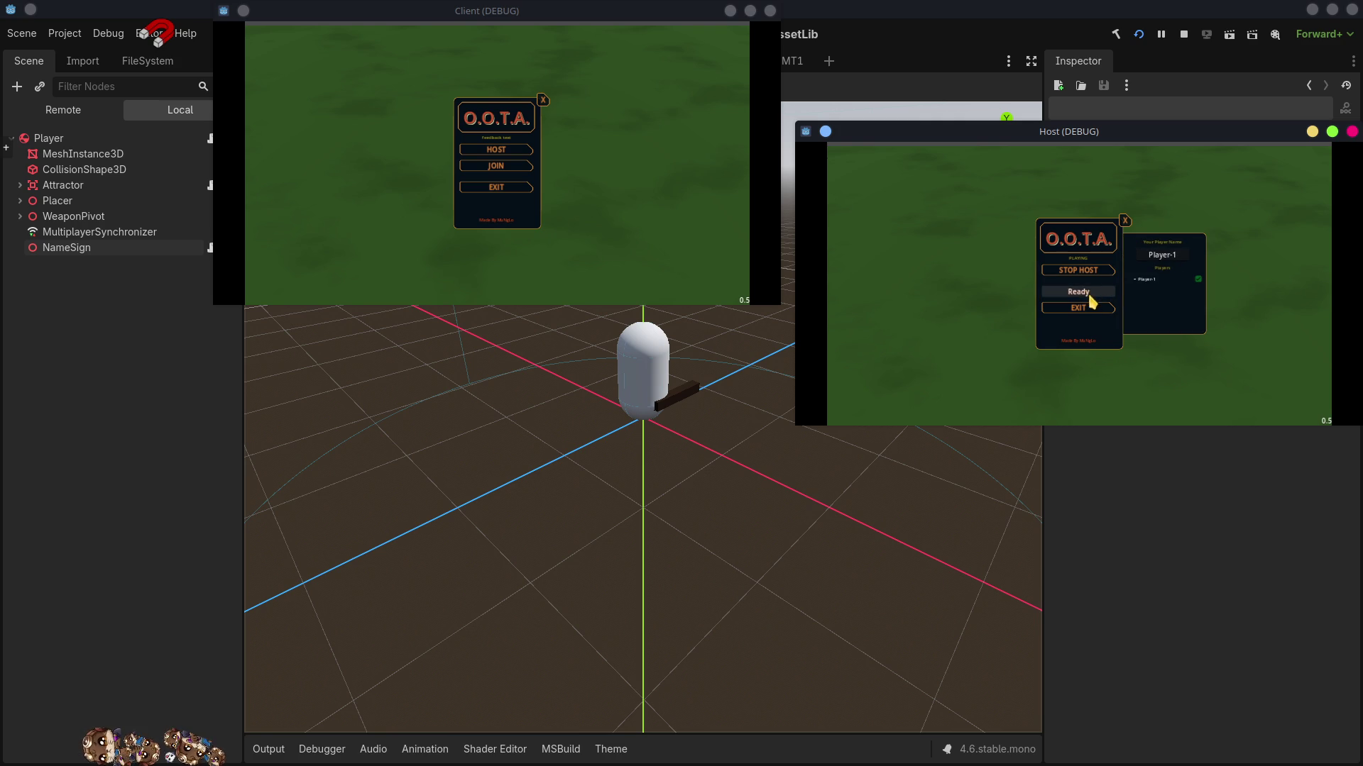
pyautogui.click(1089, 293)
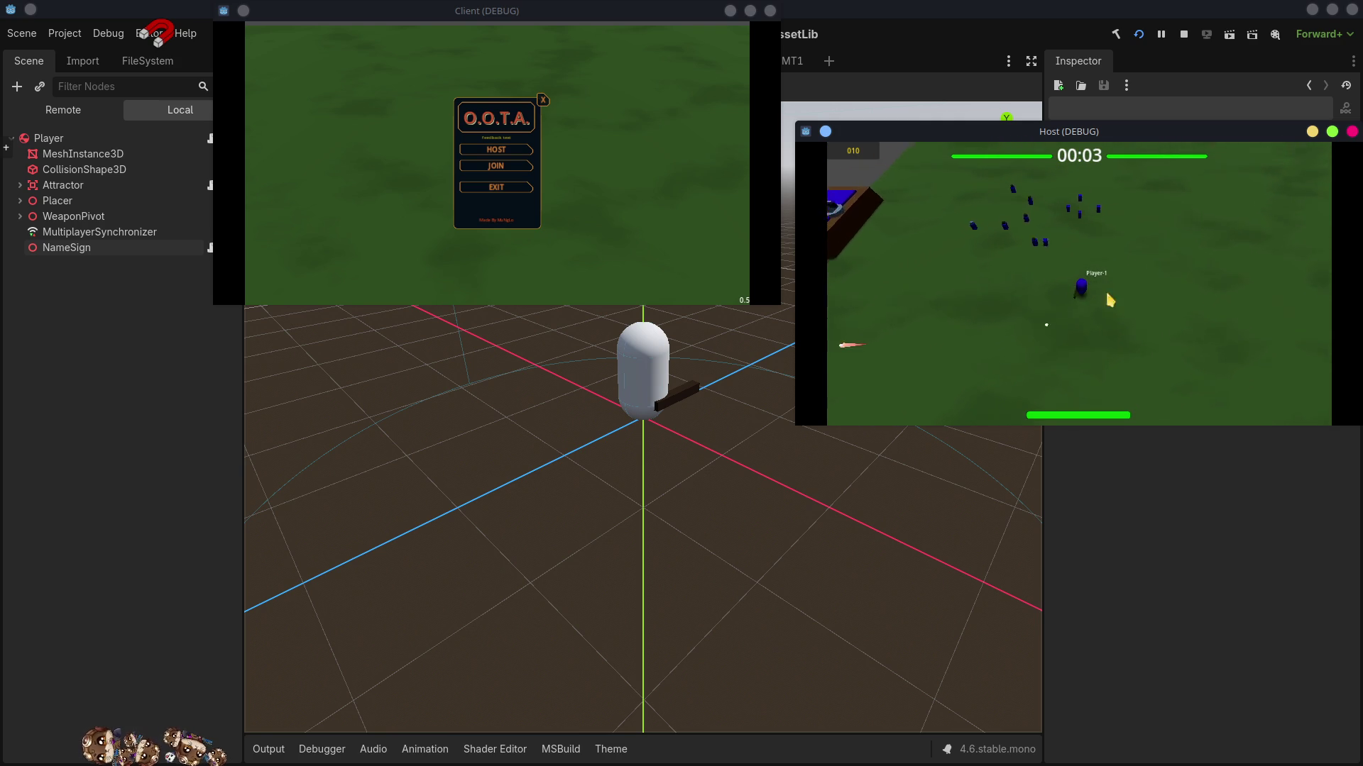
# - Close the Host and Client game windows and return to HUDWorldLabel.cs in VS Code
pyautogui.click(1352, 132)
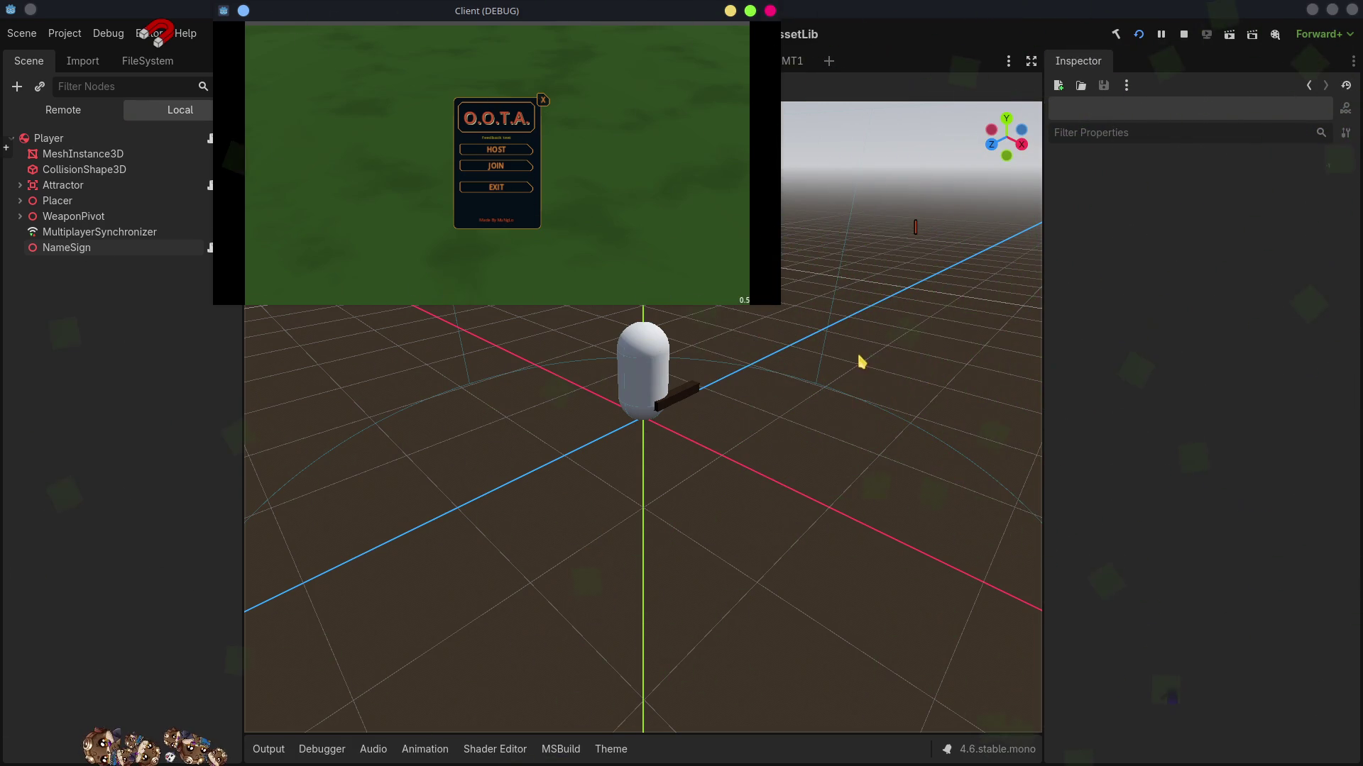
pyautogui.moveTo(800, 50)
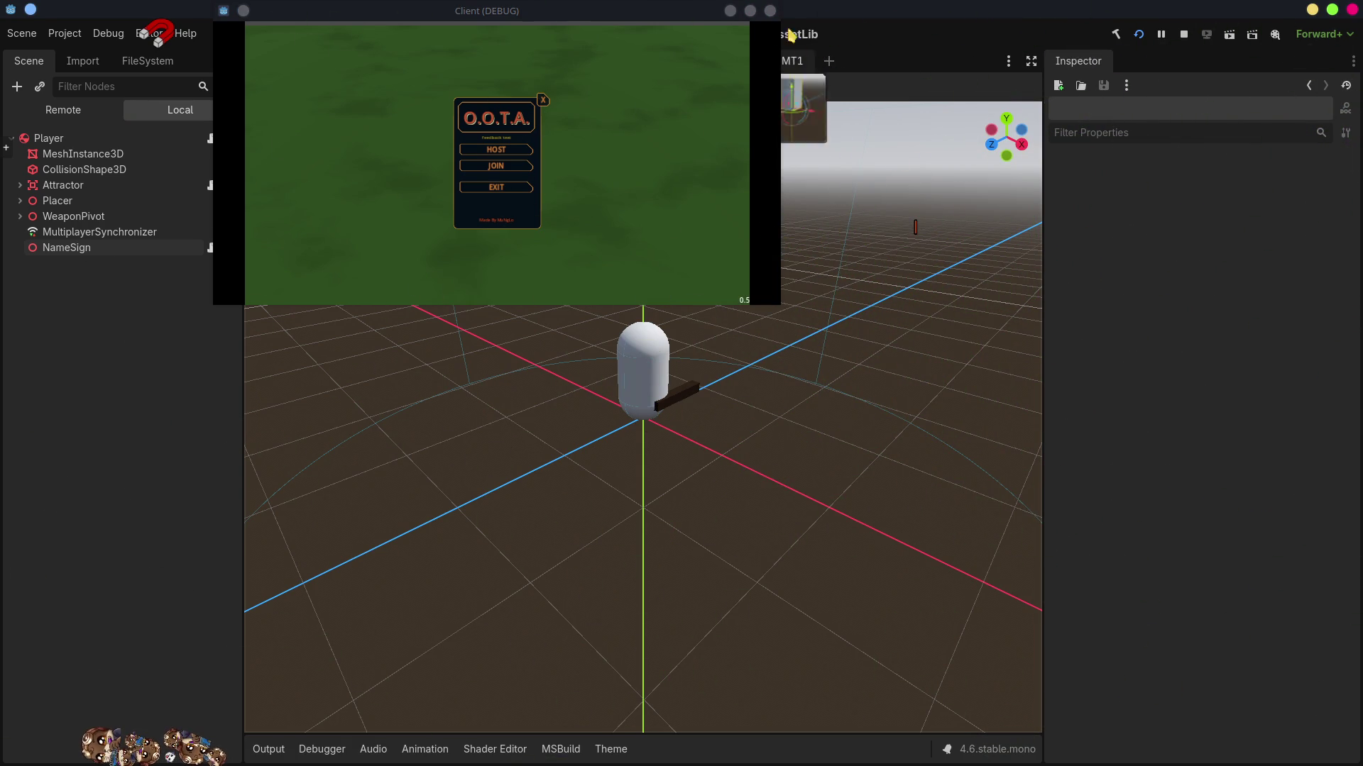
pyautogui.click(770, 11)
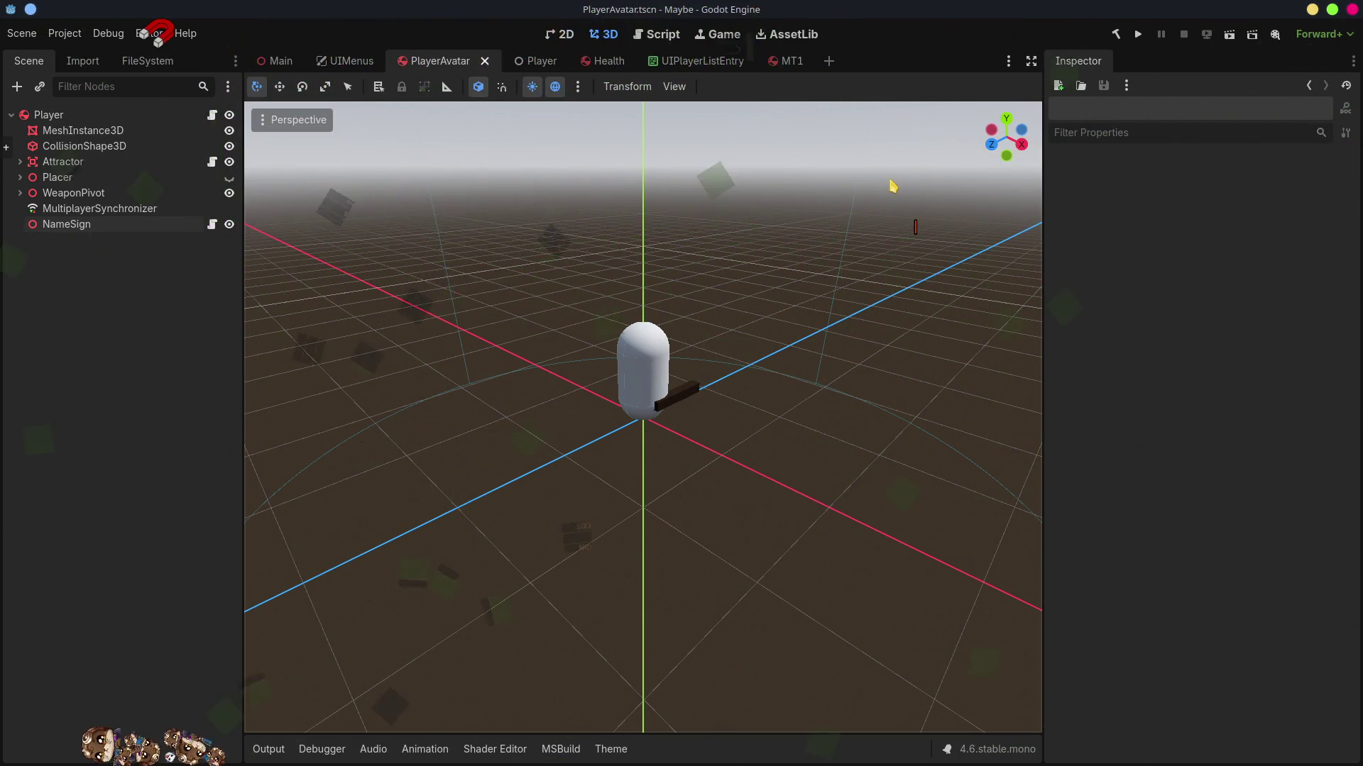
pyautogui.hotkey('alt', 'Tab')
pyautogui.click(793, 456)
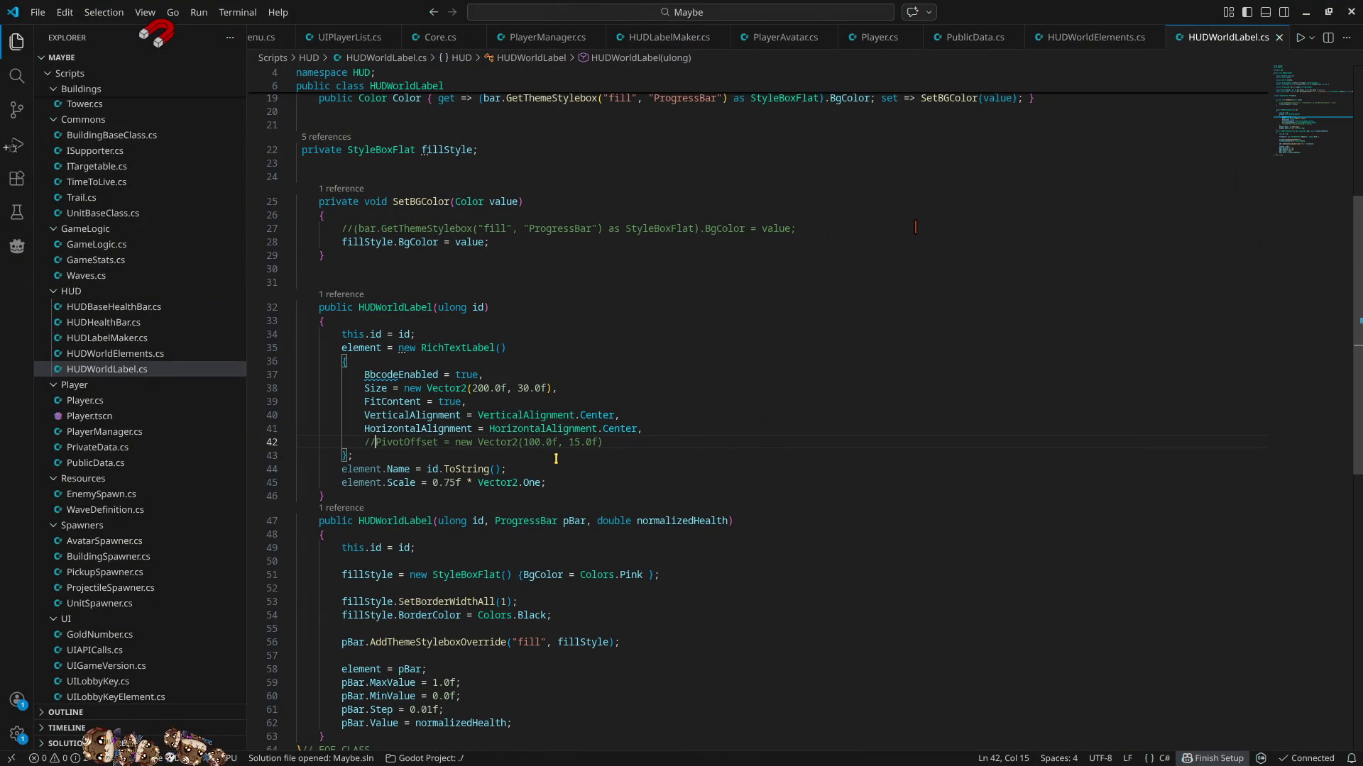
# - Uncomment line 42 and set PivotOffset to new Vector2(-100.0f, -15.0f)
pyautogui.hotkey('ctrl', '/')
pyautogui.moveTo(445, 443); pyautogui.dragTo(600, 442)
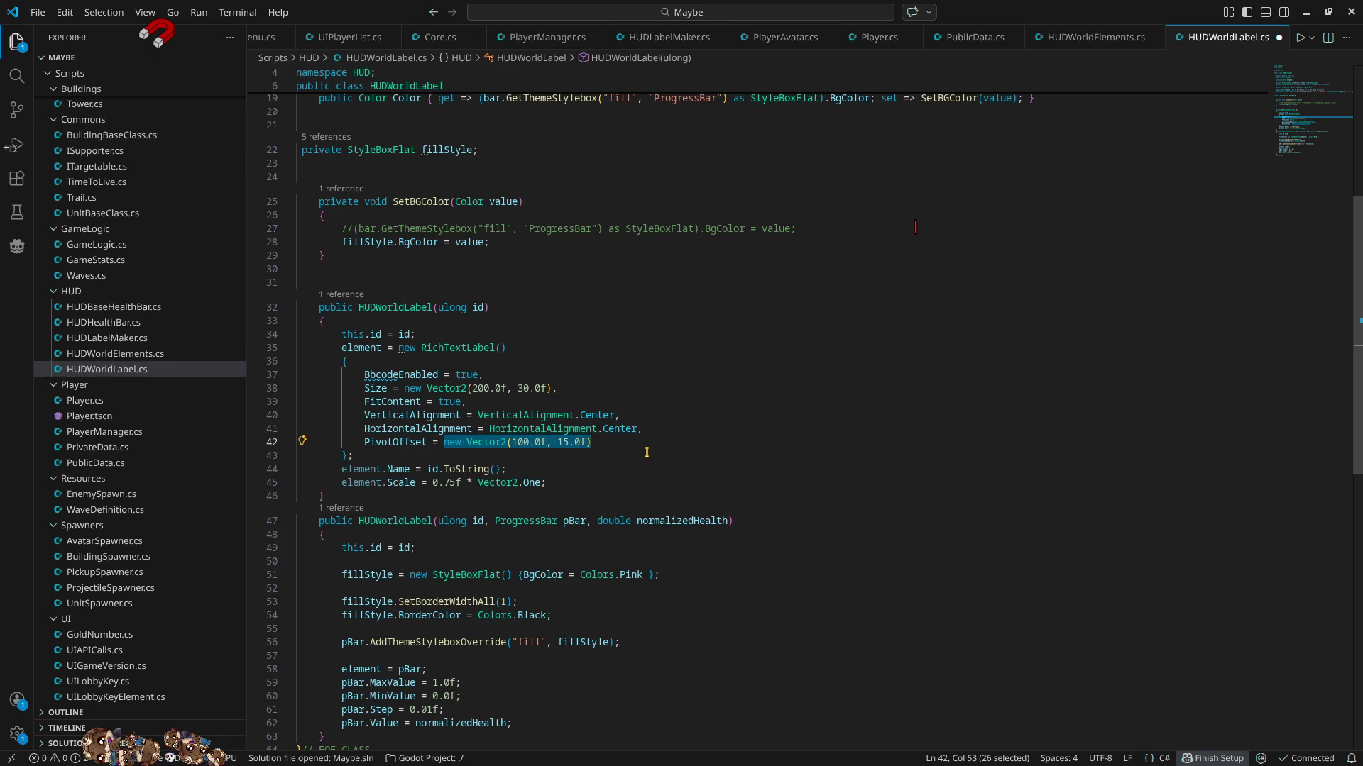
pyautogui.write('Size')
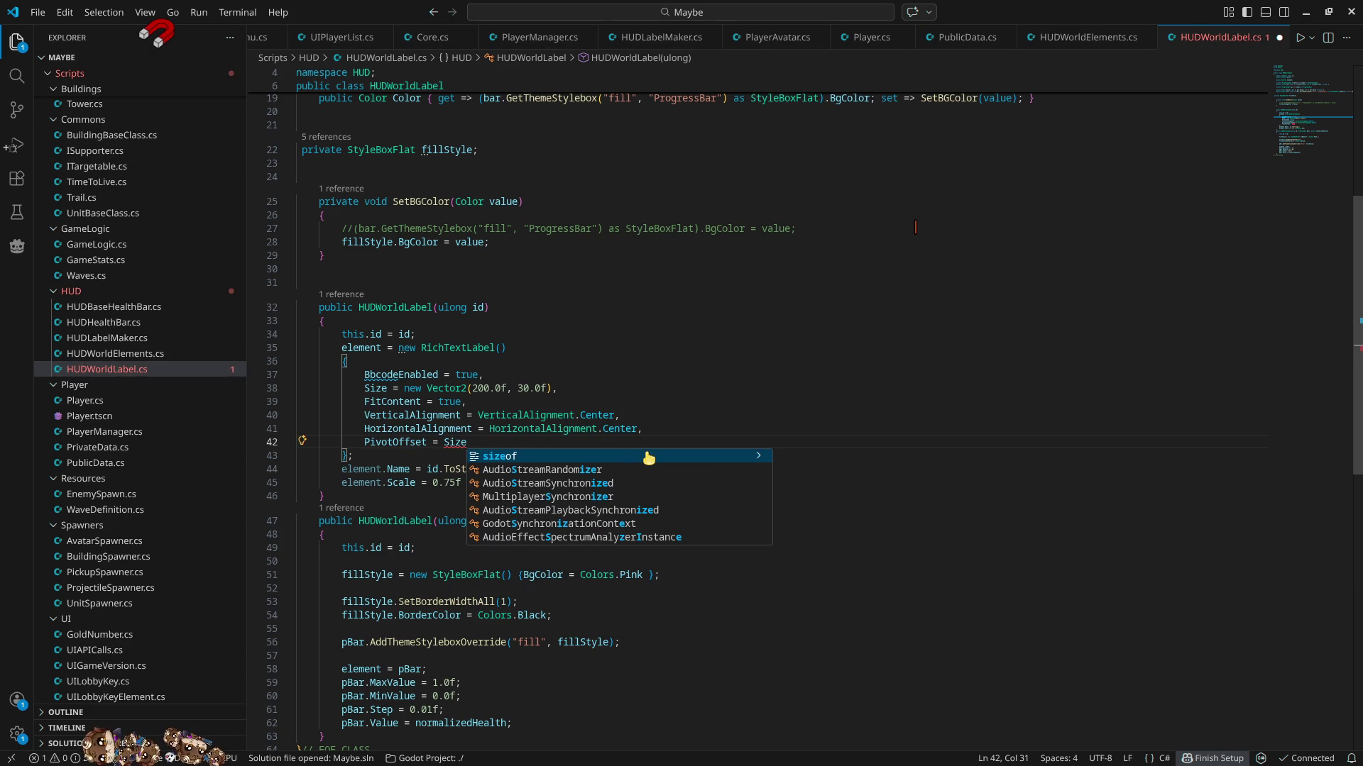
pyautogui.click(648, 457)
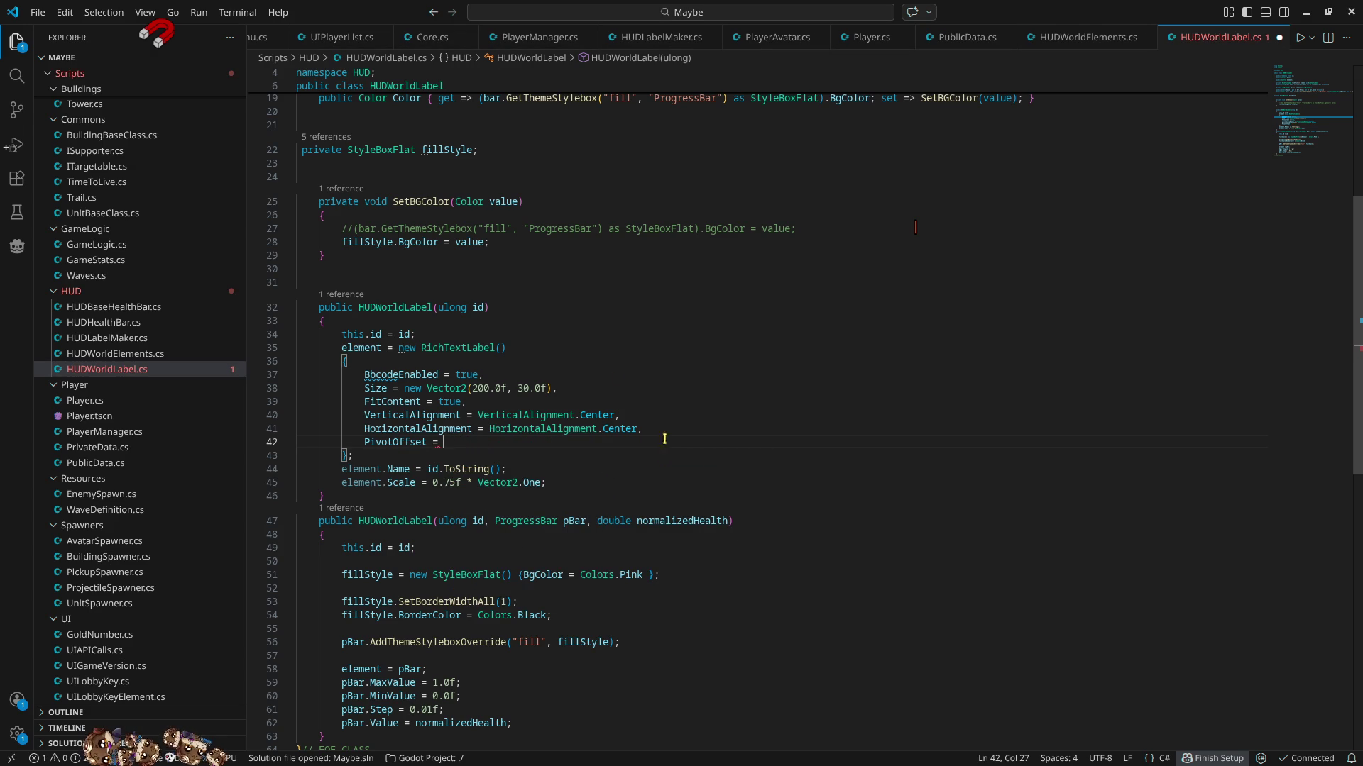
pyautogui.moveTo(404, 388); pyautogui.dragTo(523, 388)
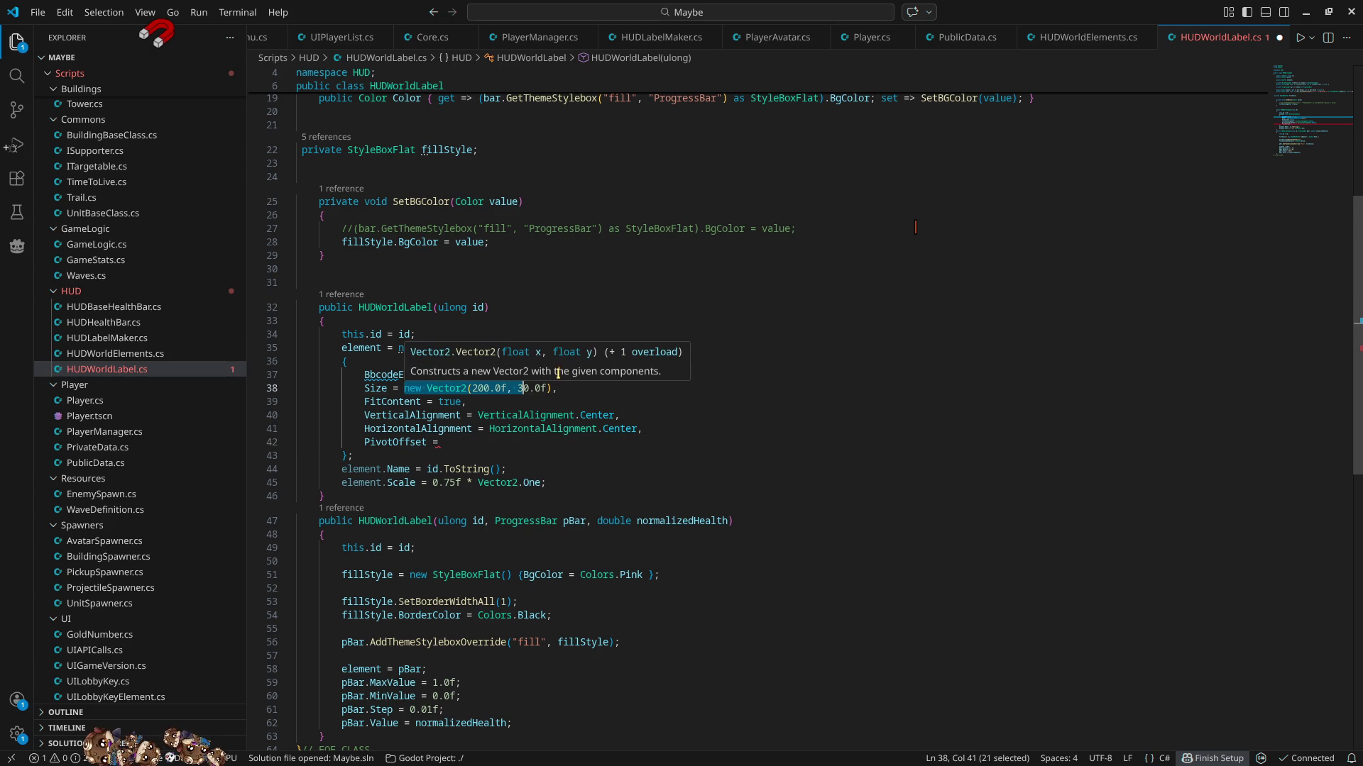
pyautogui.click(477, 429)
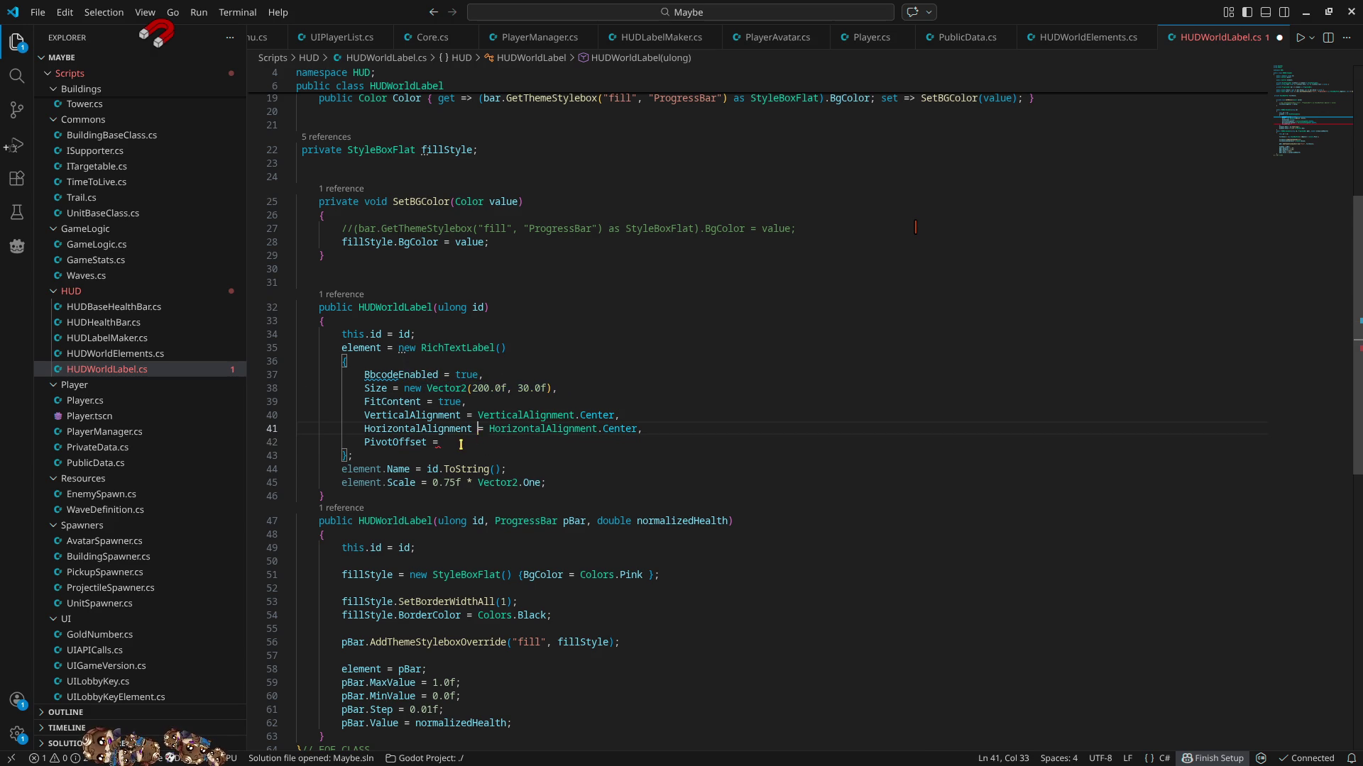
pyautogui.write('new Vector2(200.0f, 30.0f),')
pyautogui.click(516, 442)
pyautogui.press('Delete')
pyautogui.write('-1')
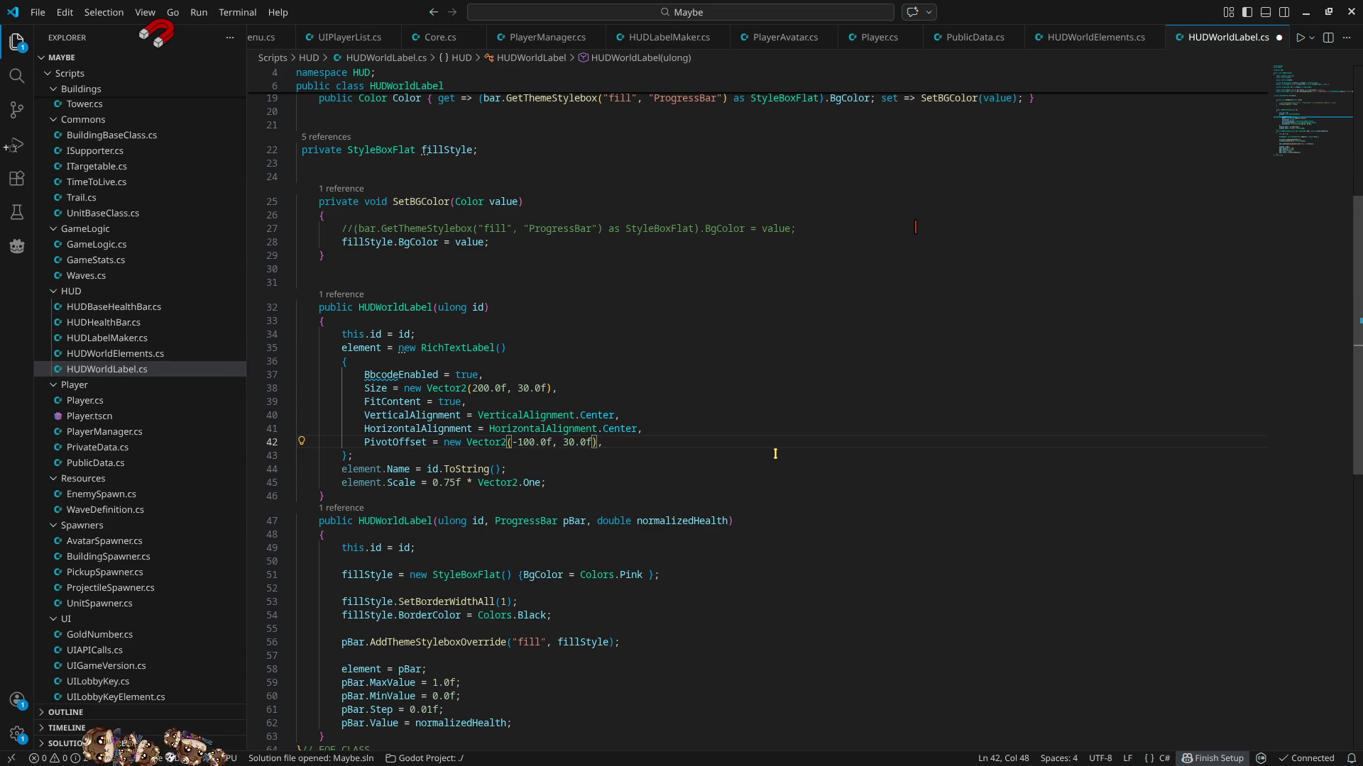
pyautogui.write('-15')
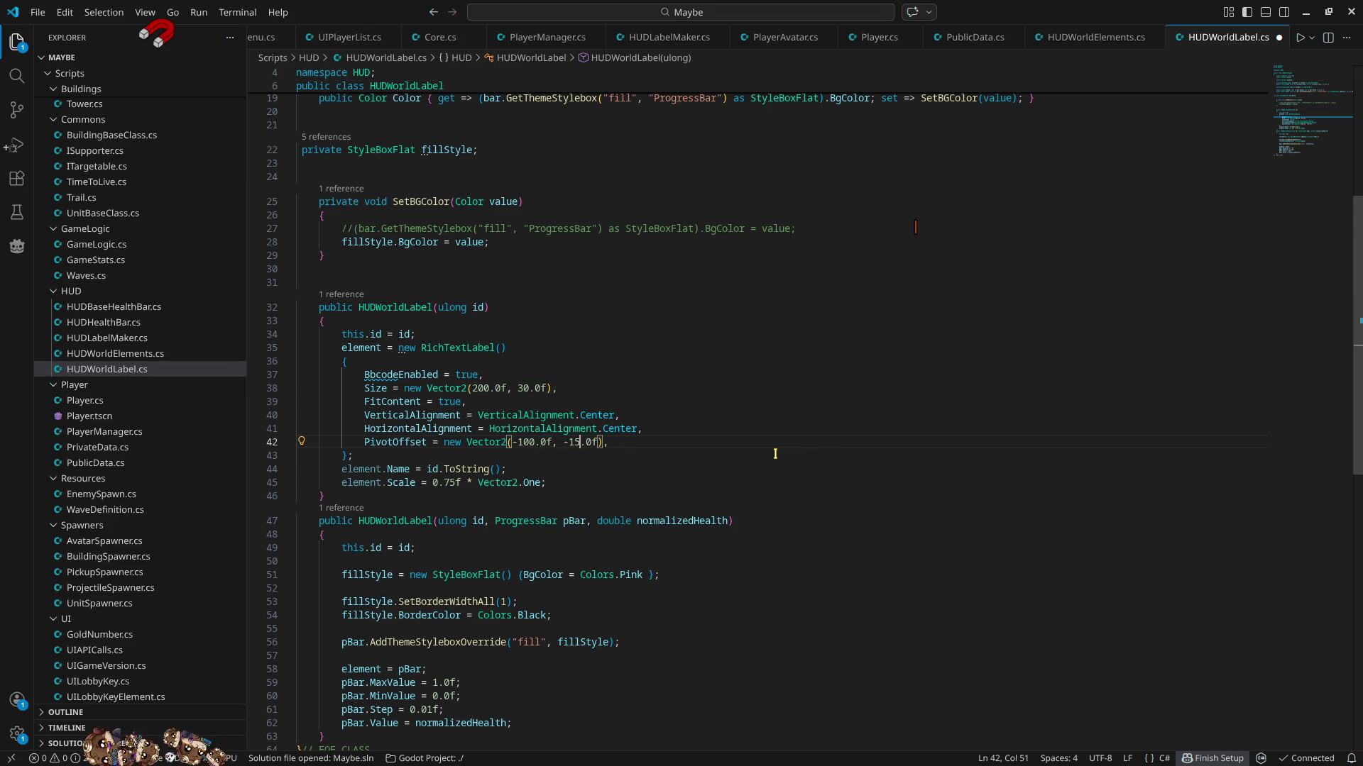
# - Save HUDWorldLabel.cs and run the project in Godot
pyautogui.hotkey('ctrl', 's')
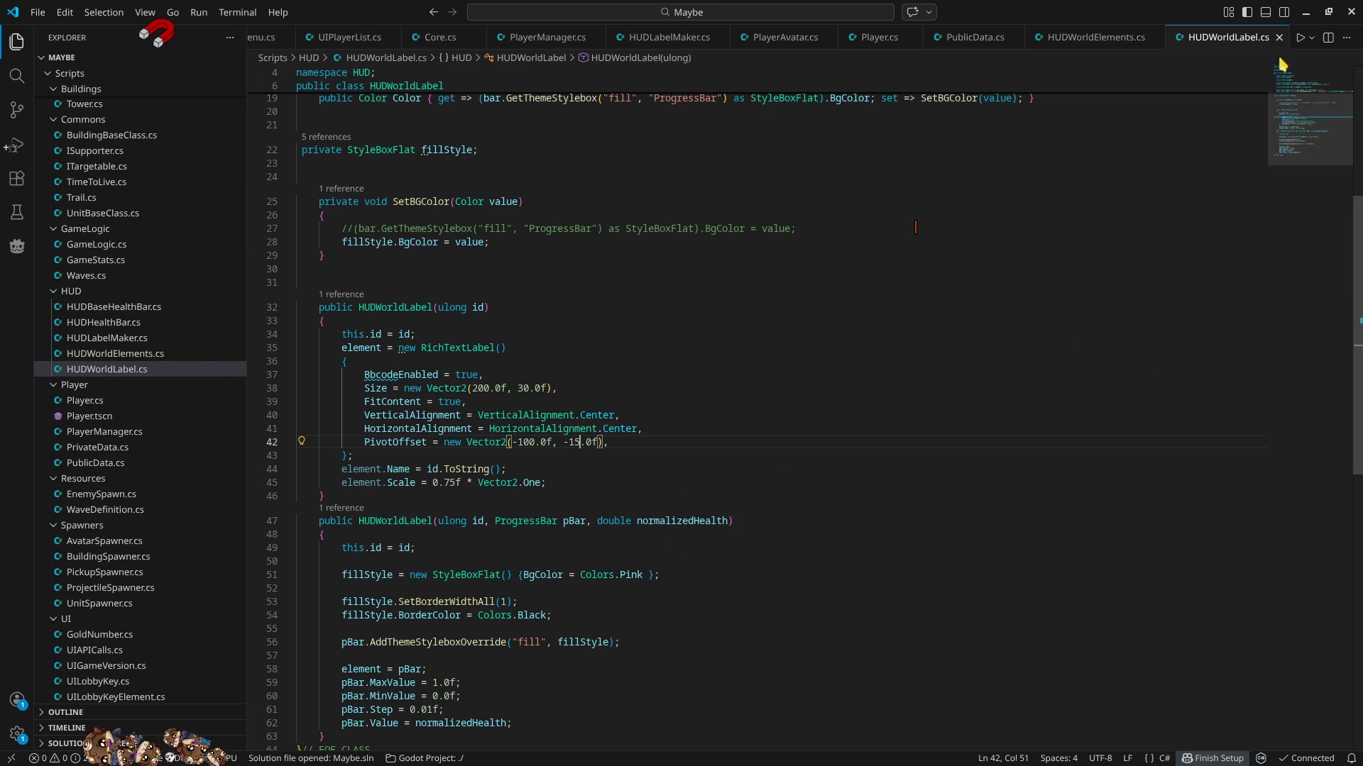
pyautogui.hotkey('alt', 'Tab')
pyautogui.click(1138, 35)
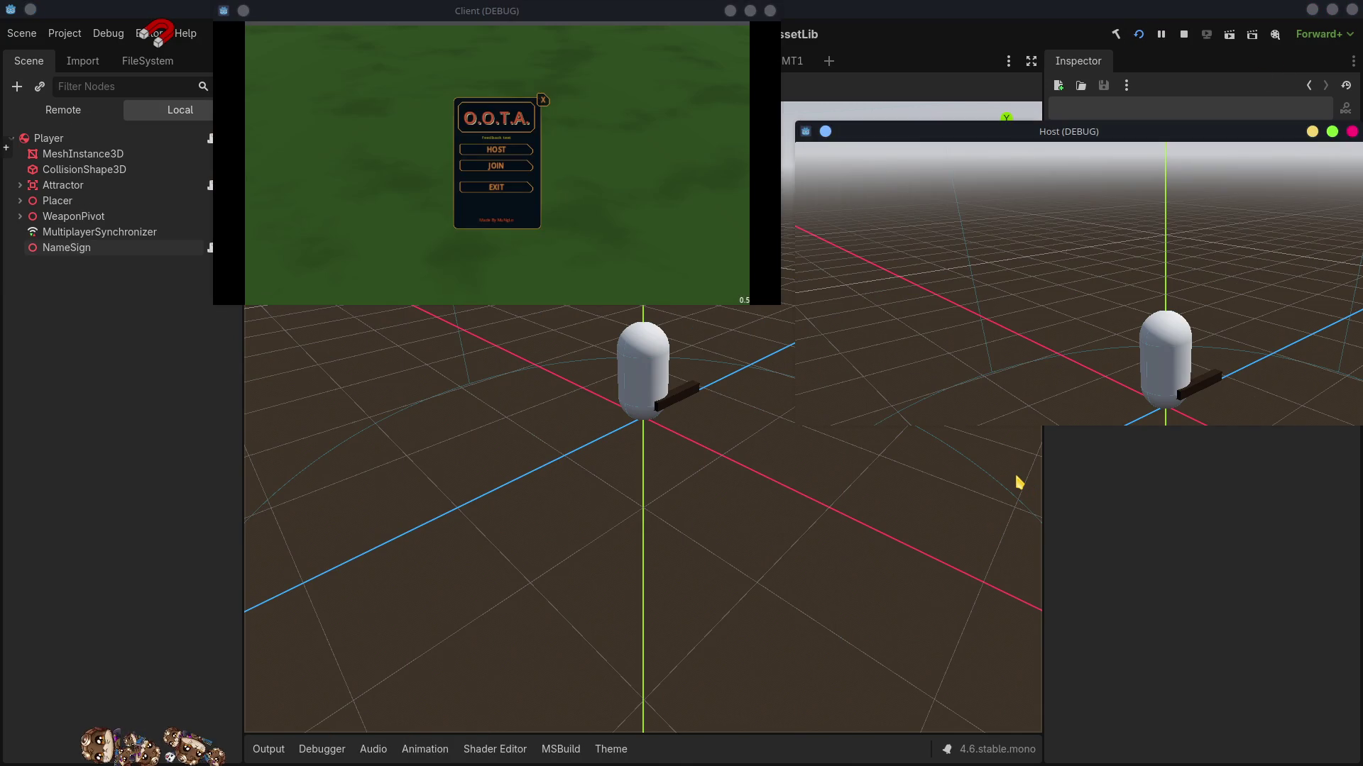
# - Host a solo match to check Player-1's name sign, then stop the running game
pyautogui.click(1096, 270)
pyautogui.click(1091, 283)
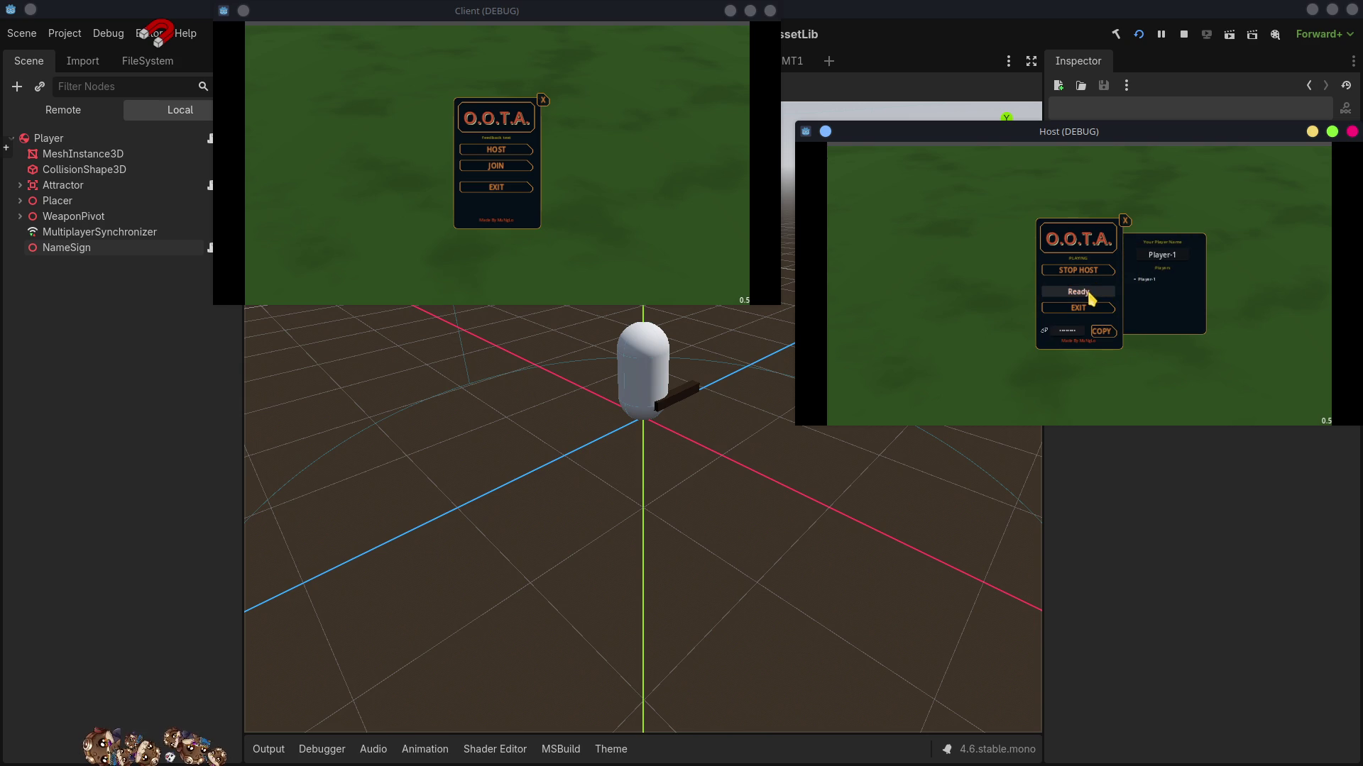
pyautogui.click(1090, 296)
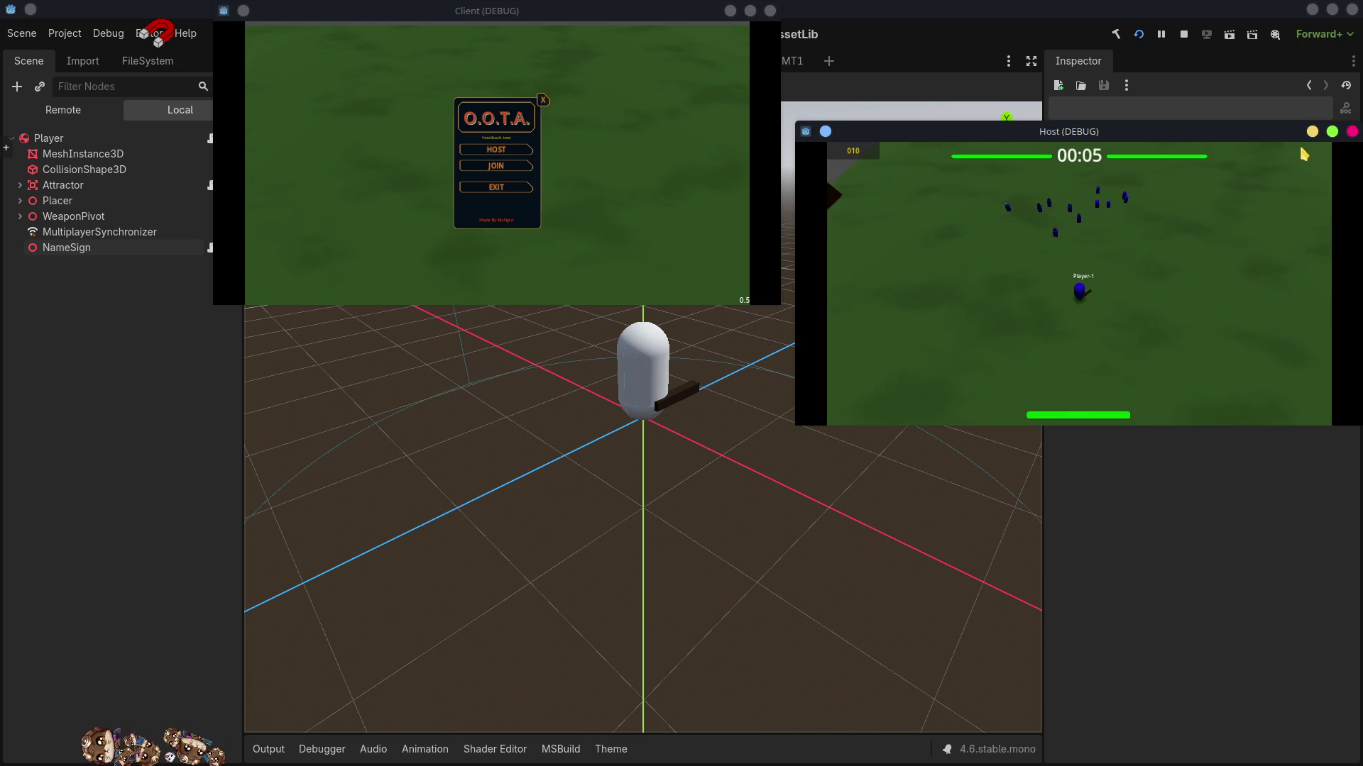
pyautogui.click(1185, 42)
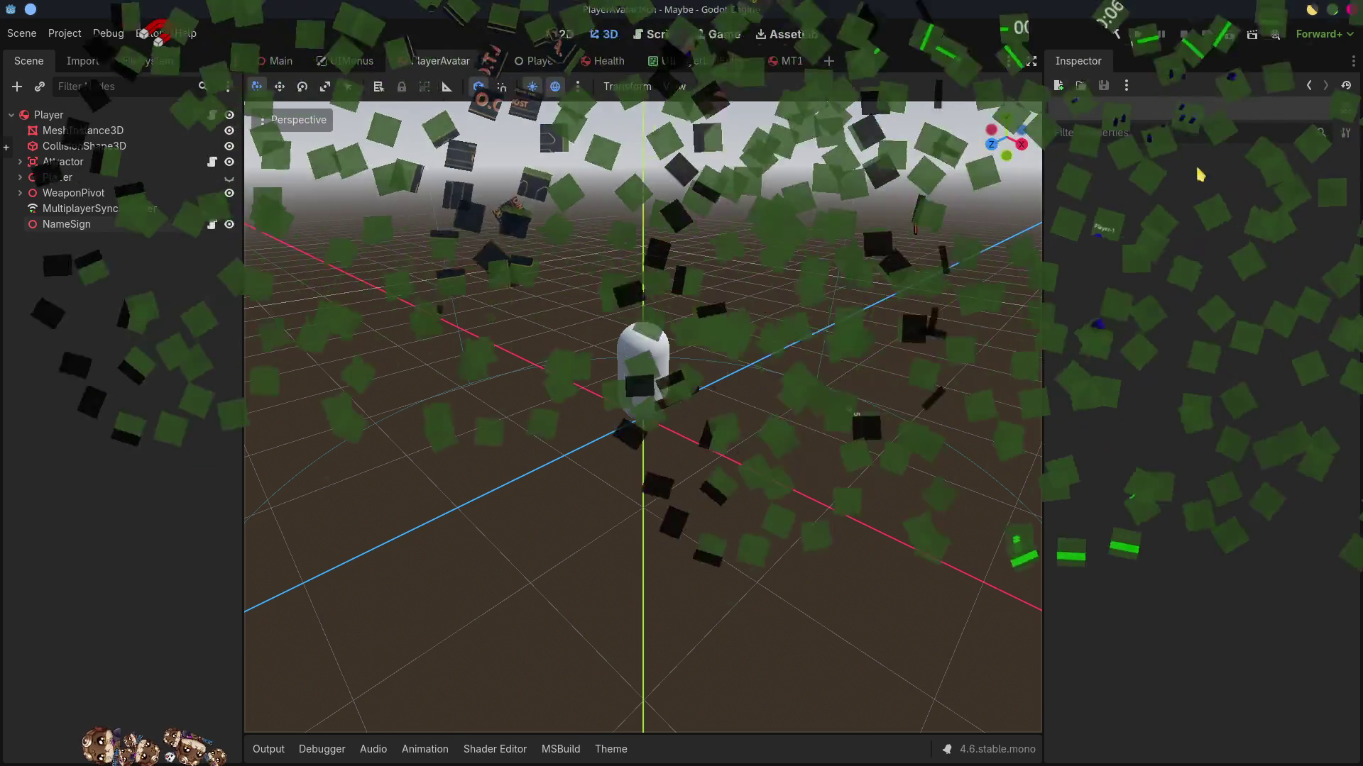
# - In HUDWorldElements.cs, duplicate offset line 36, comment out the original, and drop the Vector2.Left term from the copy
pyautogui.hotkey('alt', 'Tab')
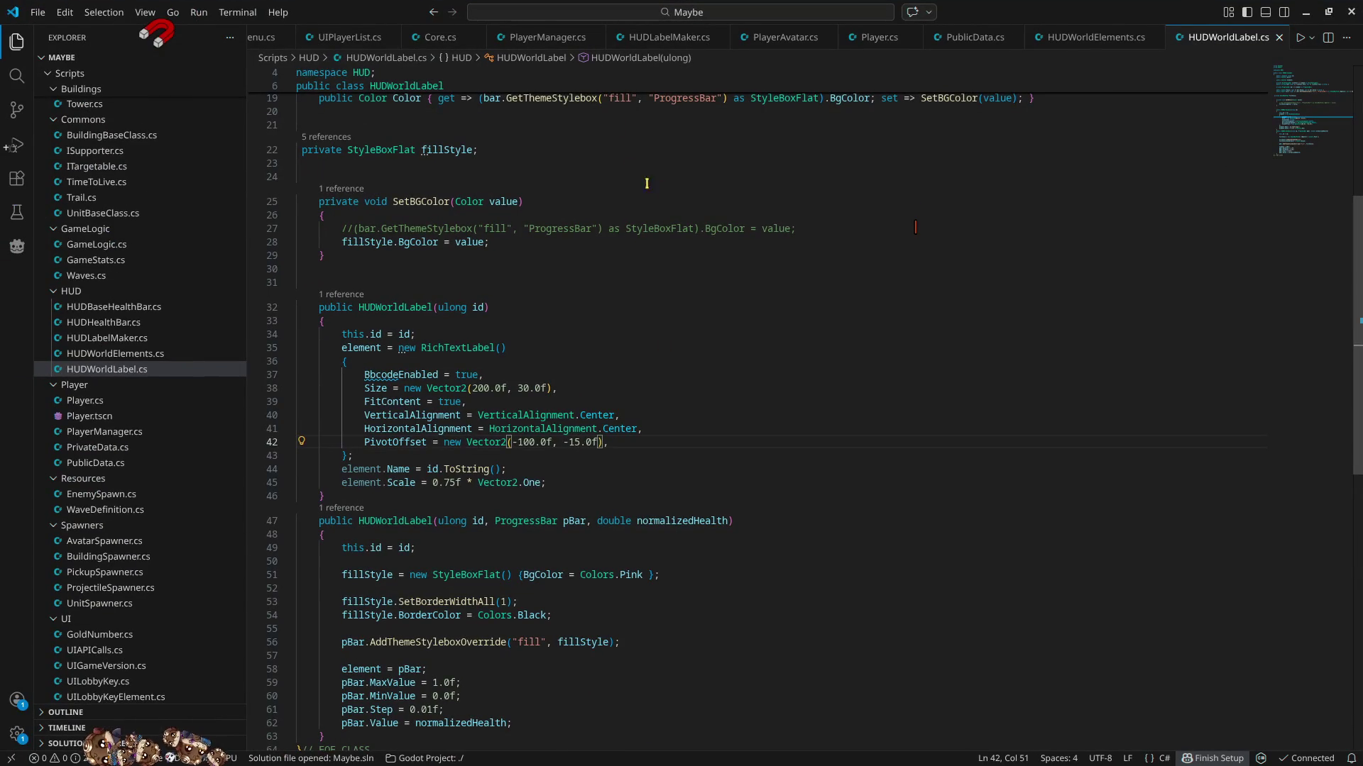
pyautogui.click(1072, 36)
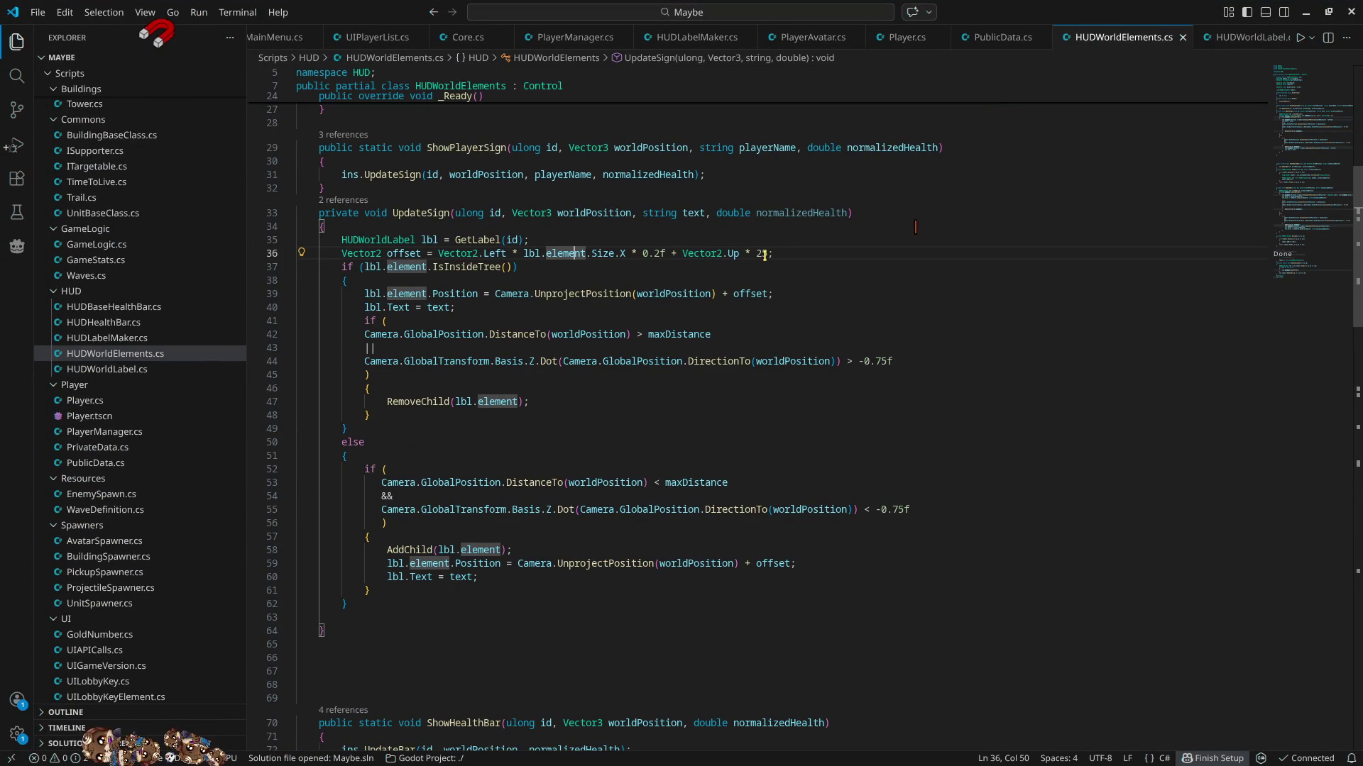
pyautogui.click(787, 253)
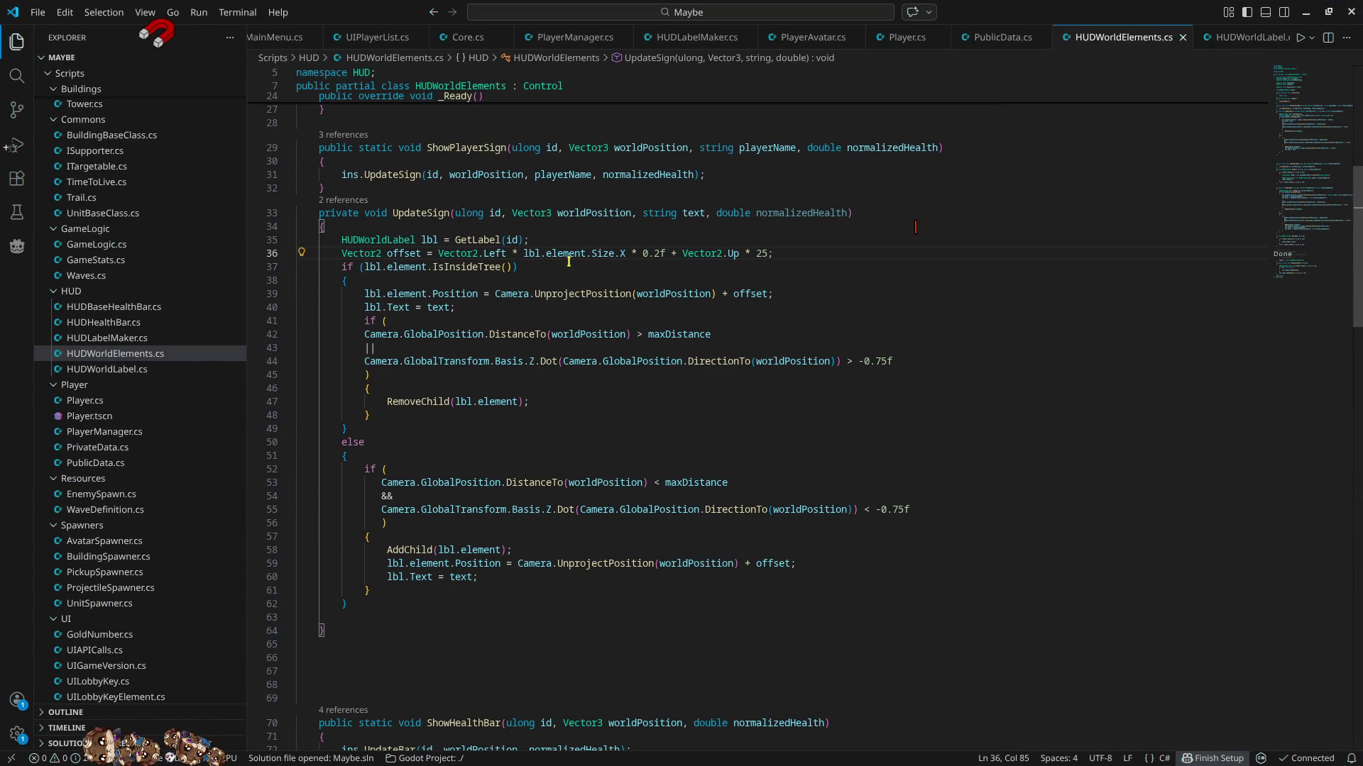
pyautogui.click(341, 255)
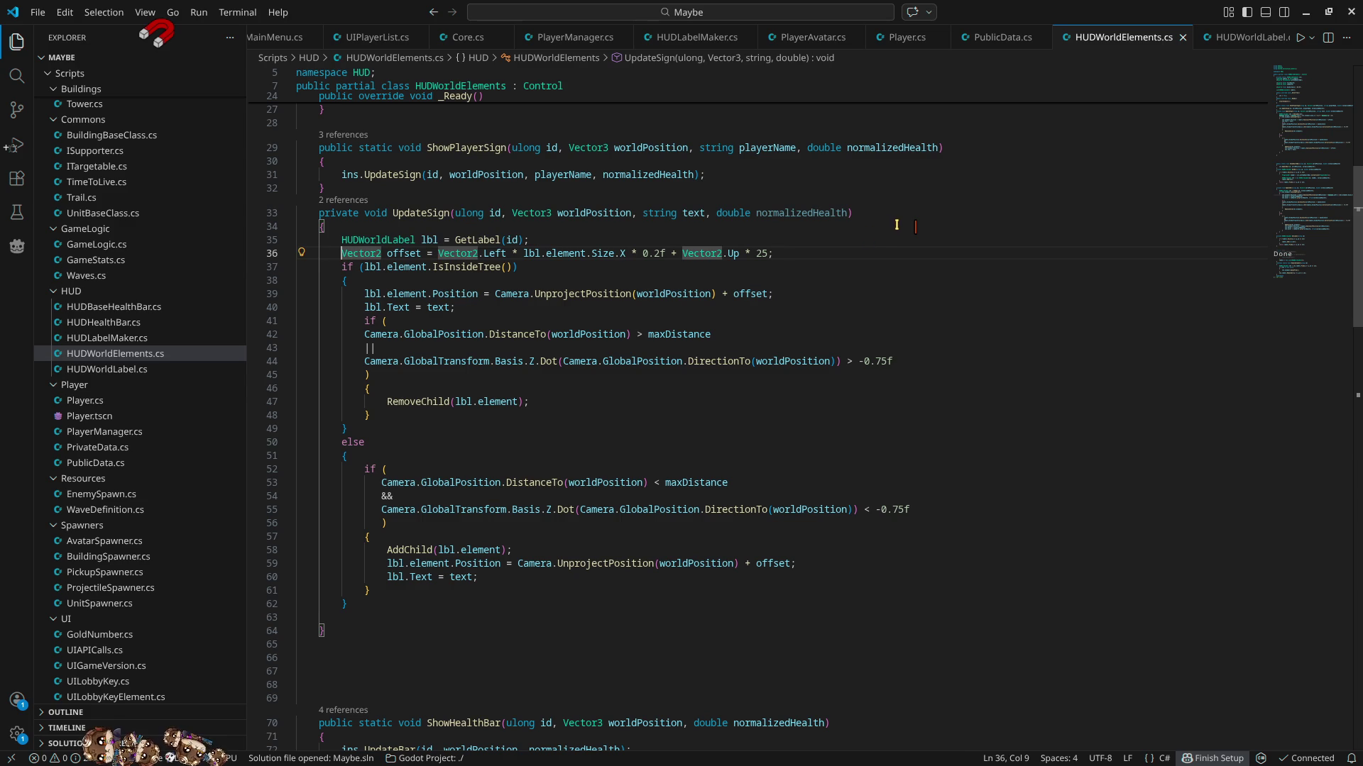
pyautogui.hotkey('shift', 'alt', 'Down')
pyautogui.click(342, 254)
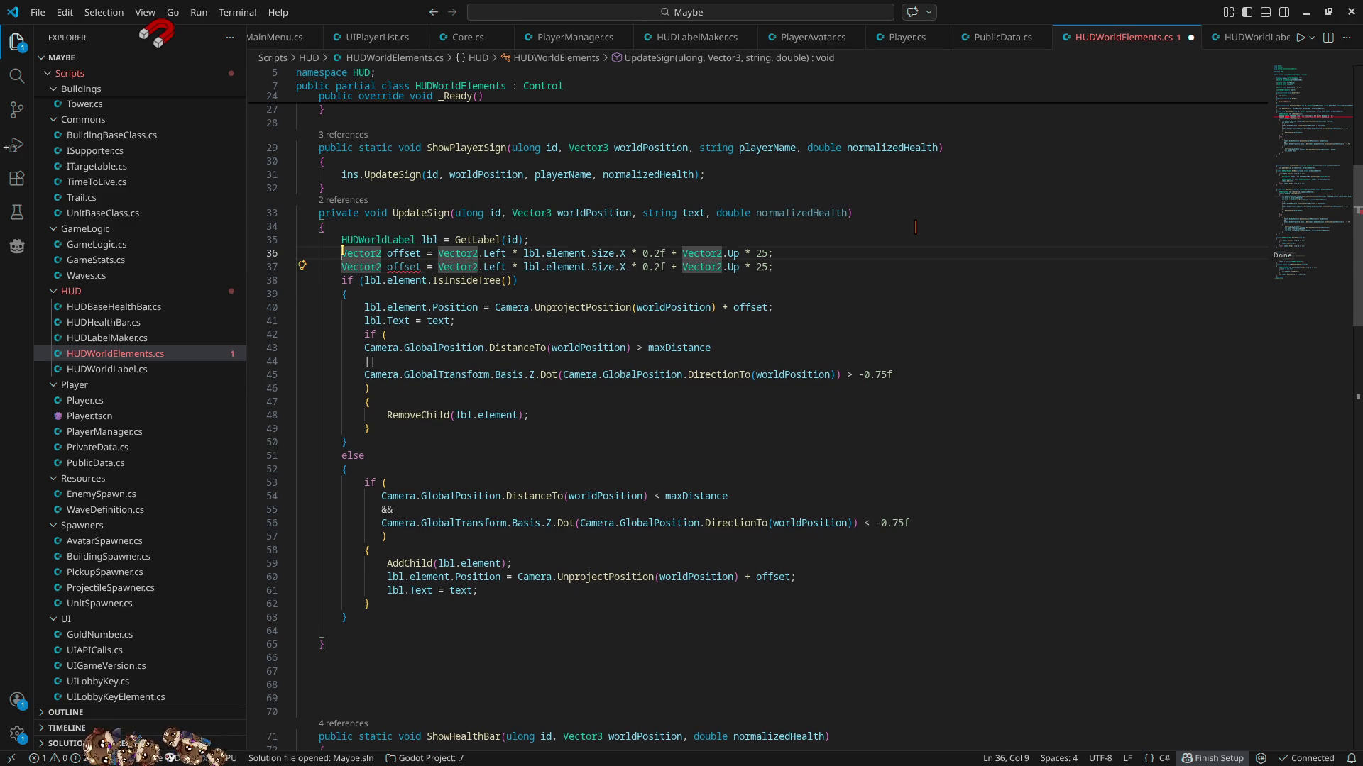
pyautogui.hotkey('ctrl', '/')
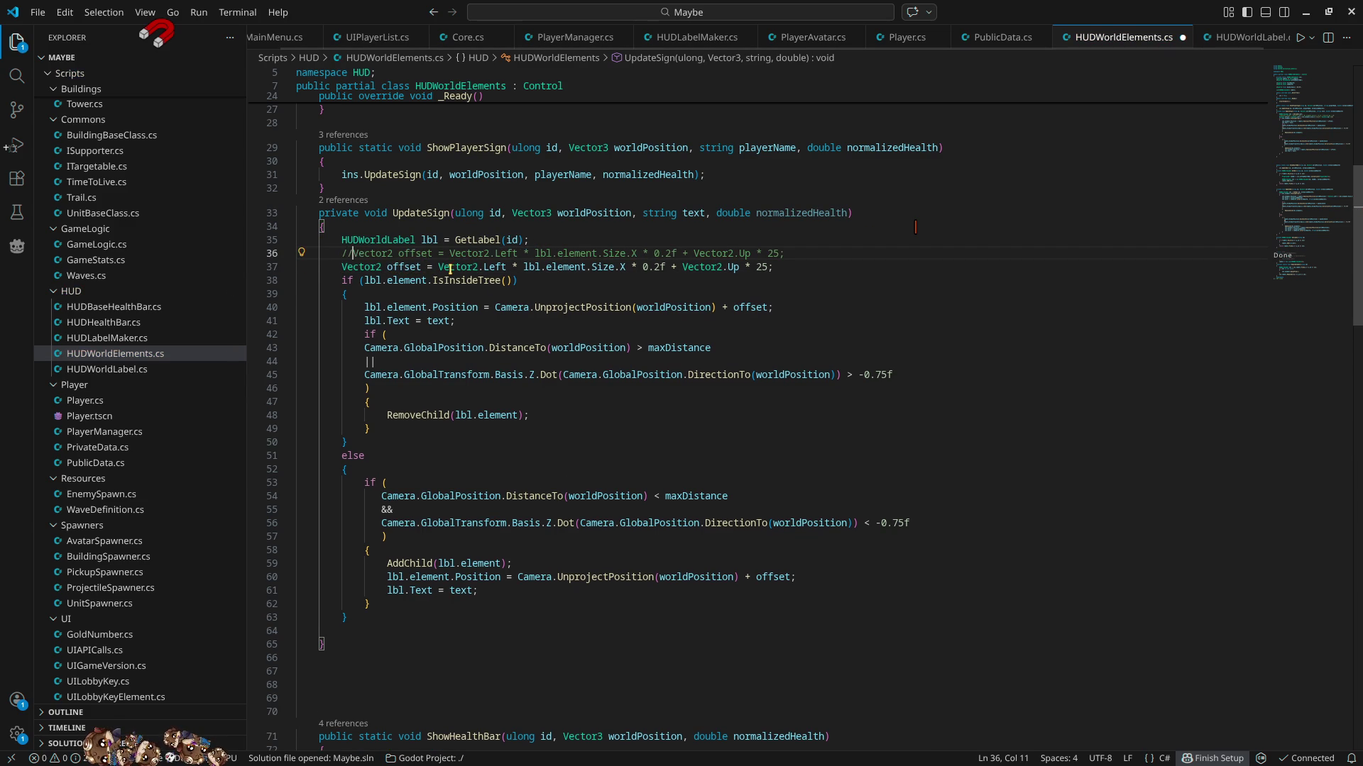
pyautogui.moveTo(438, 267); pyautogui.dragTo(628, 268)
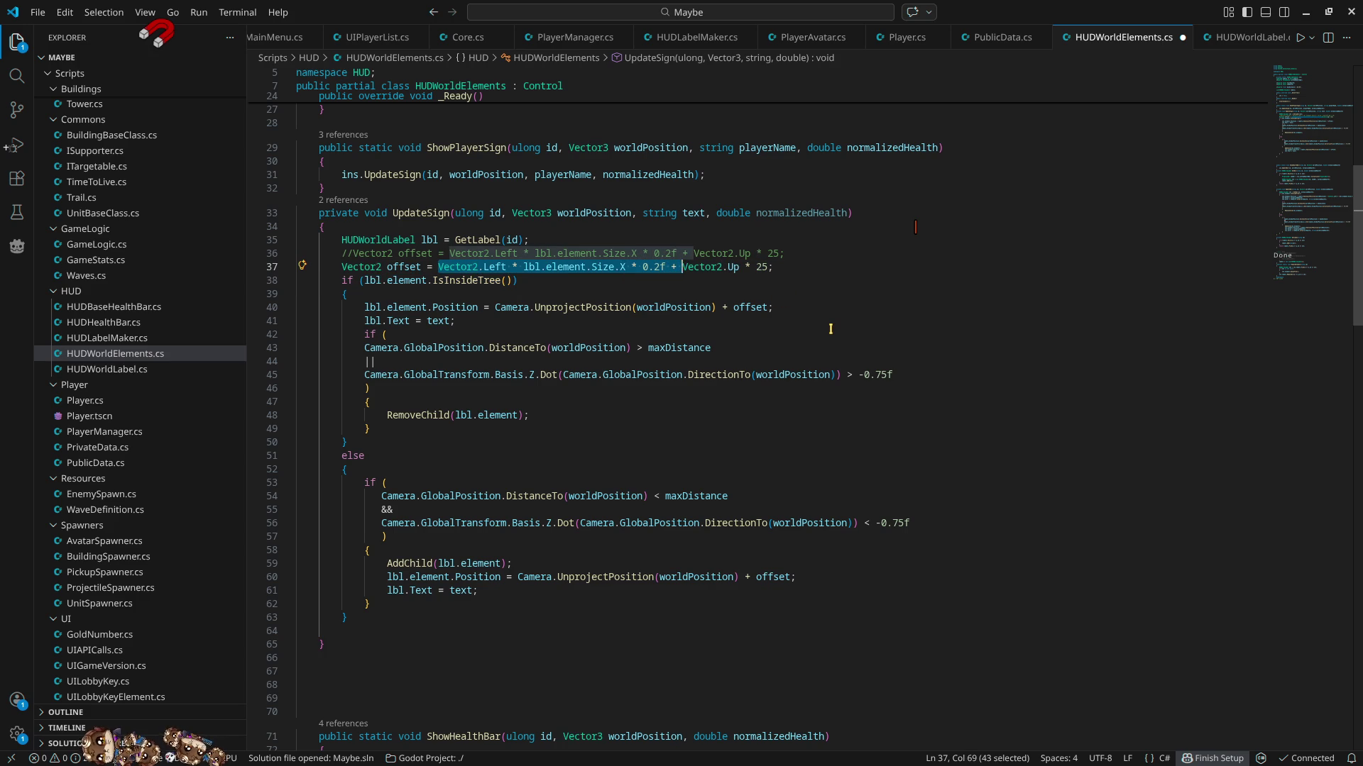
pyautogui.press('BackSpace')
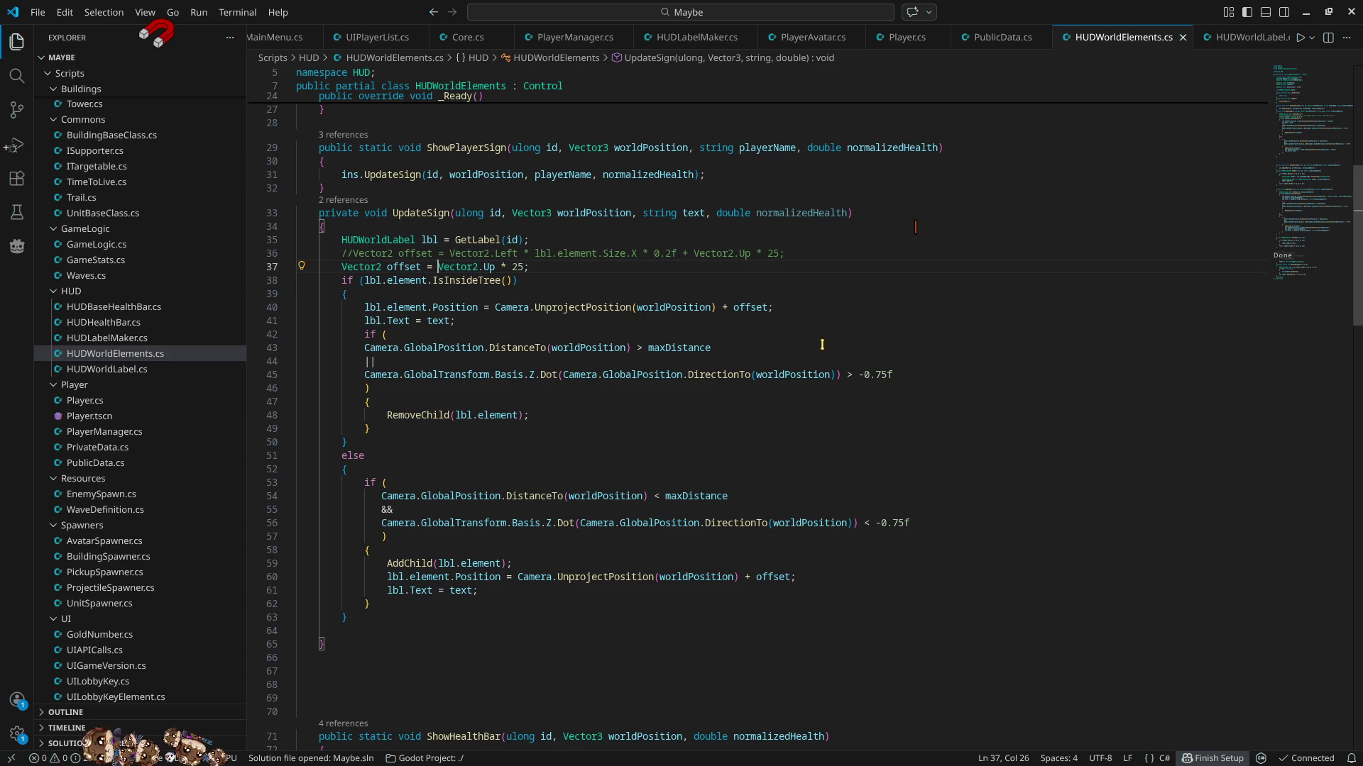
pyautogui.click(1306, 12)
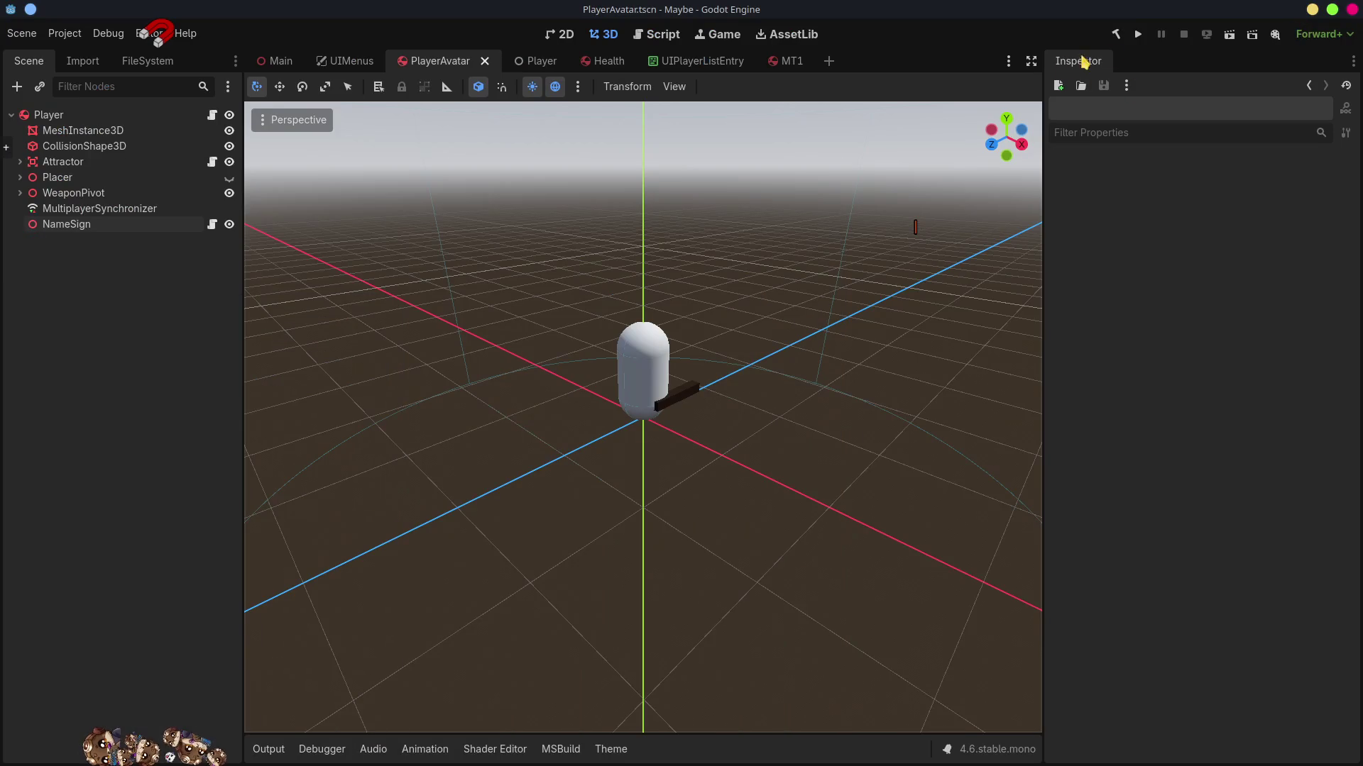
# - Run the project and host a lobby as Player-1
pyautogui.click(1137, 35)
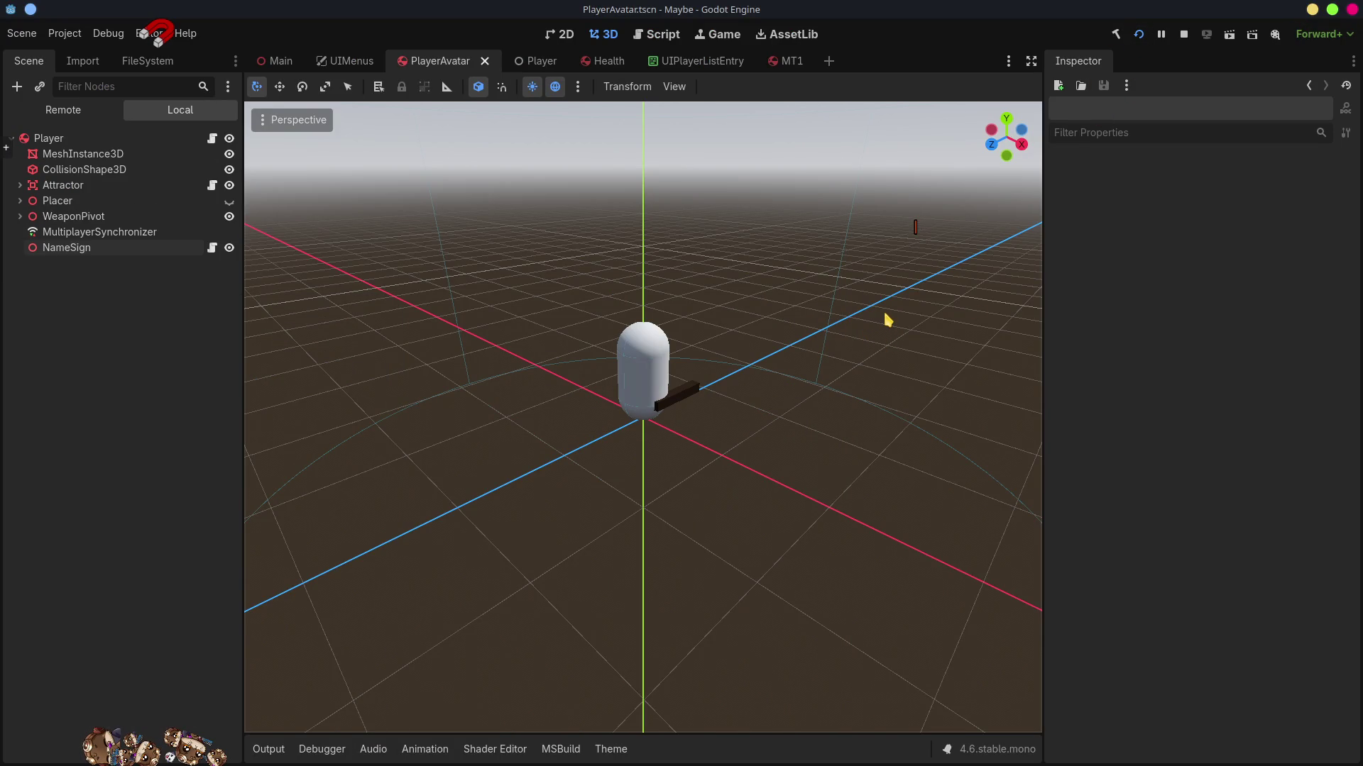
pyautogui.click(1073, 271)
pyautogui.click(1070, 292)
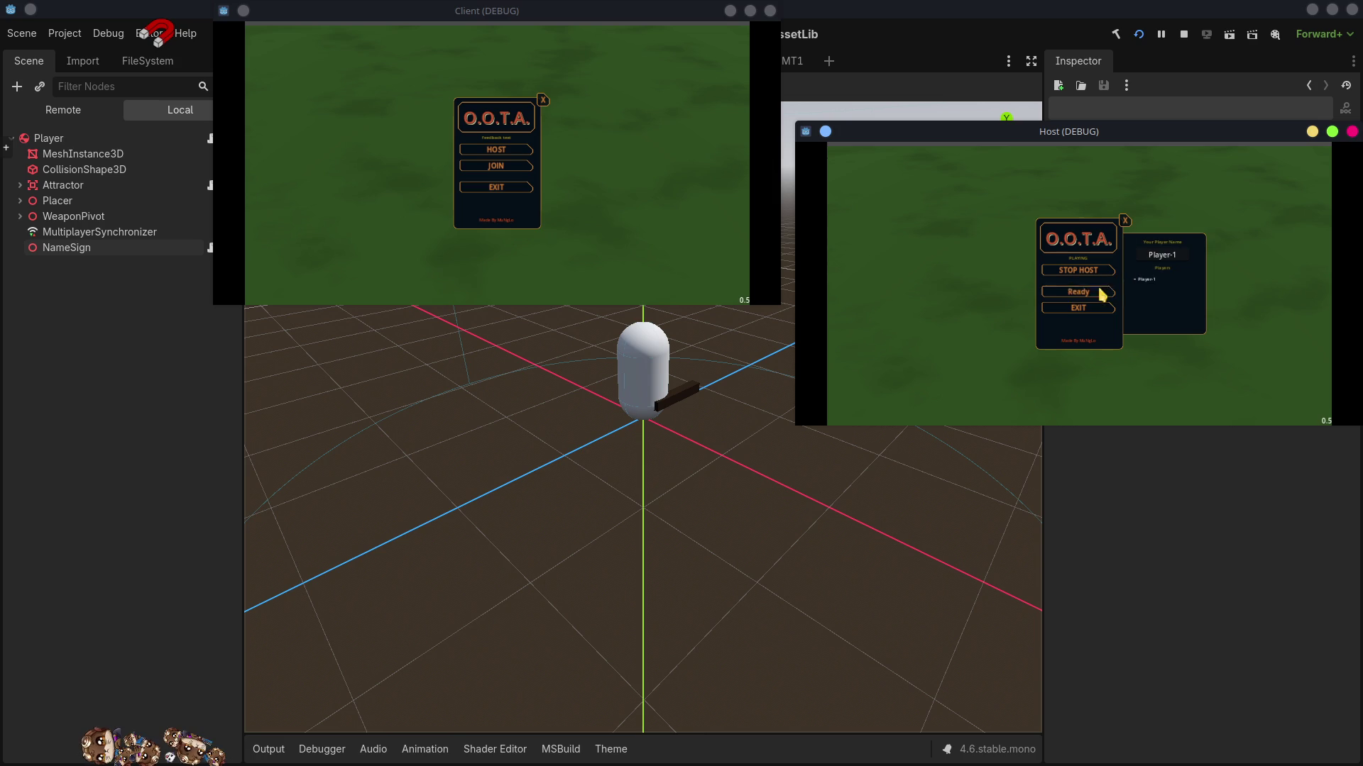
# - Join the lobby from the Client using the host's lobby key, then ready up to start the match
pyautogui.click(516, 165)
pyautogui.click(1103, 332)
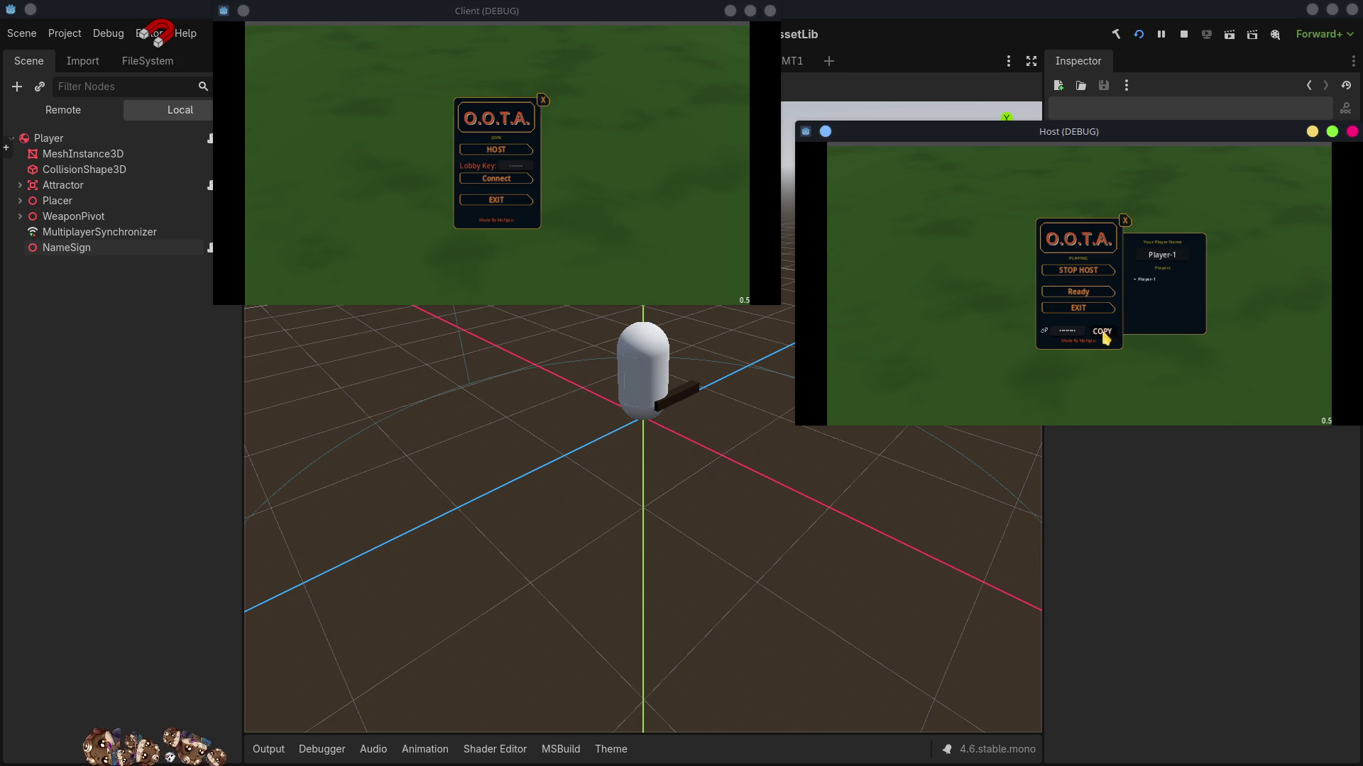
pyautogui.click(527, 169)
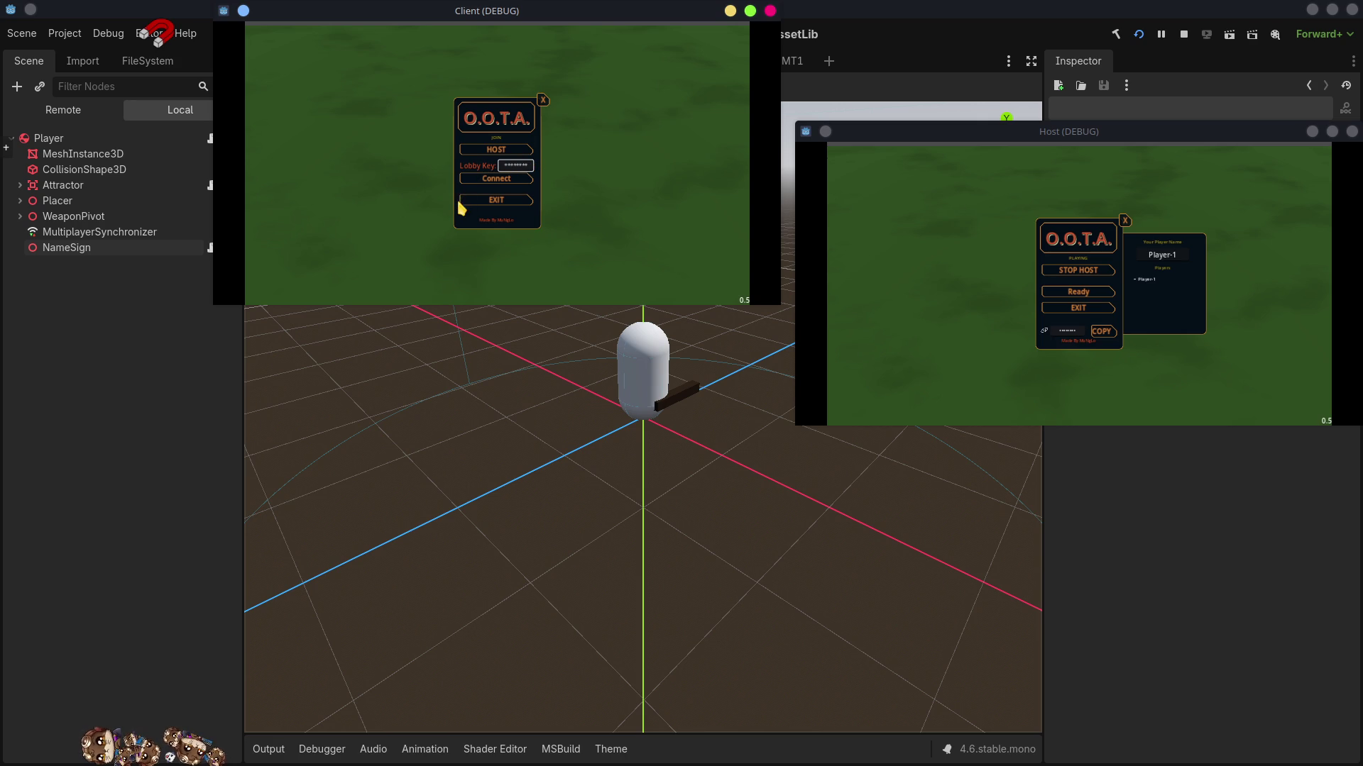
pyautogui.click(504, 181)
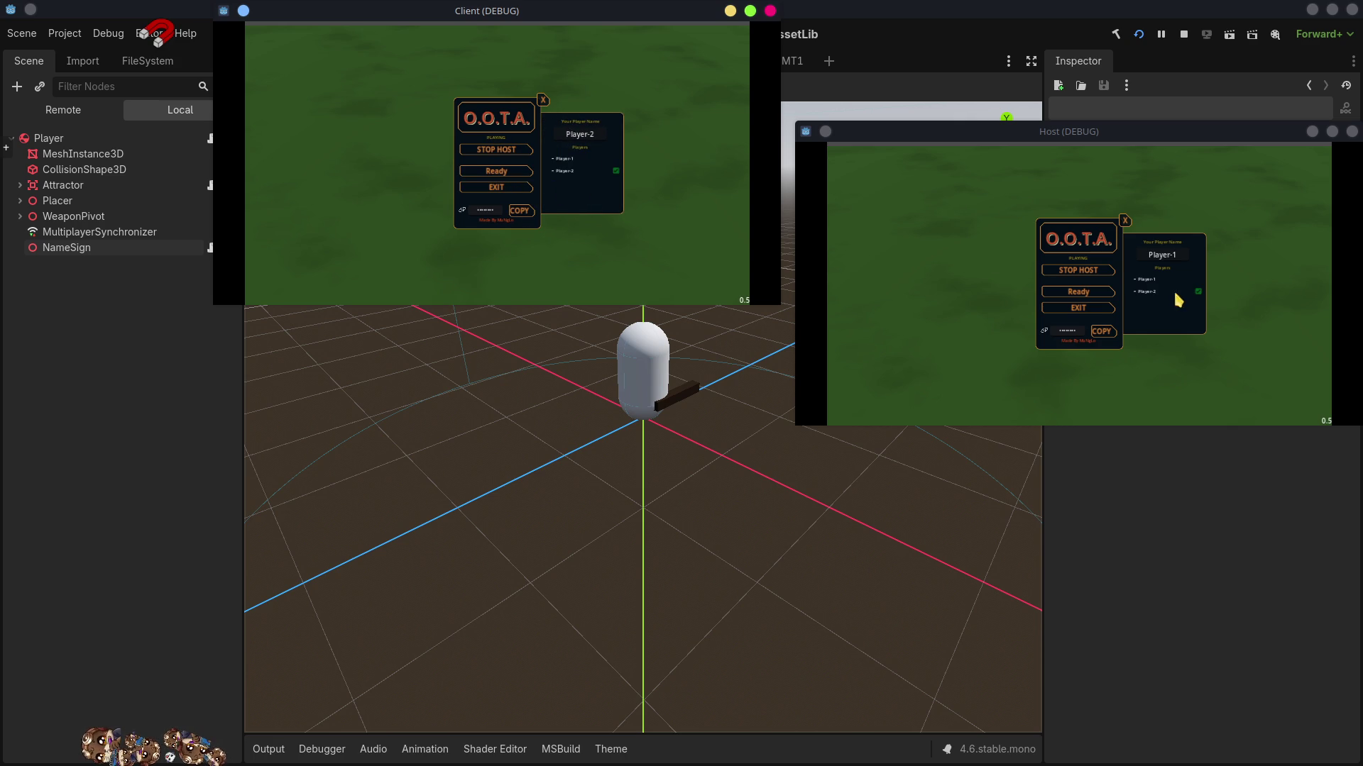
pyautogui.click(1073, 298)
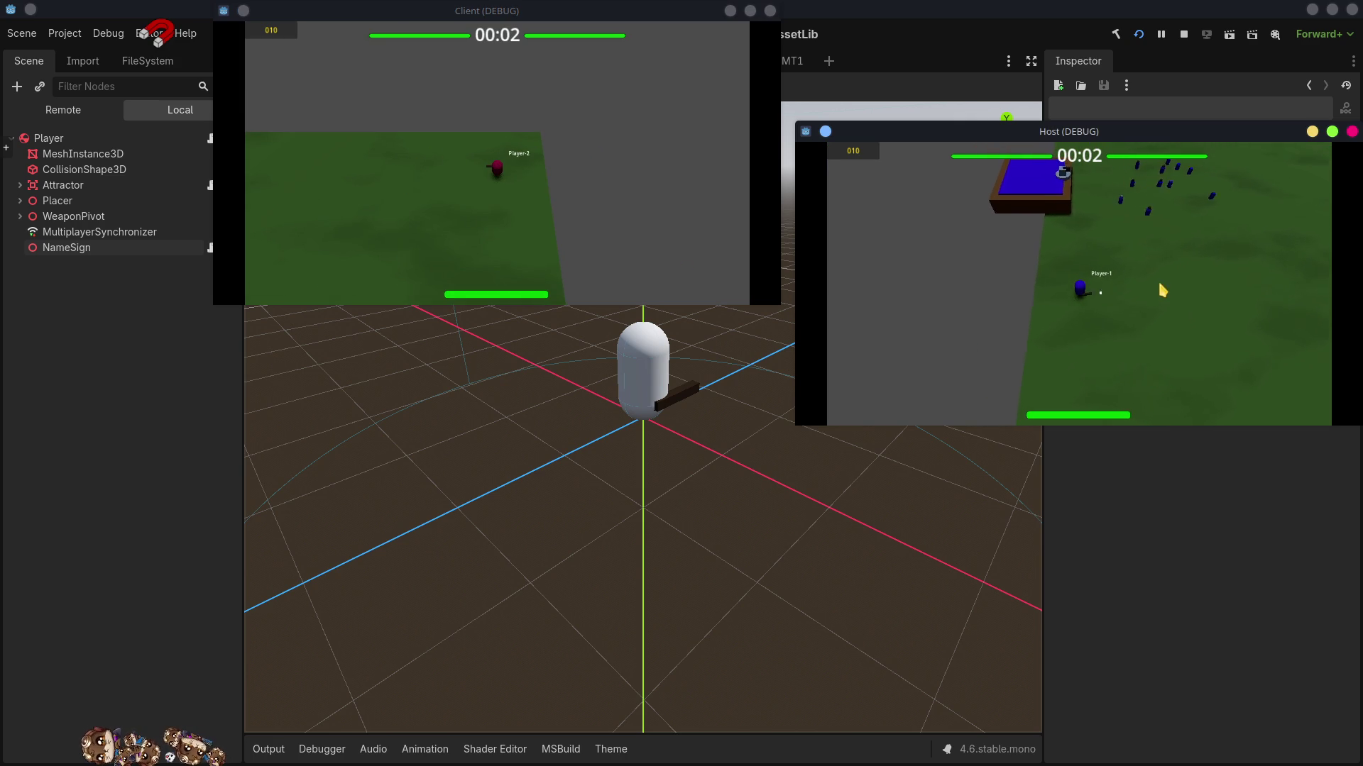
# - Walk Player-1 around the field and place a turret while watching its name sign
pyautogui.press('d')
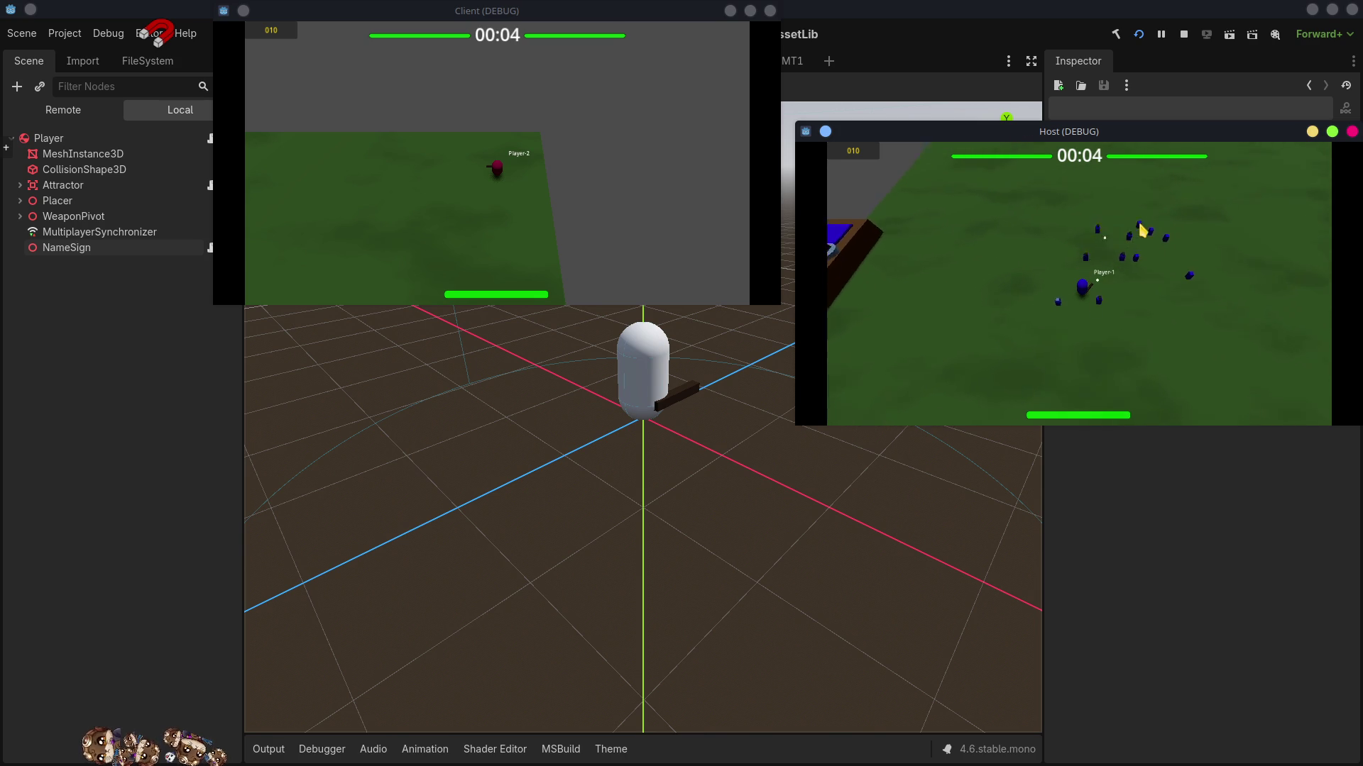
pyautogui.press('w')
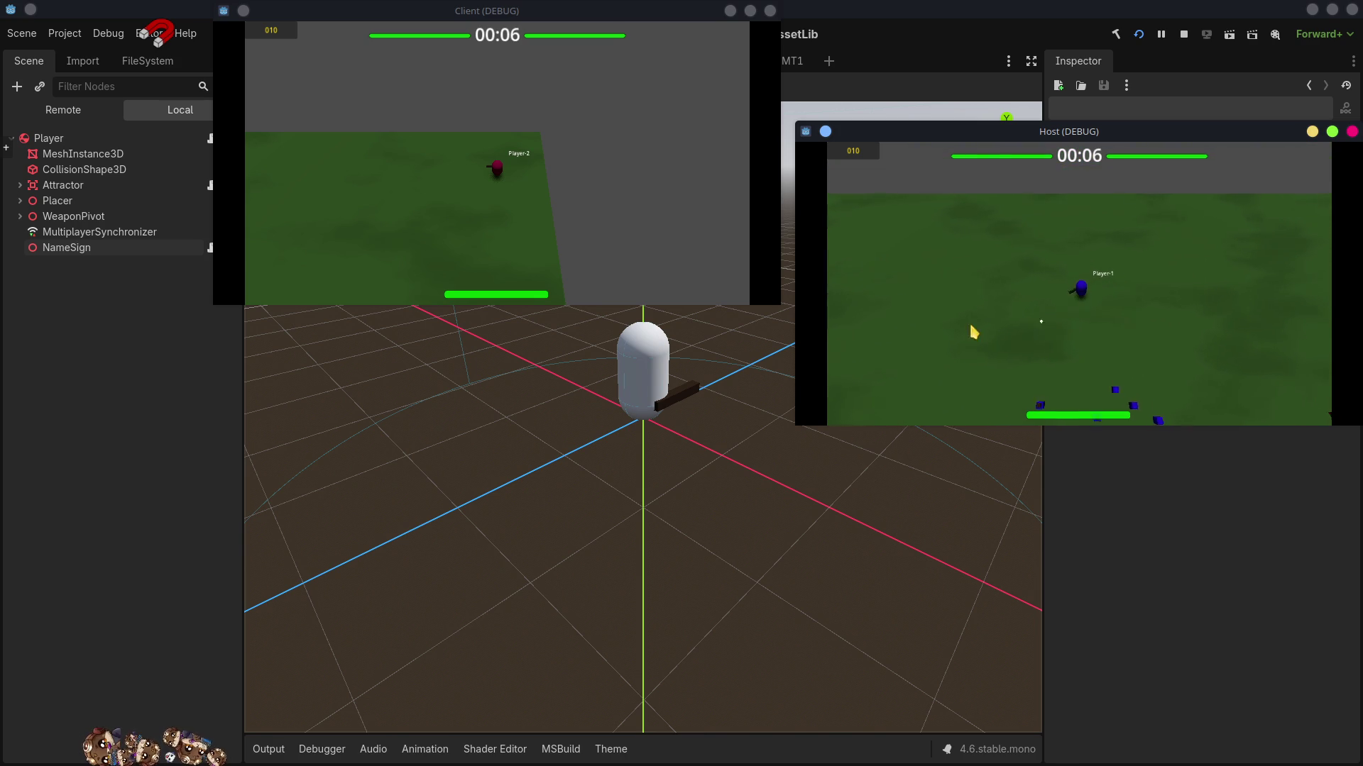
pyautogui.press('s')
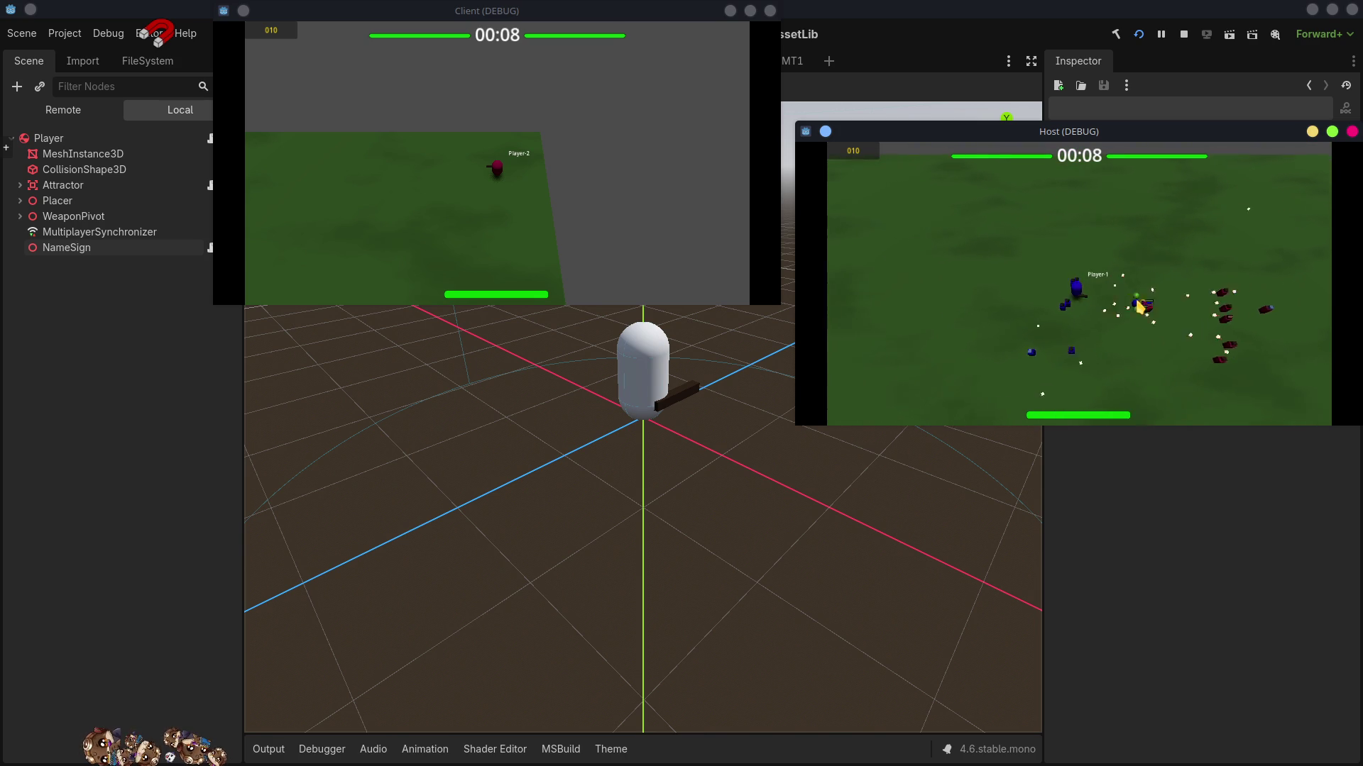
pyautogui.press('s')
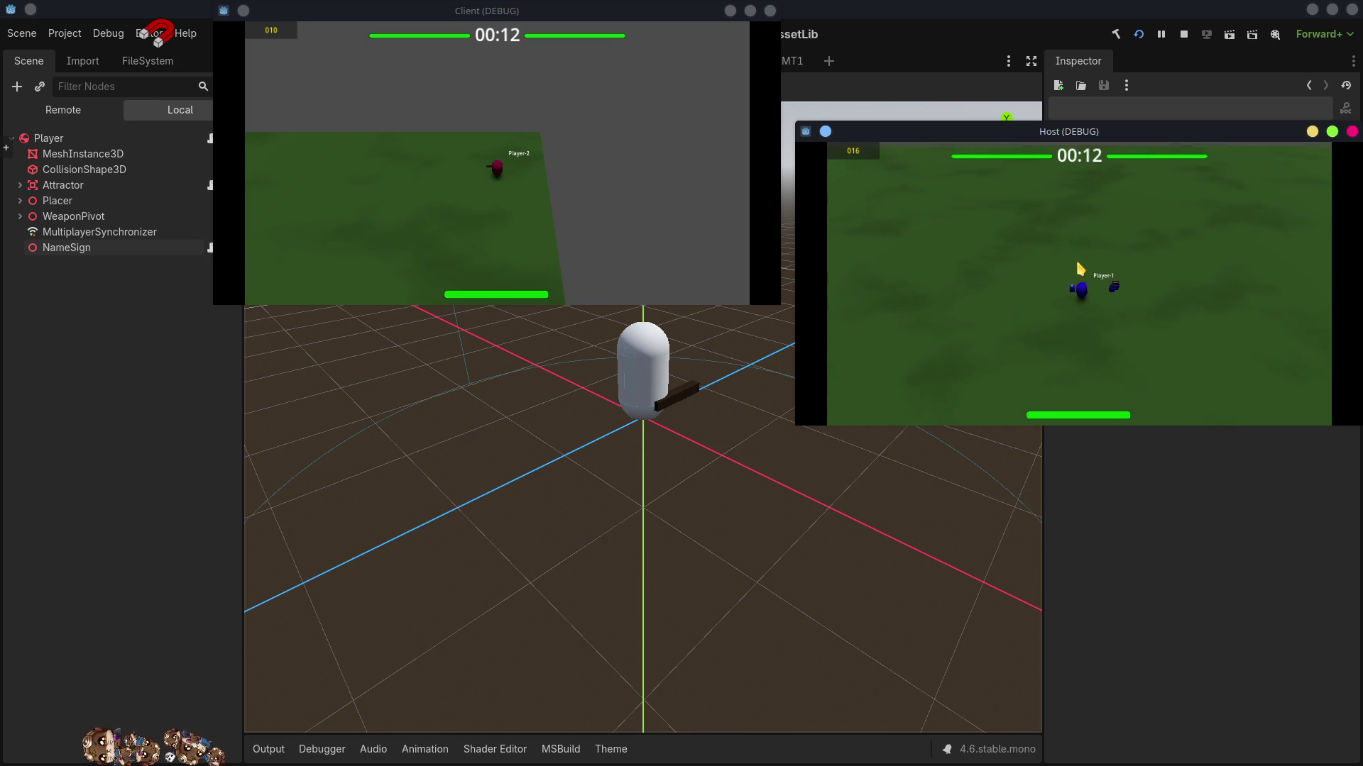
pyautogui.press('d')
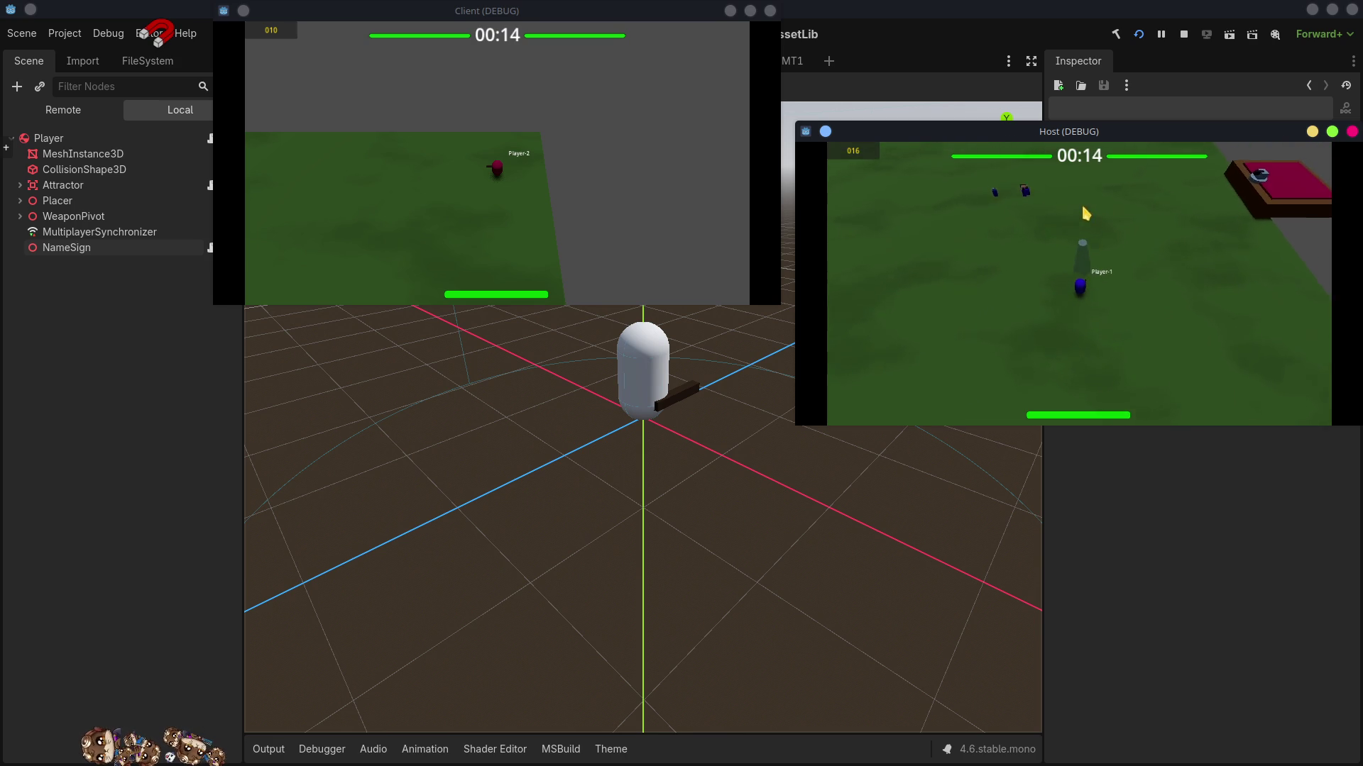
pyautogui.click(1119, 230)
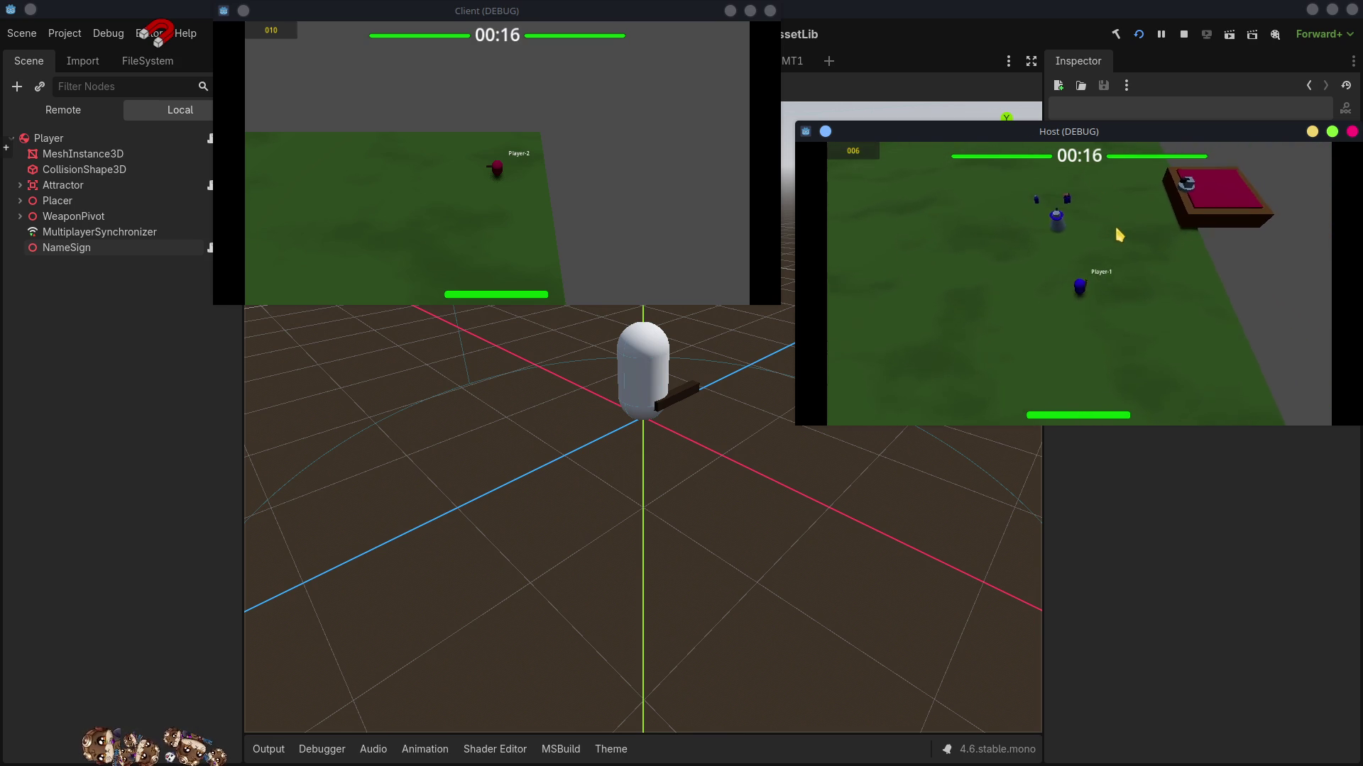
pyautogui.press('w')
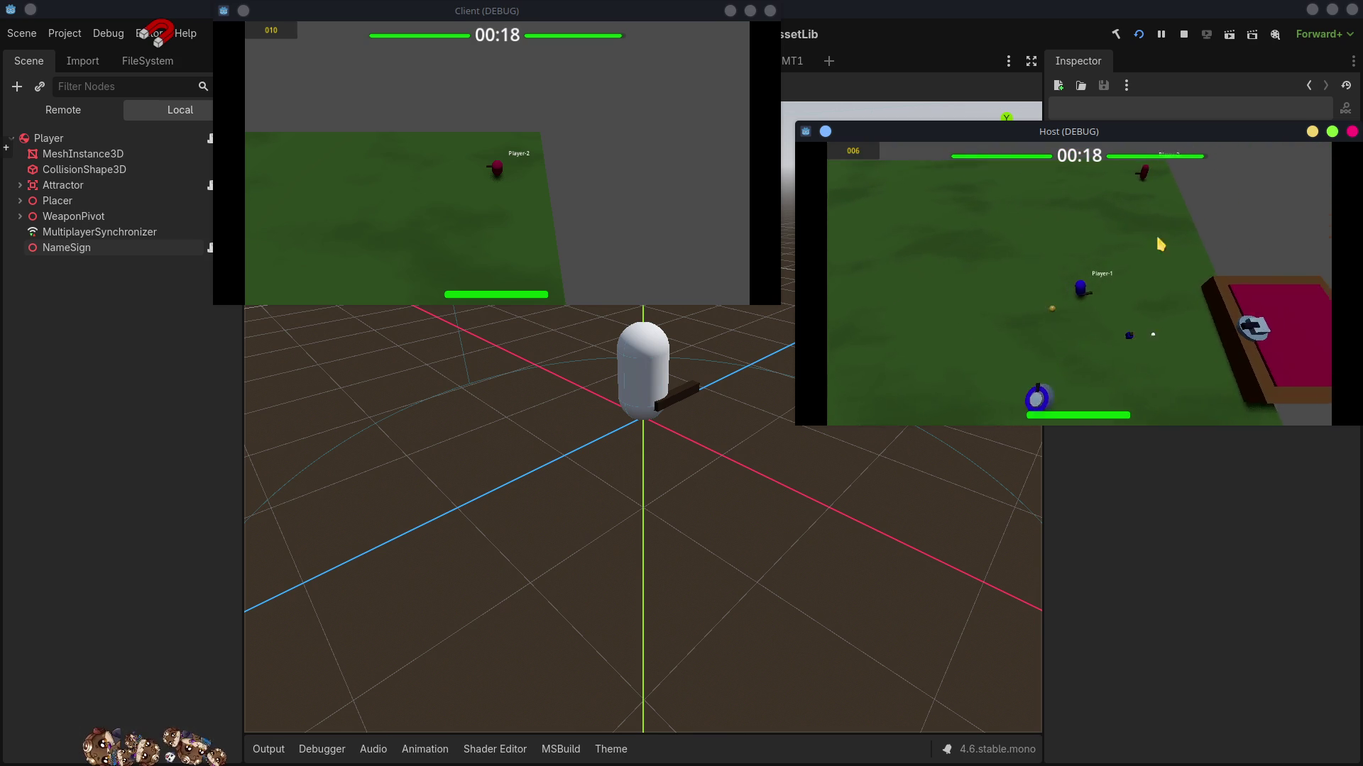
pyautogui.press('w')
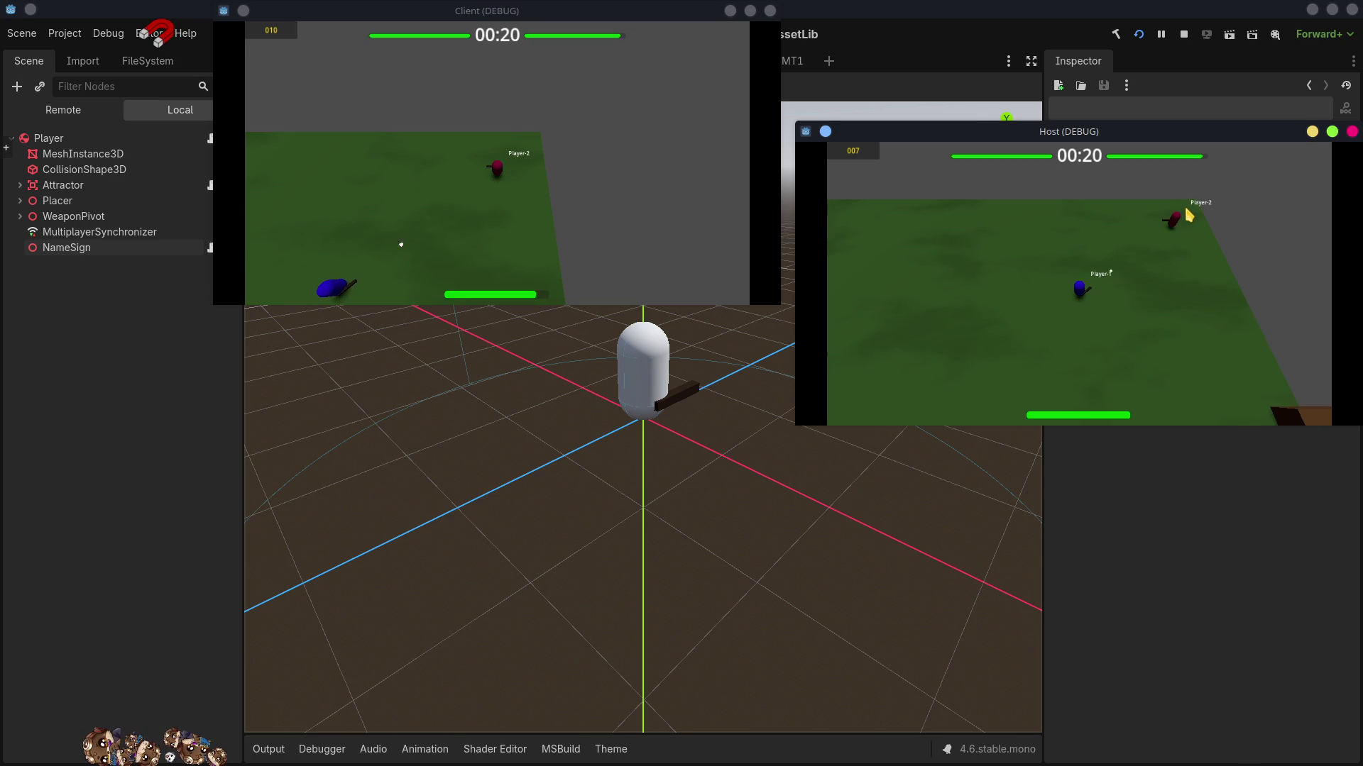
pyautogui.press('s')
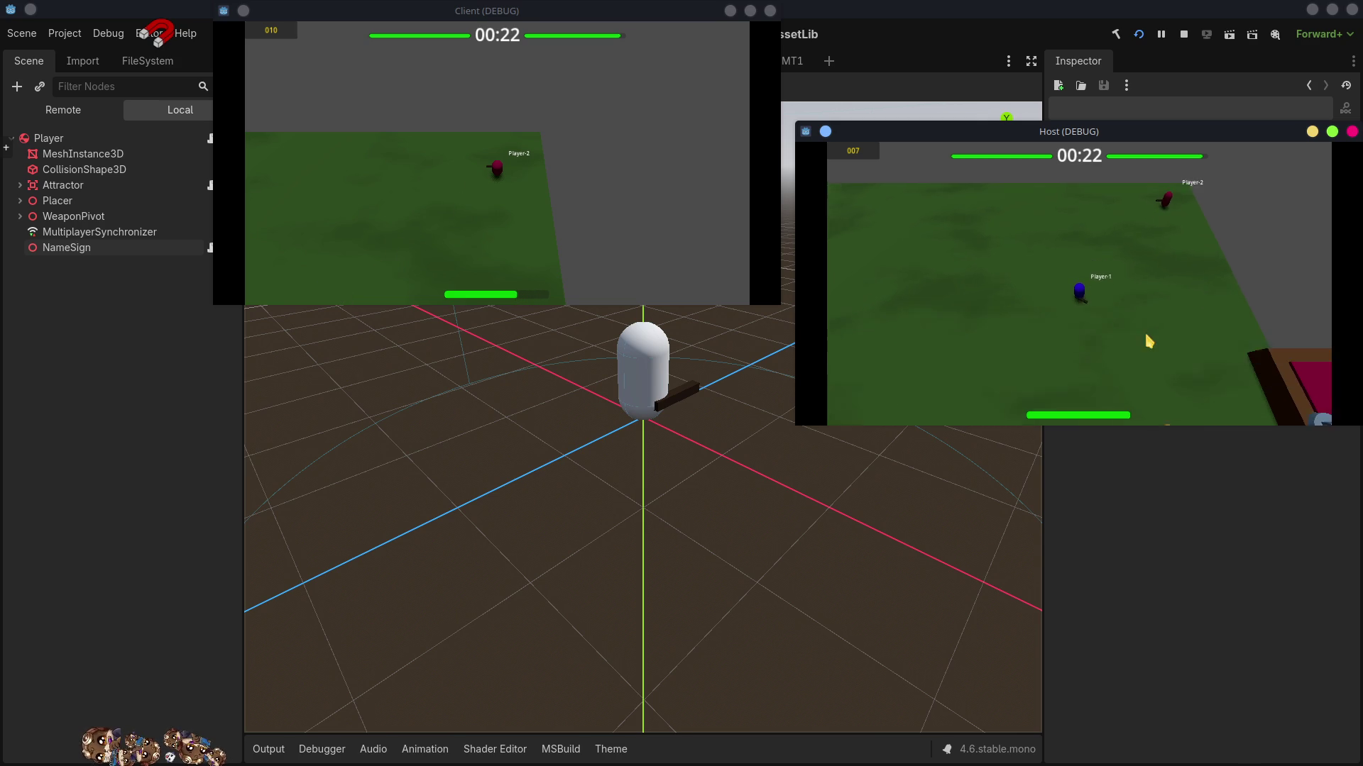
pyautogui.press('a')
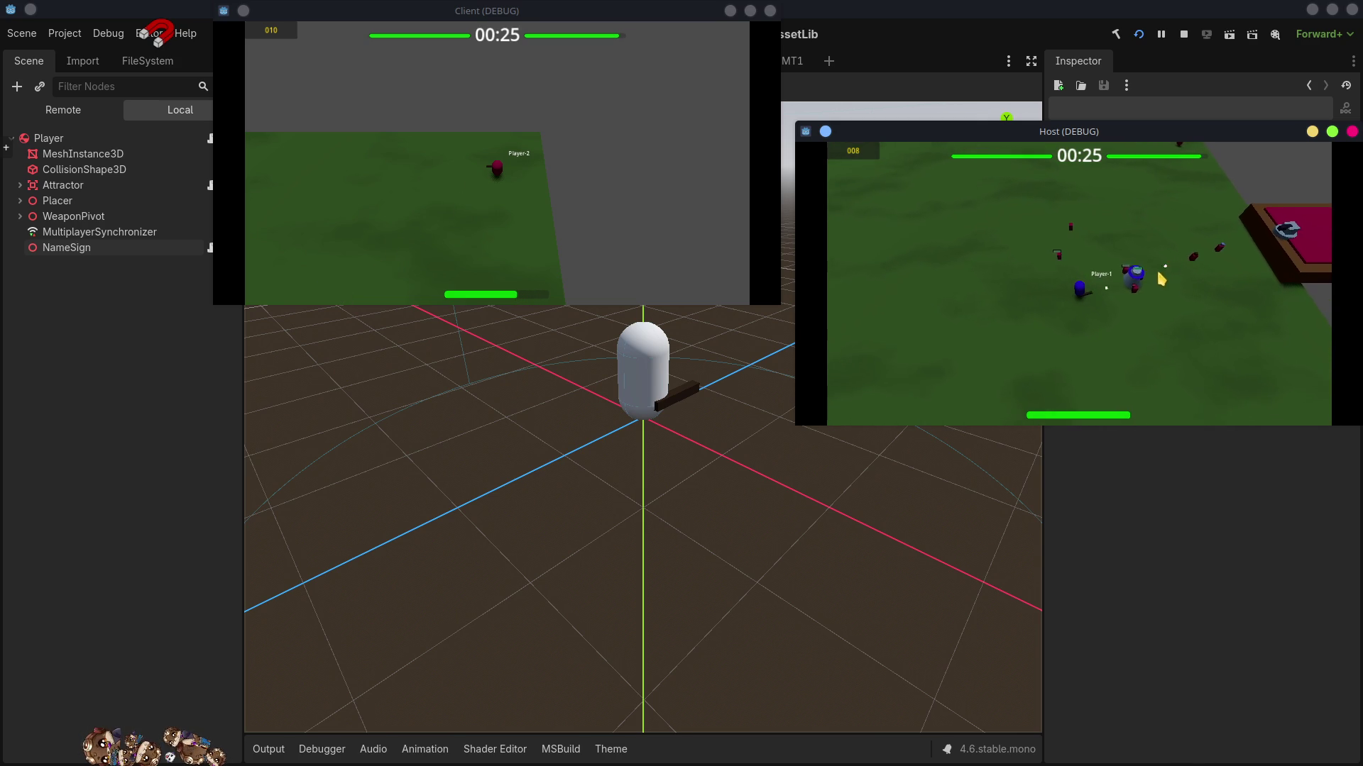
pyautogui.press('s')
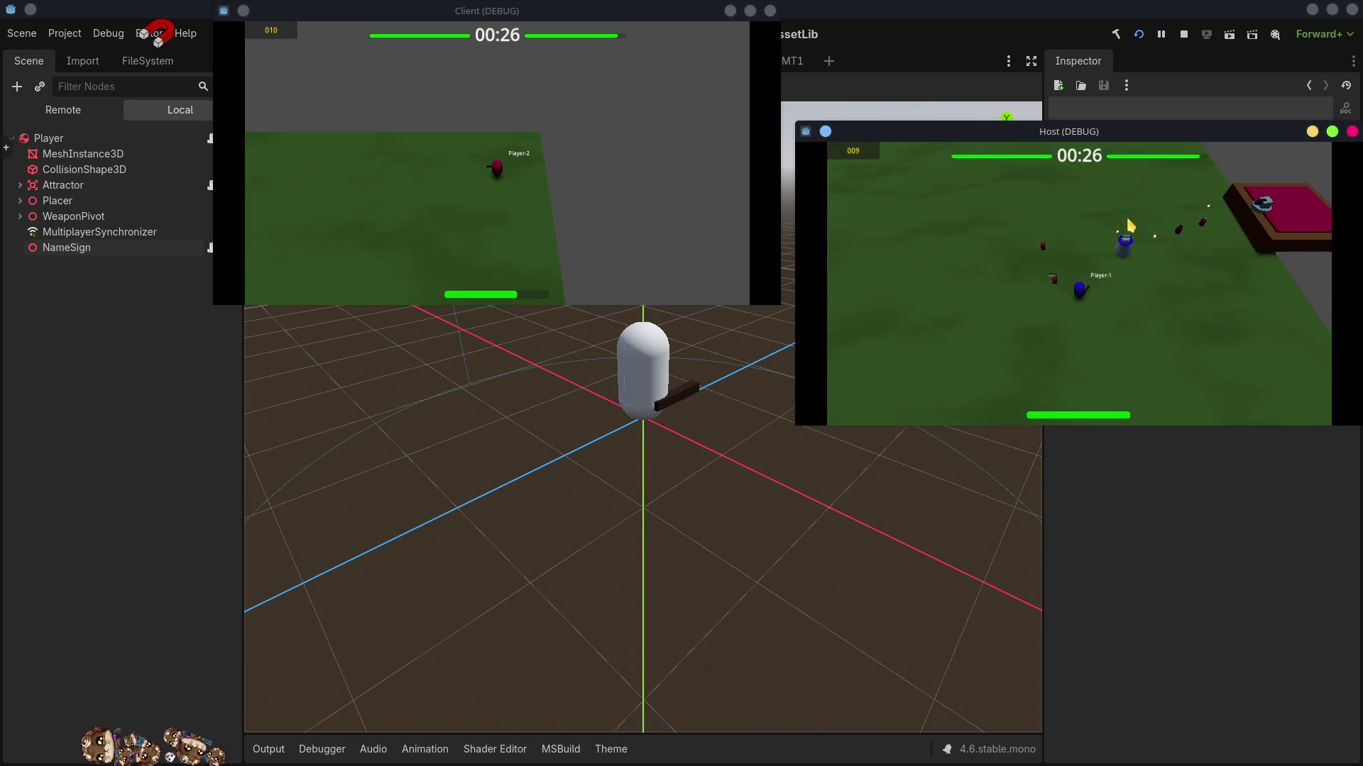
pyautogui.press('w')
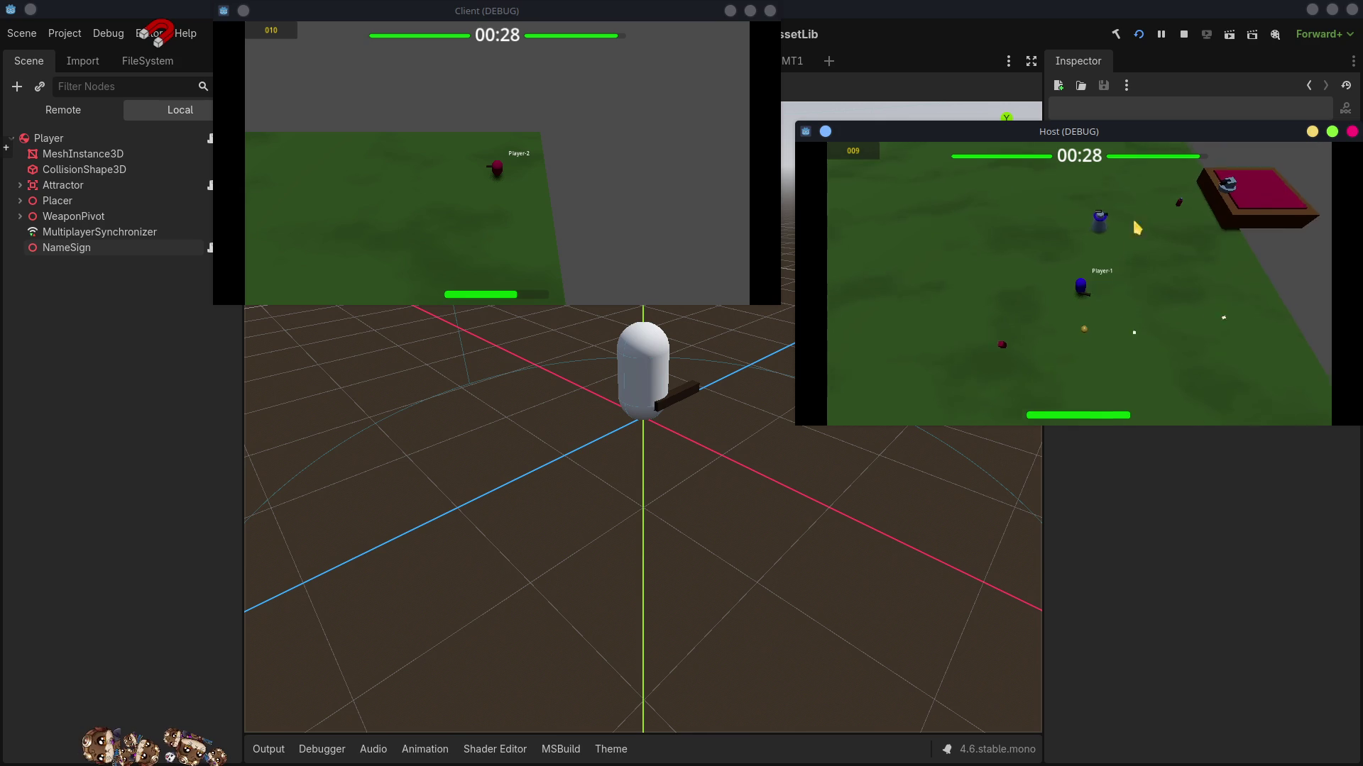
pyautogui.press('d')
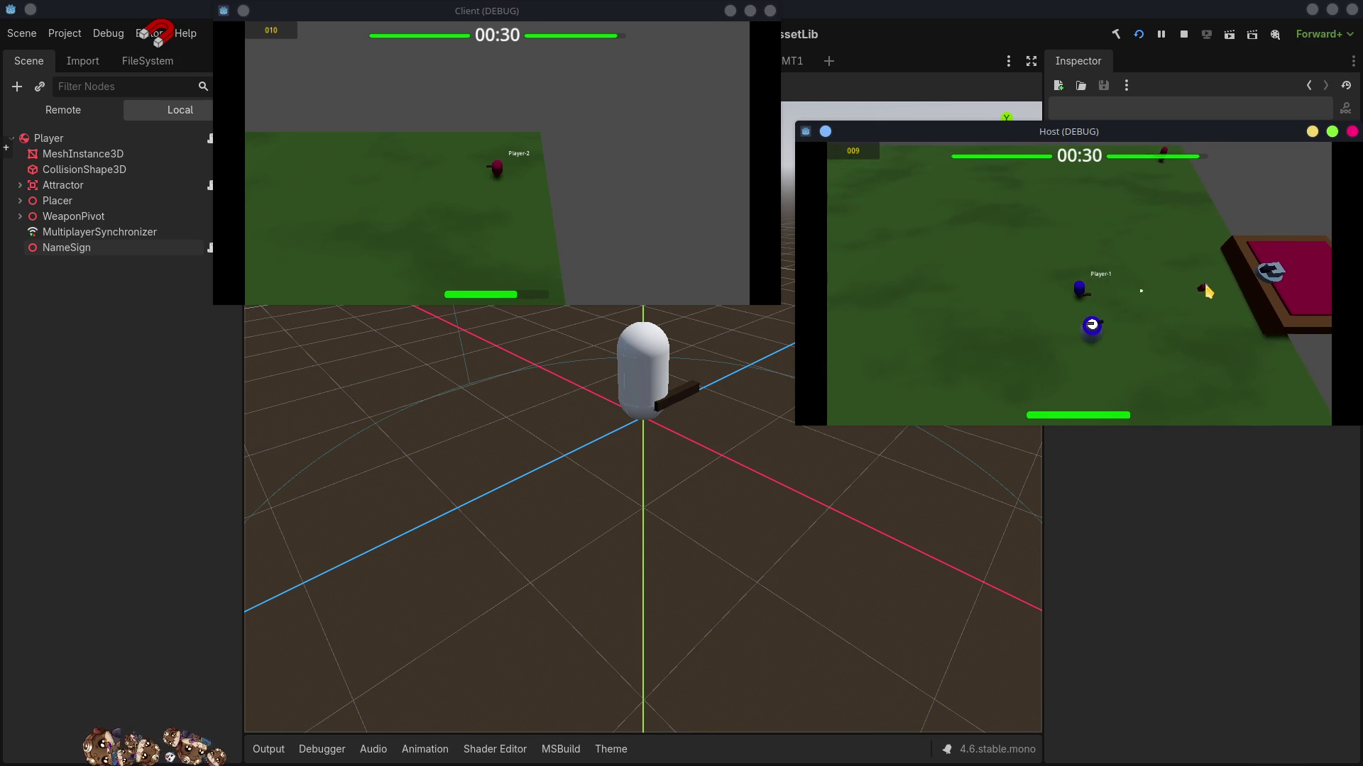
pyautogui.press('a')
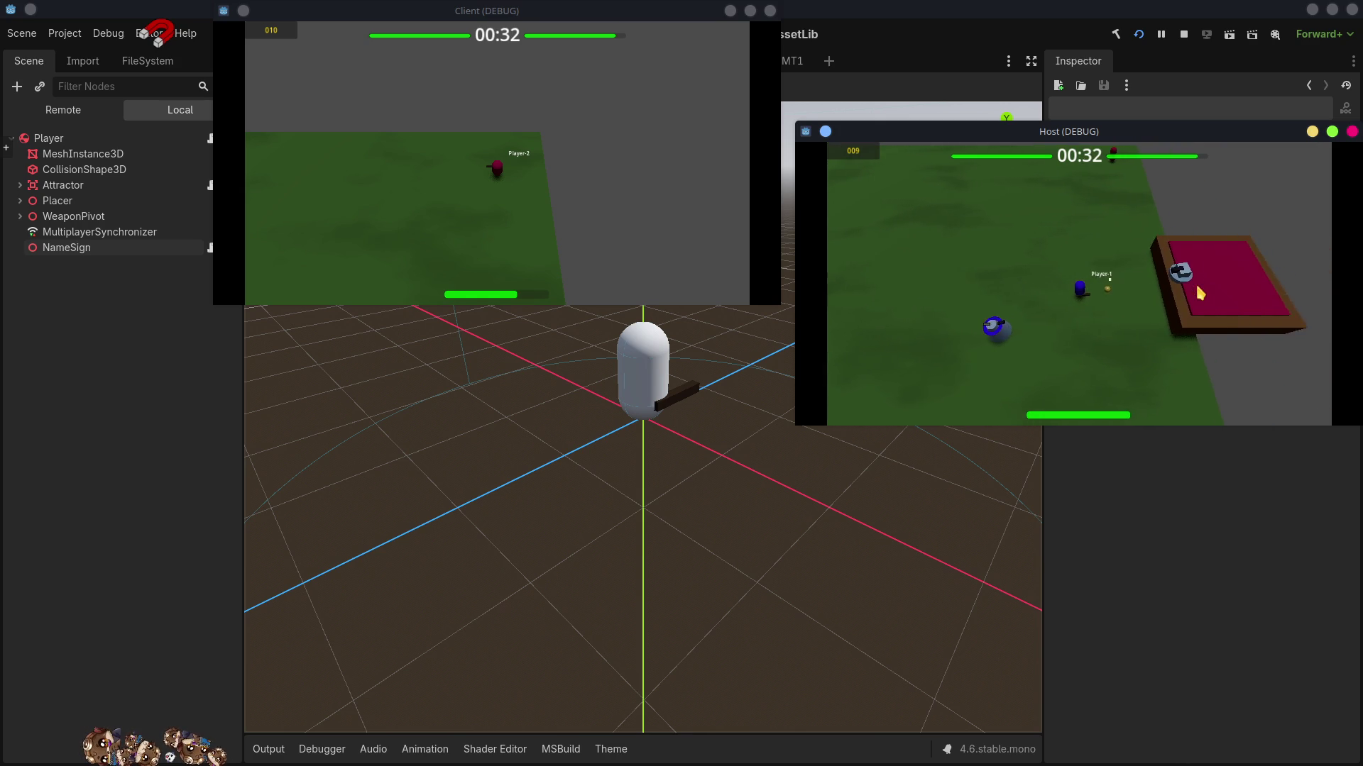
pyautogui.press('s')
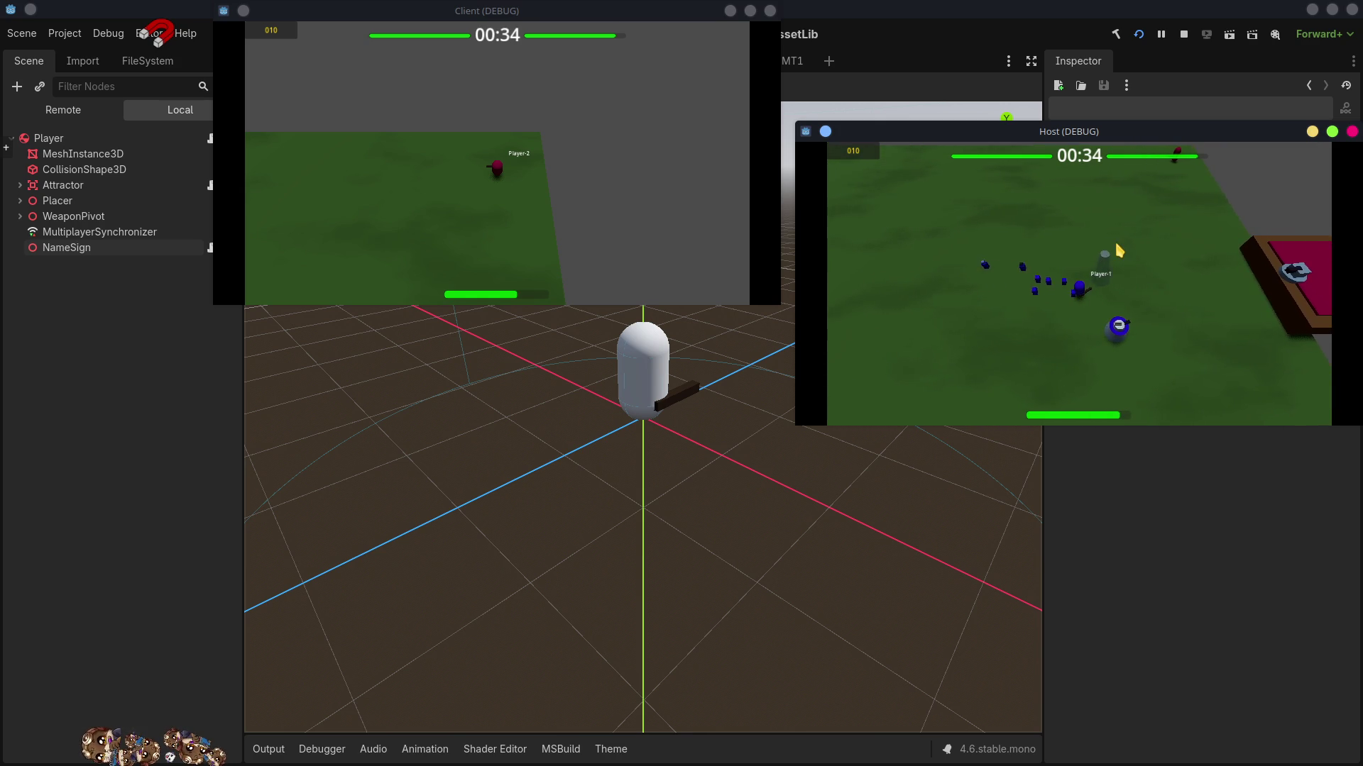
pyautogui.press('w')
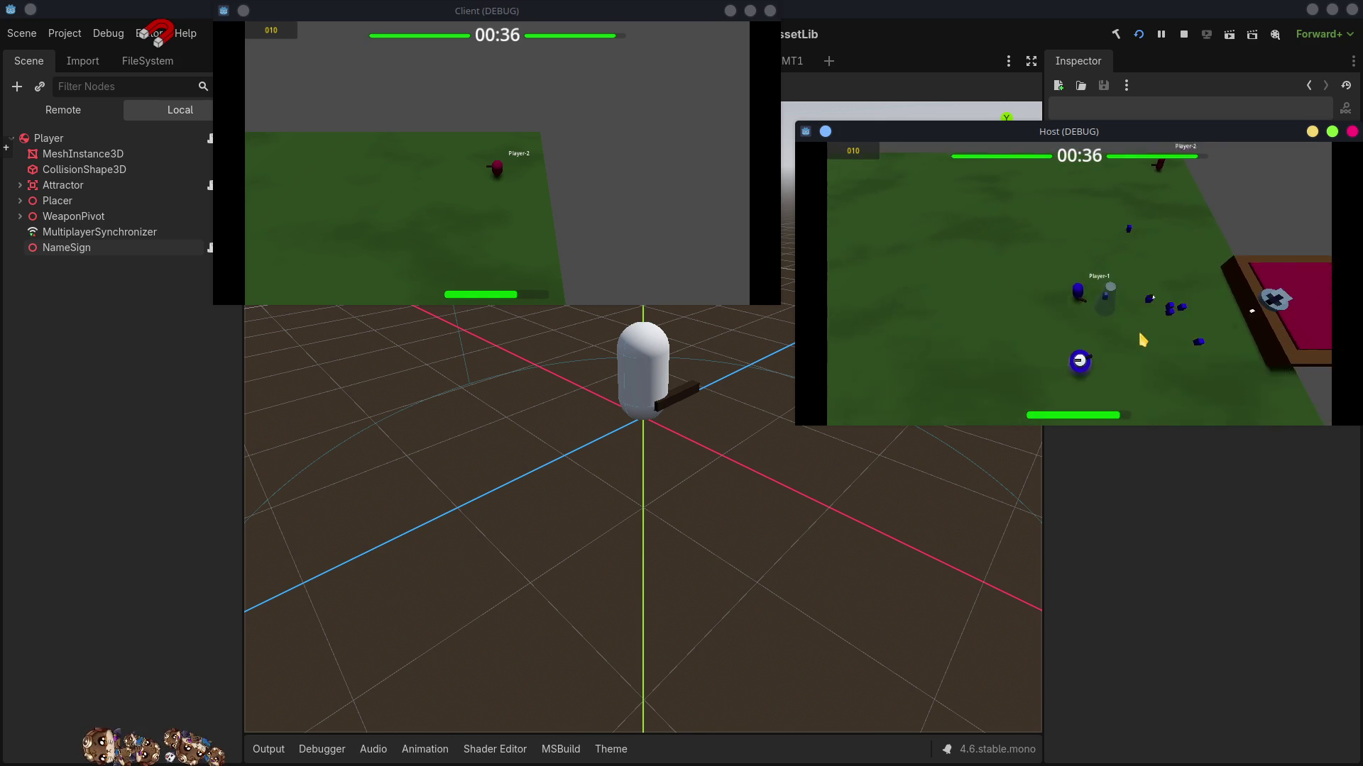
pyautogui.press('w')
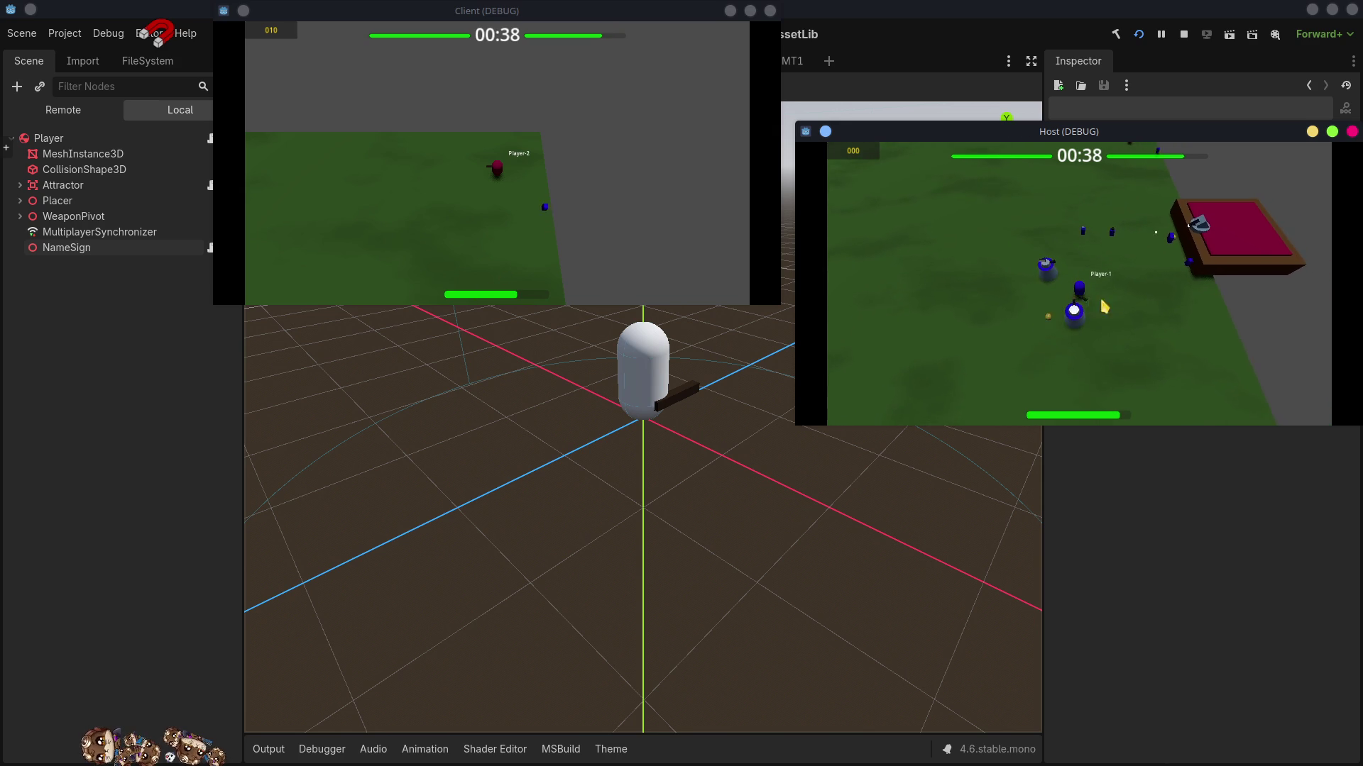
pyautogui.click(1148, 266)
# - Move Player-1 over the pink platform and across the field, checking the sign follows
pyautogui.press('w')
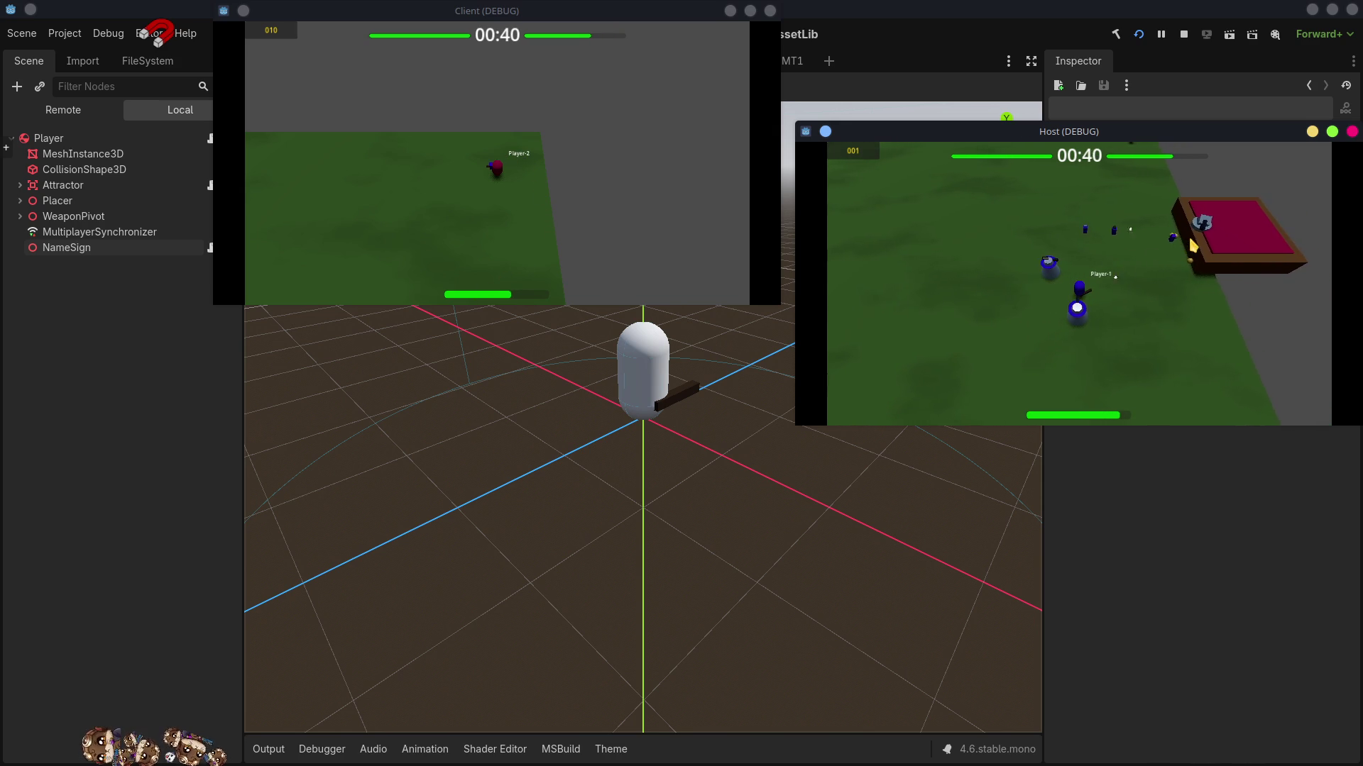
pyautogui.press('w')
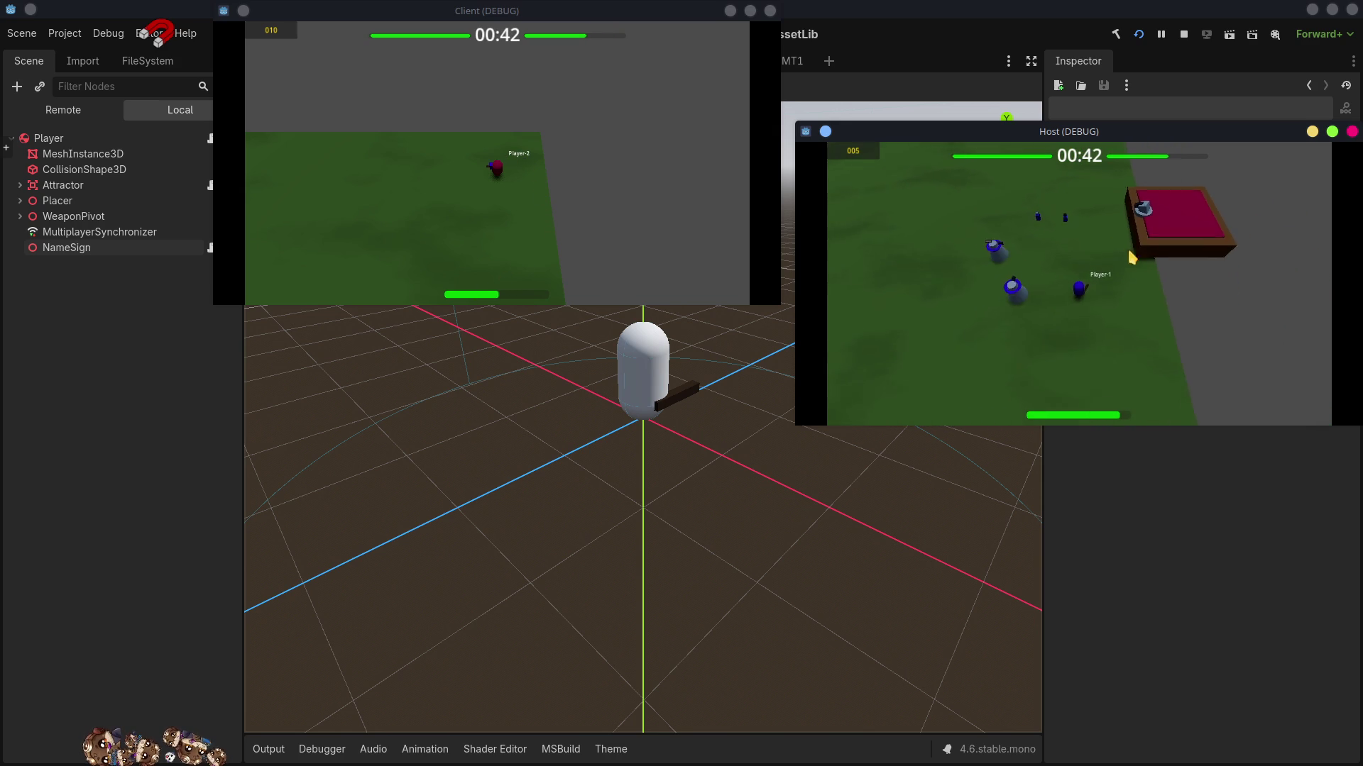
pyautogui.press('w')
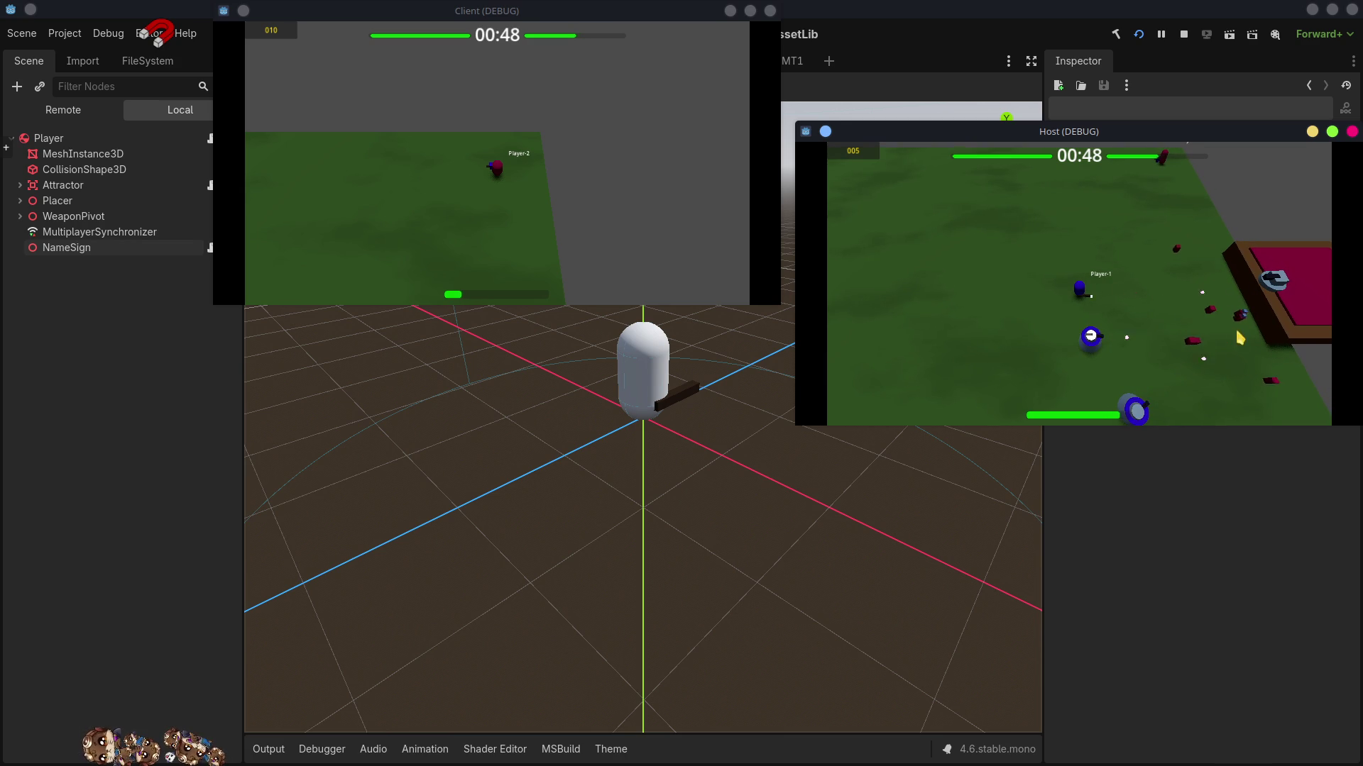
pyautogui.press('w')
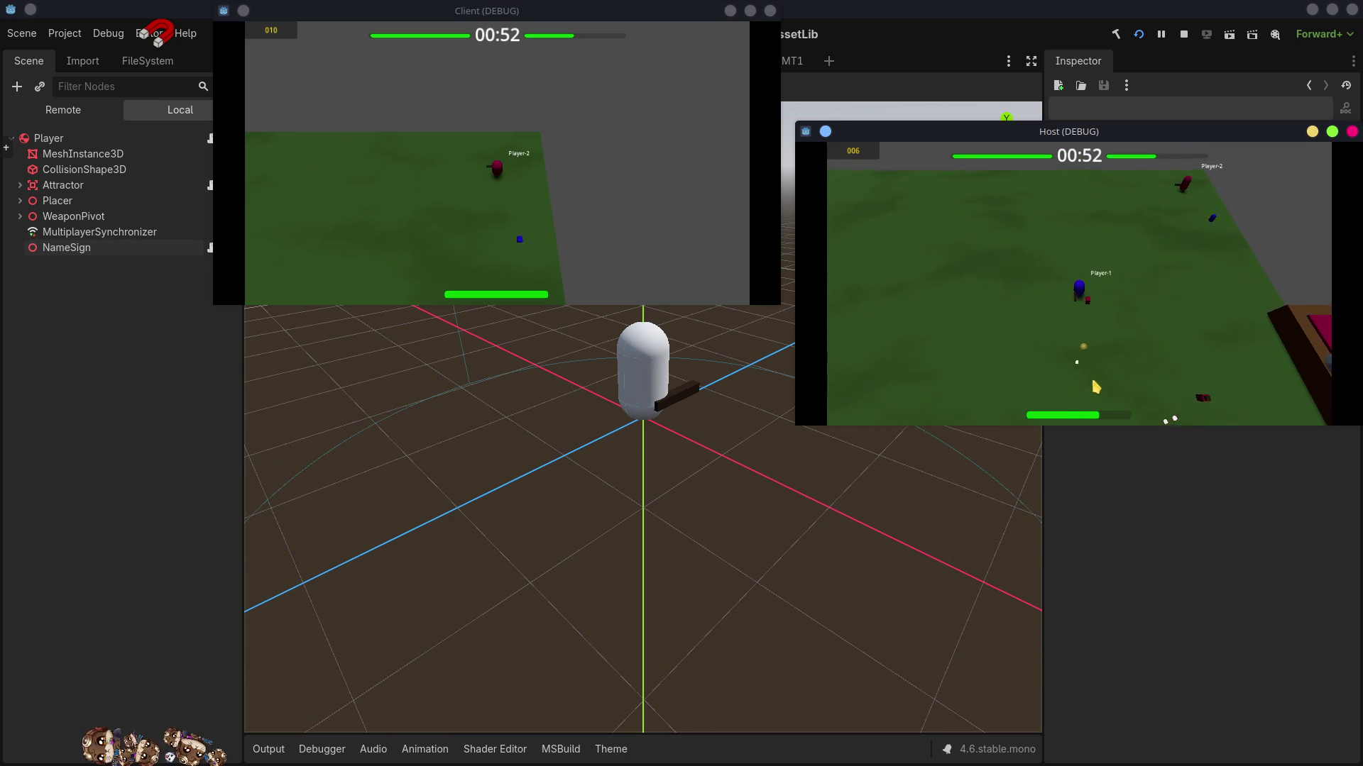
pyautogui.press('s')
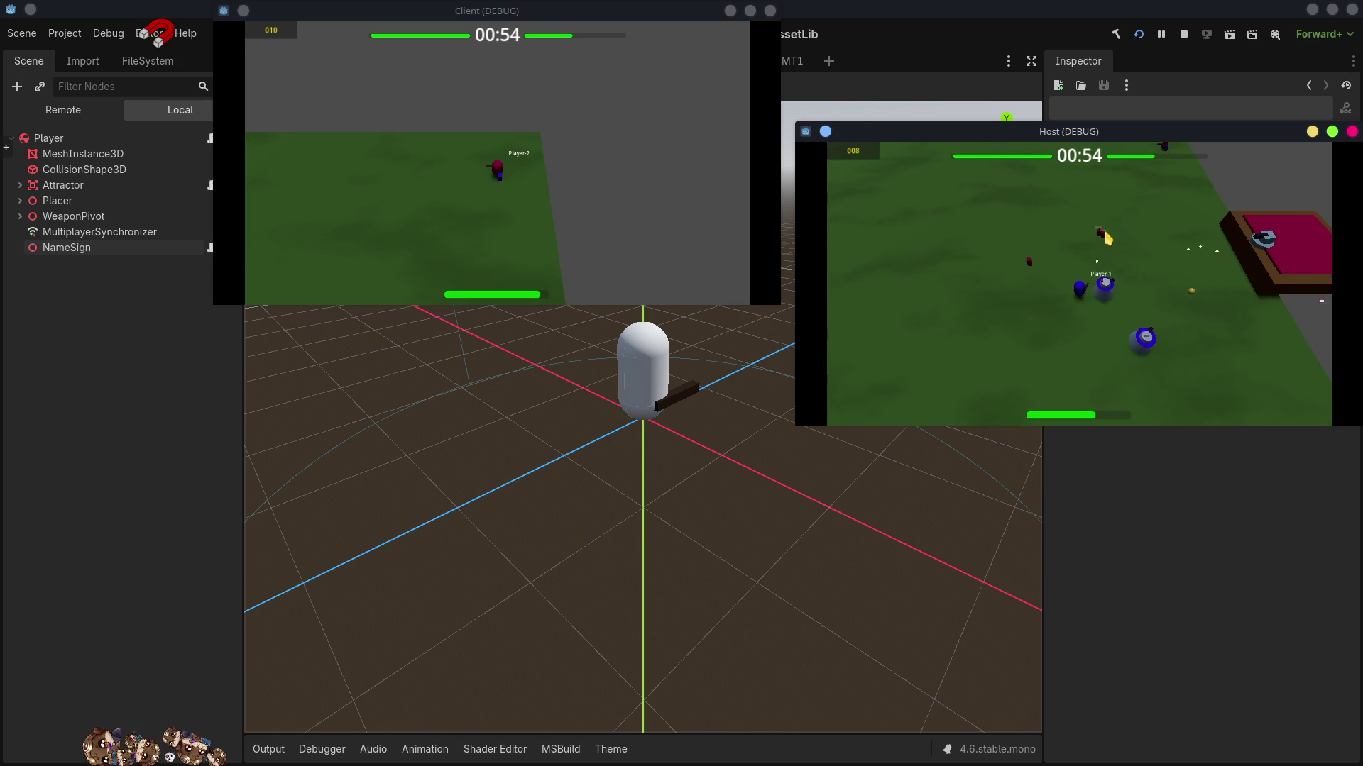
pyautogui.press('d')
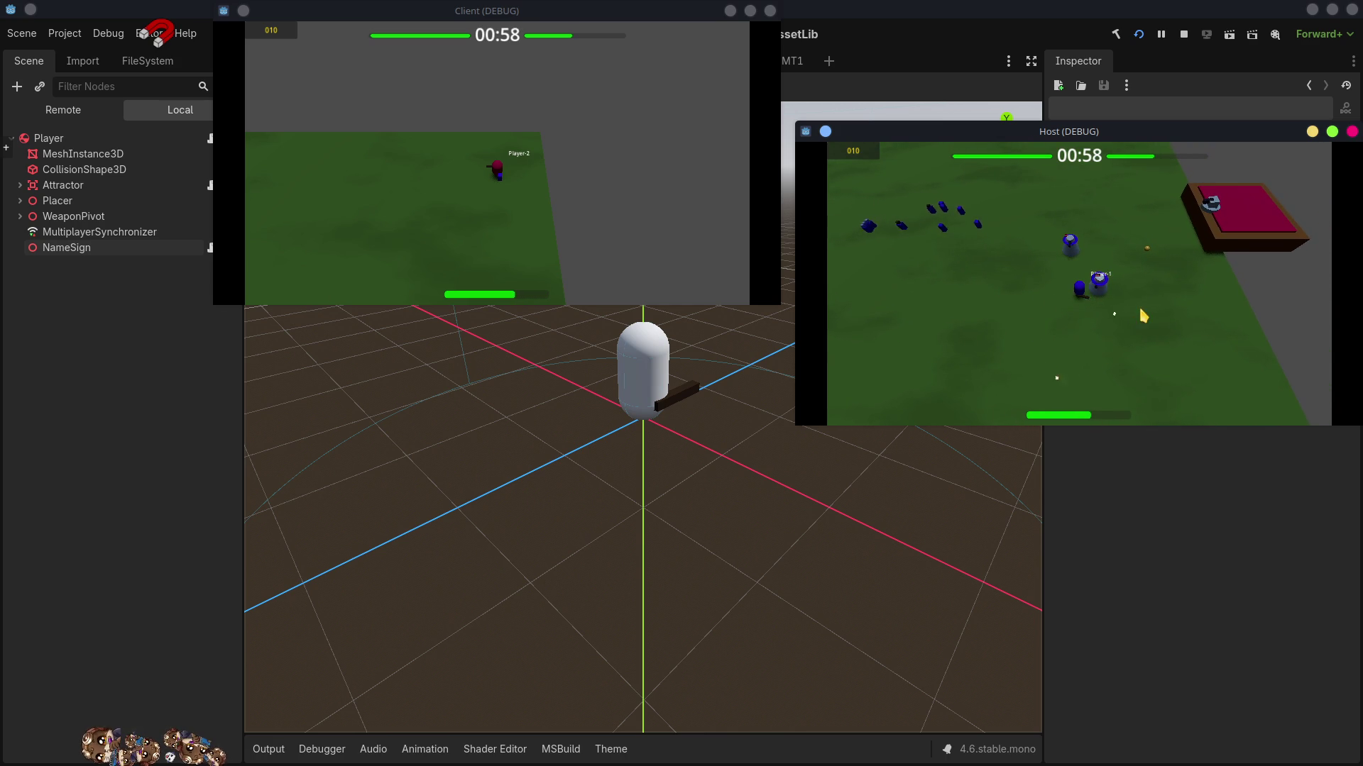
pyautogui.press('w')
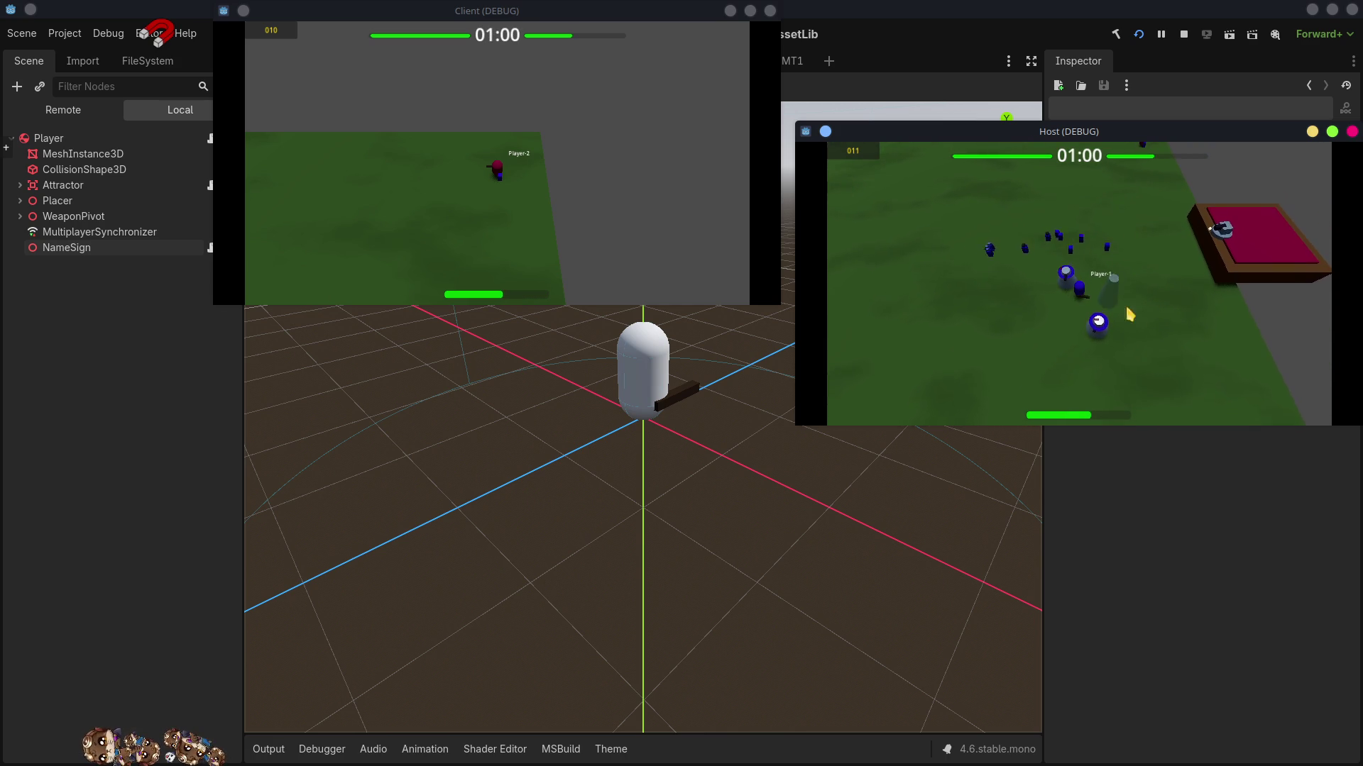
pyautogui.press('d')
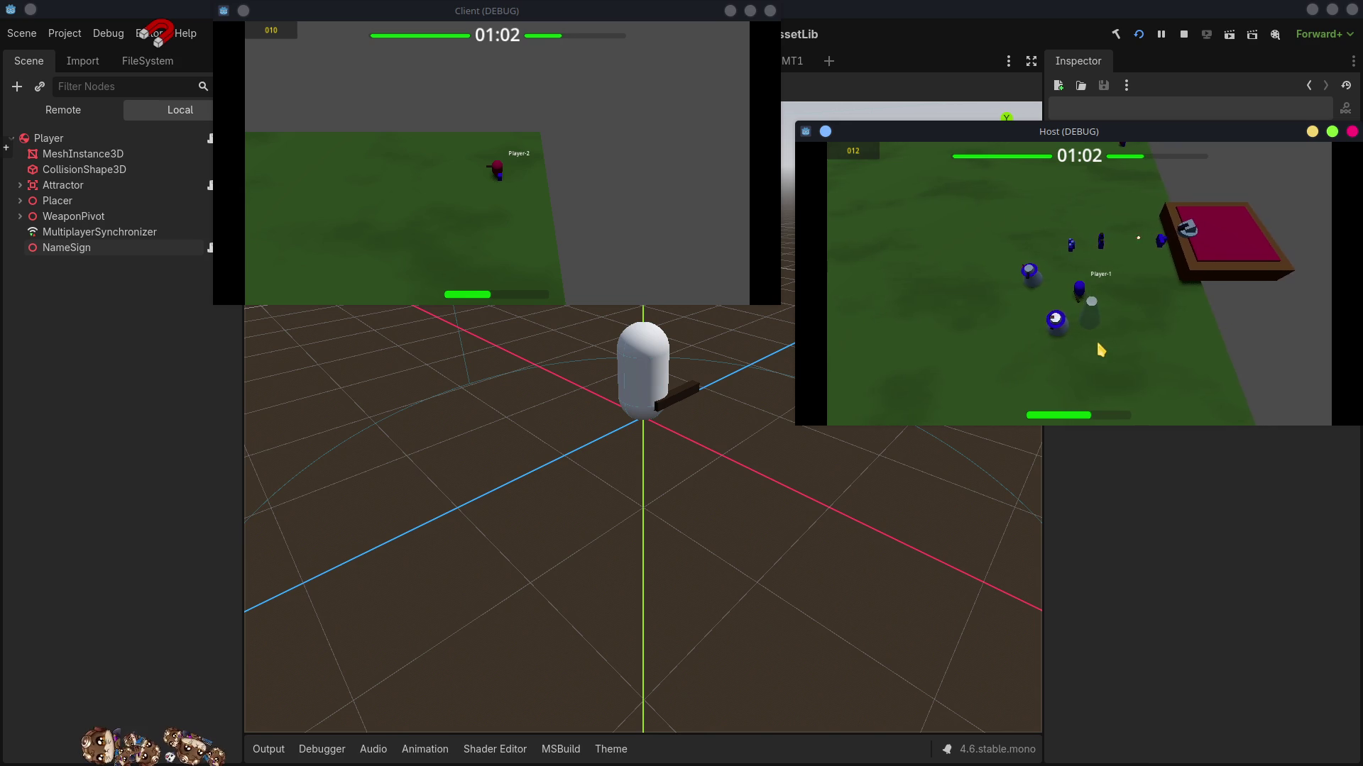
pyautogui.press('w')
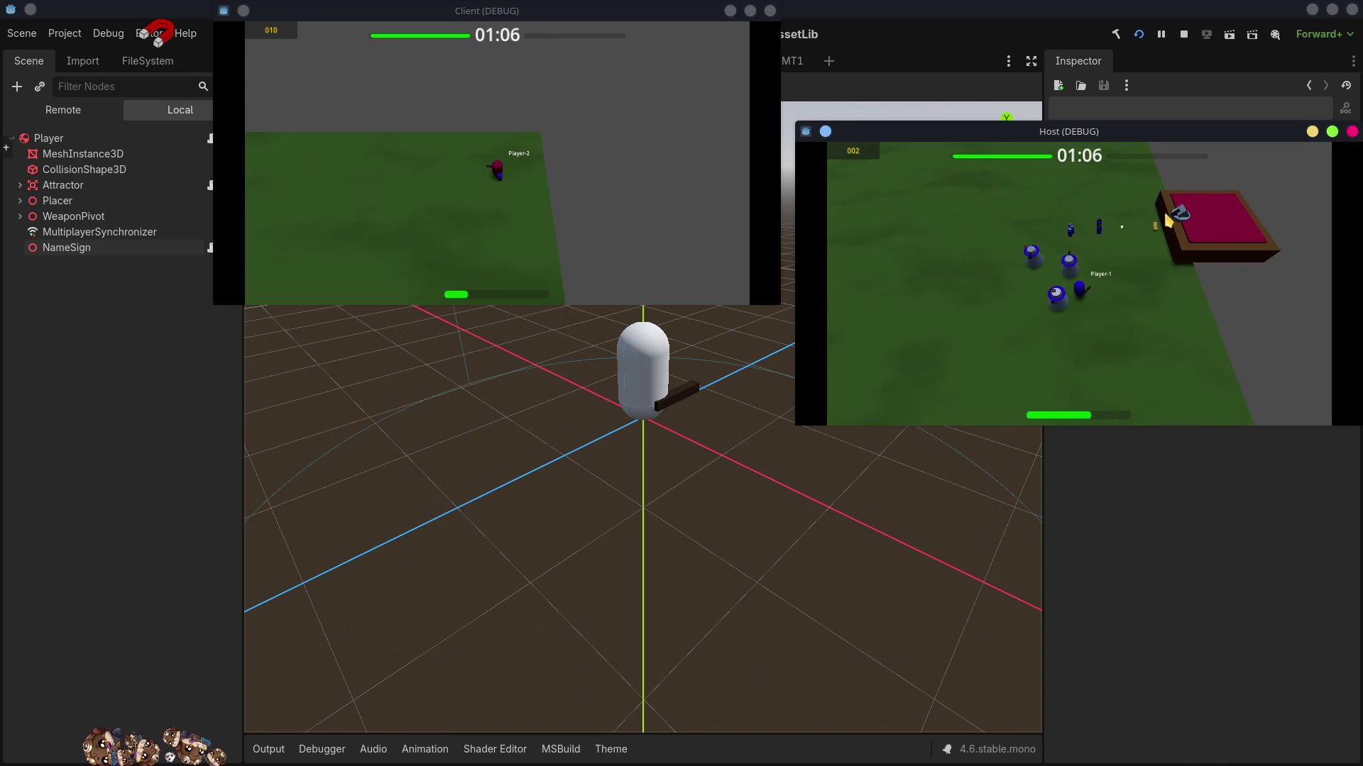
pyautogui.press('d')
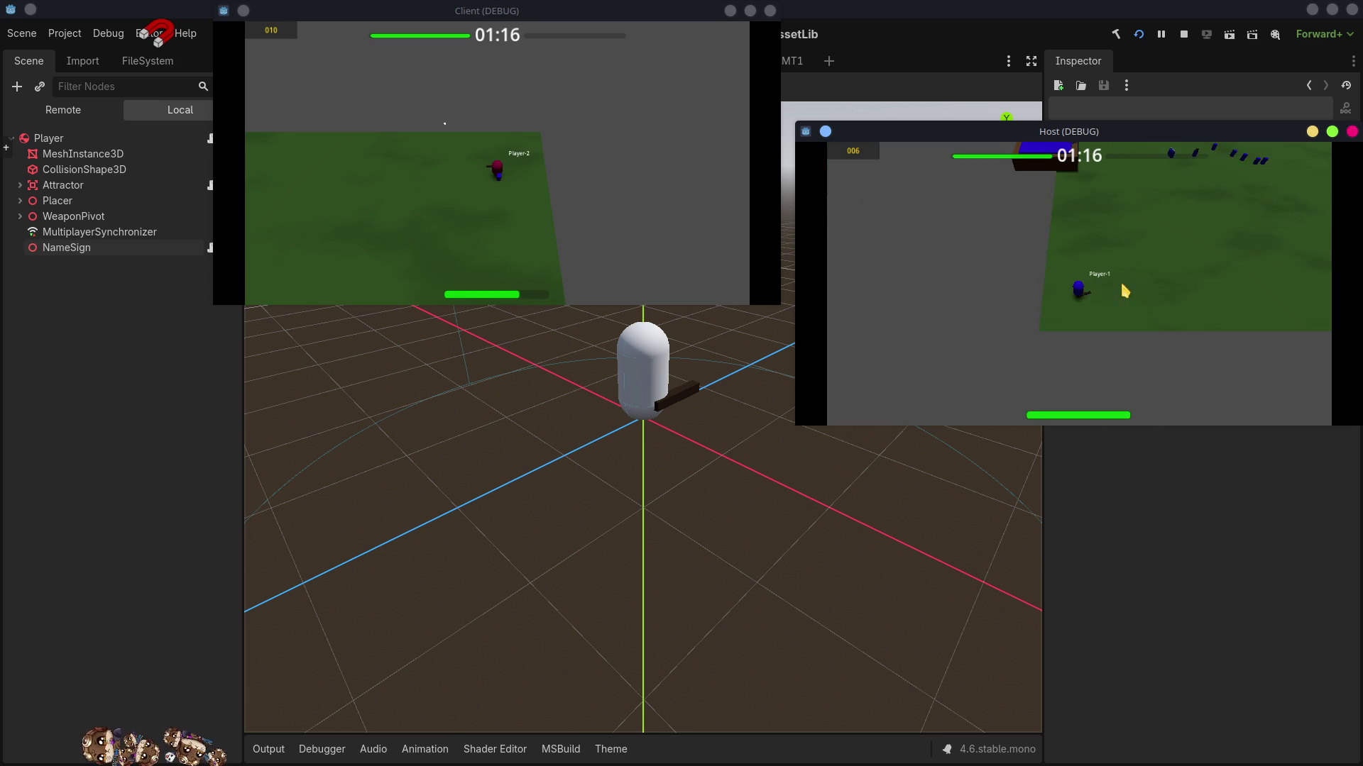
pyautogui.press('w')
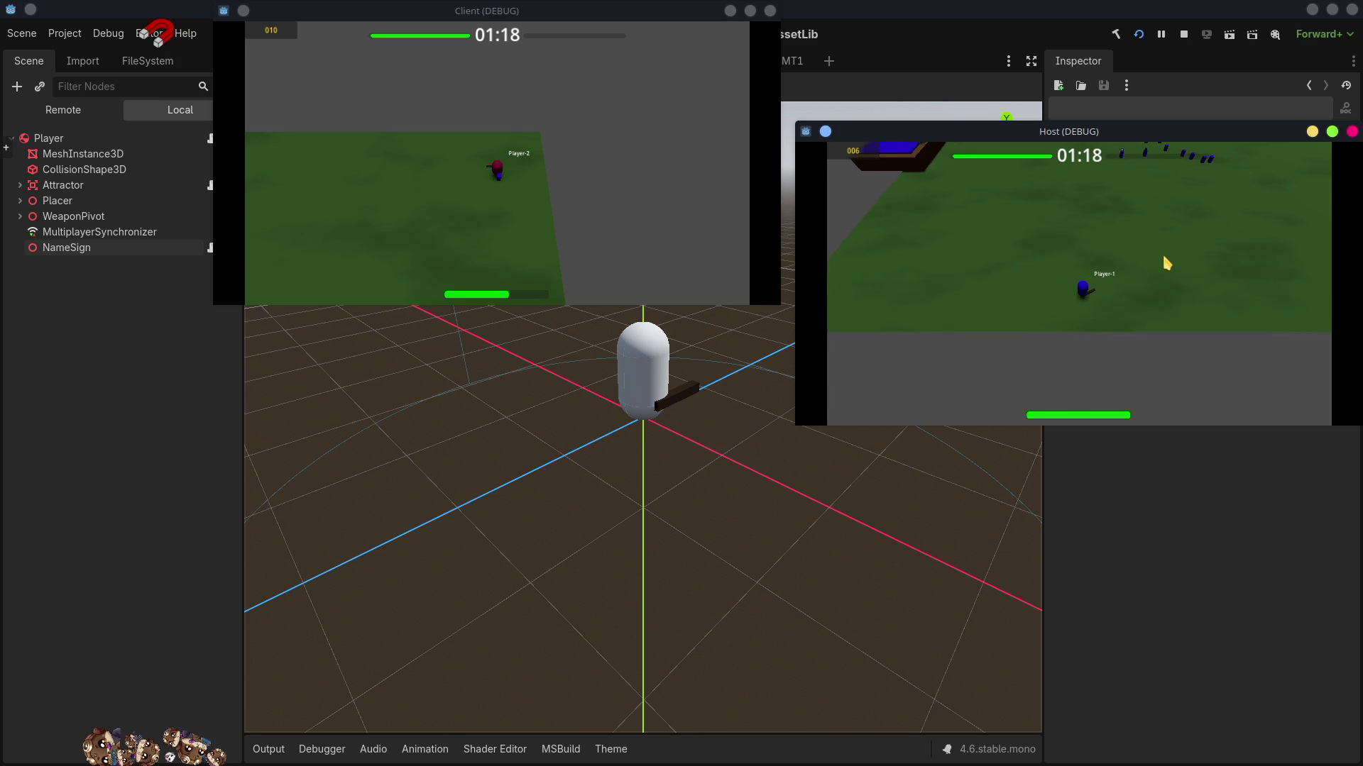
pyautogui.press('w')
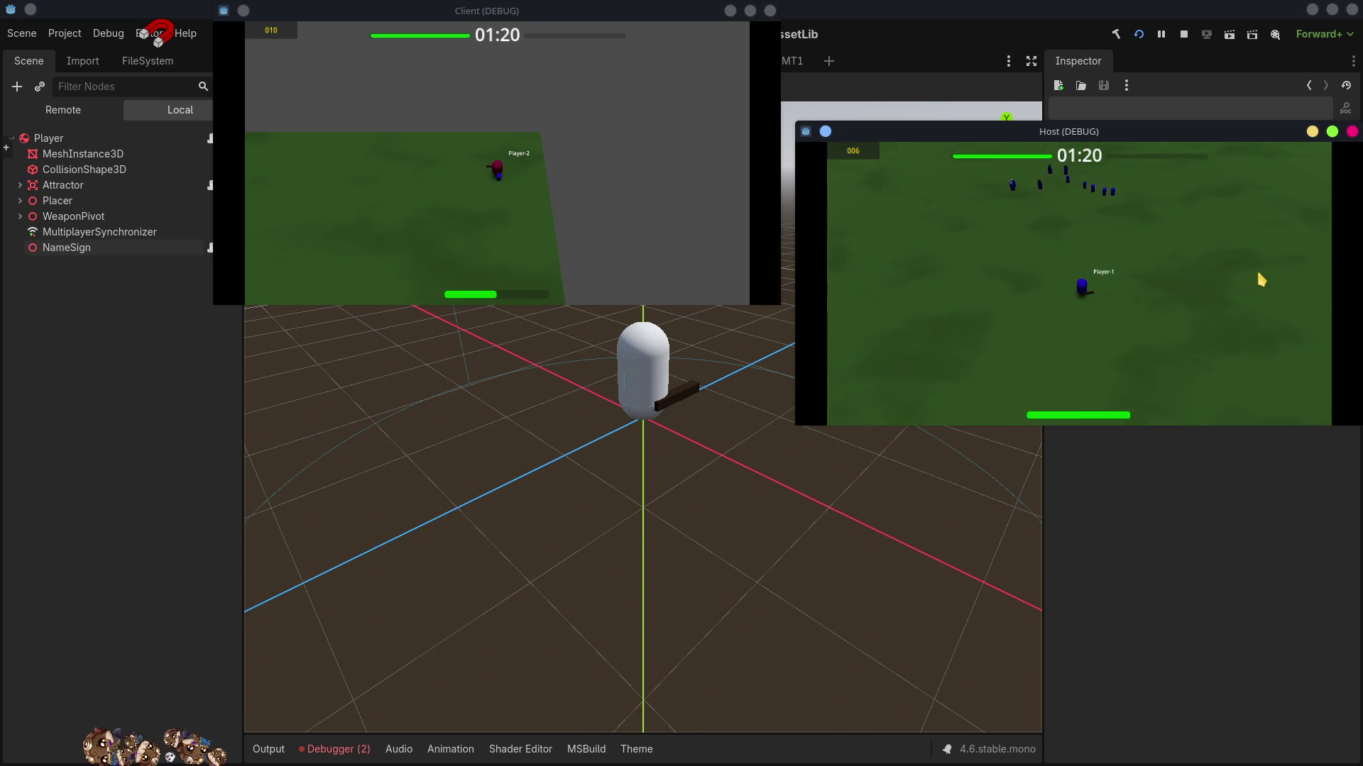
pyautogui.press('d')
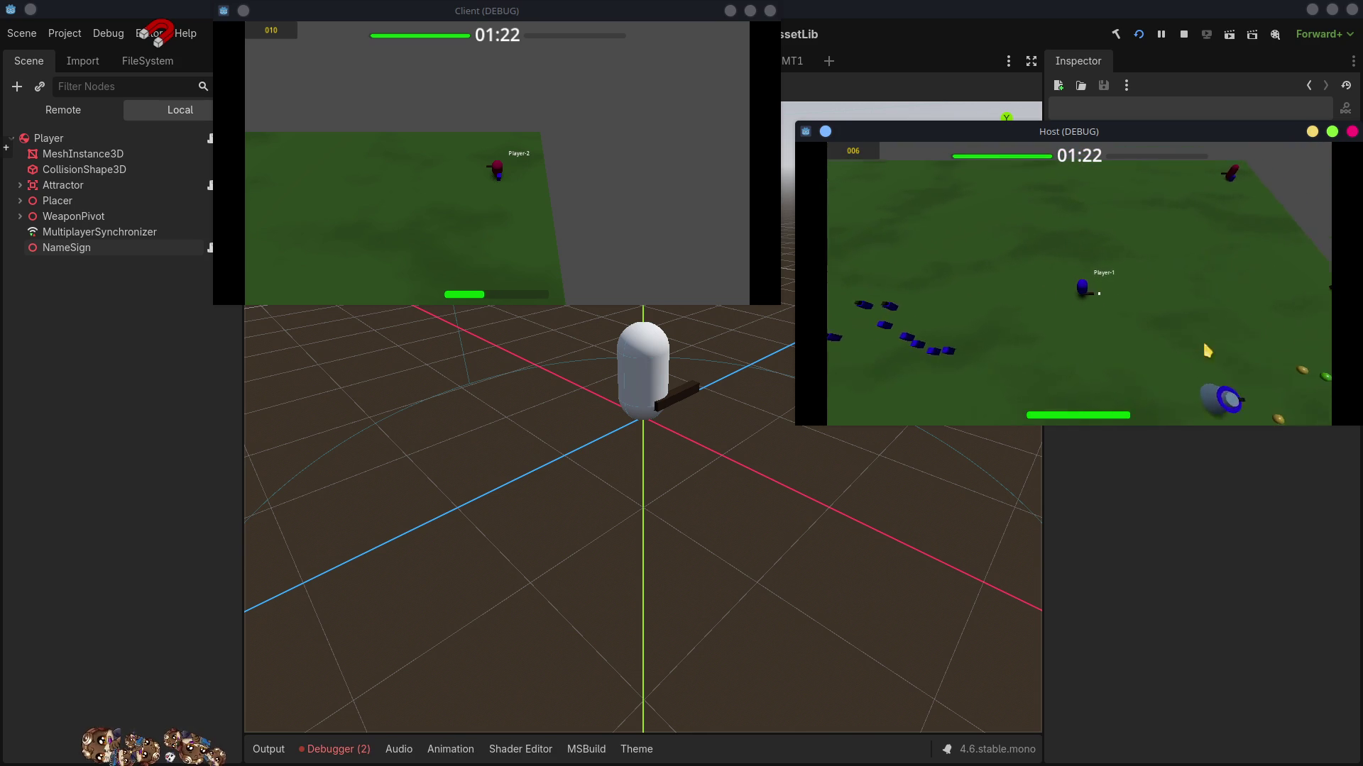
pyautogui.press('d')
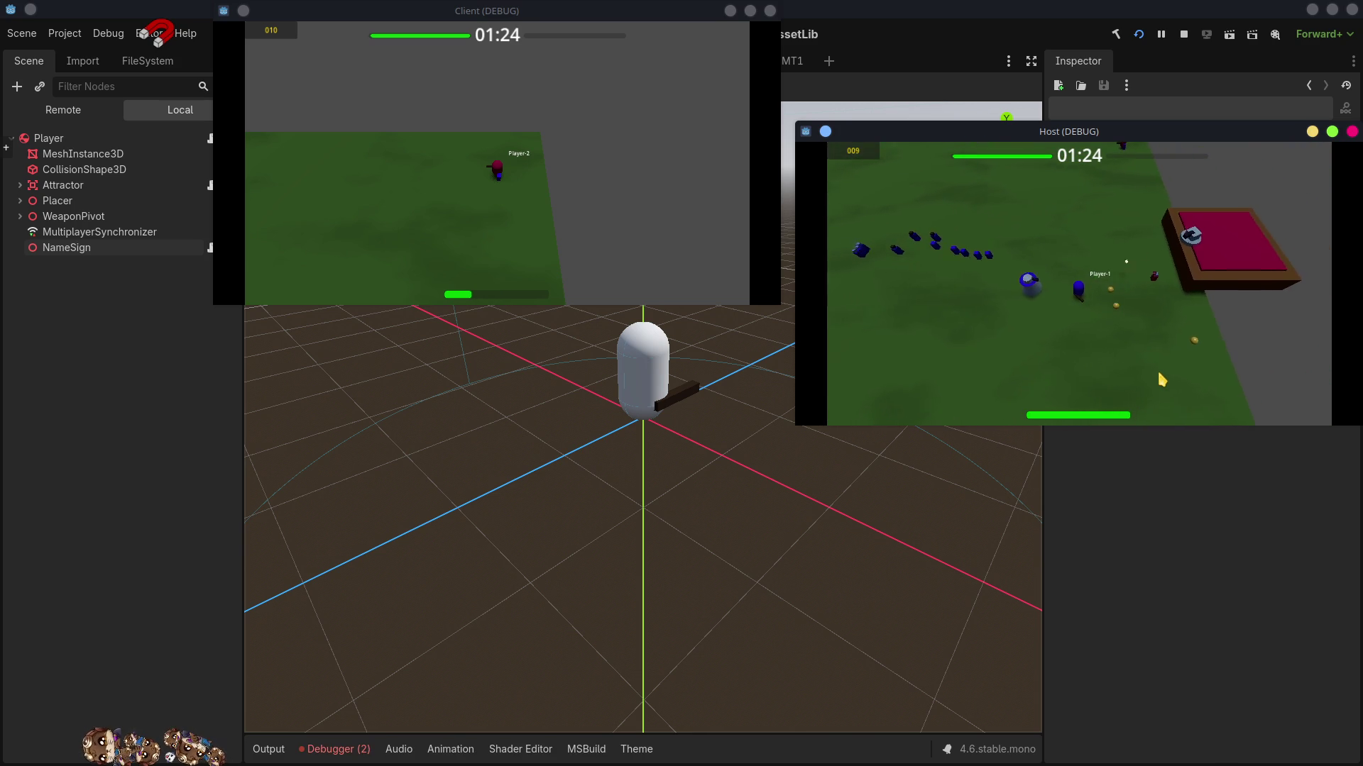
pyautogui.press('a')
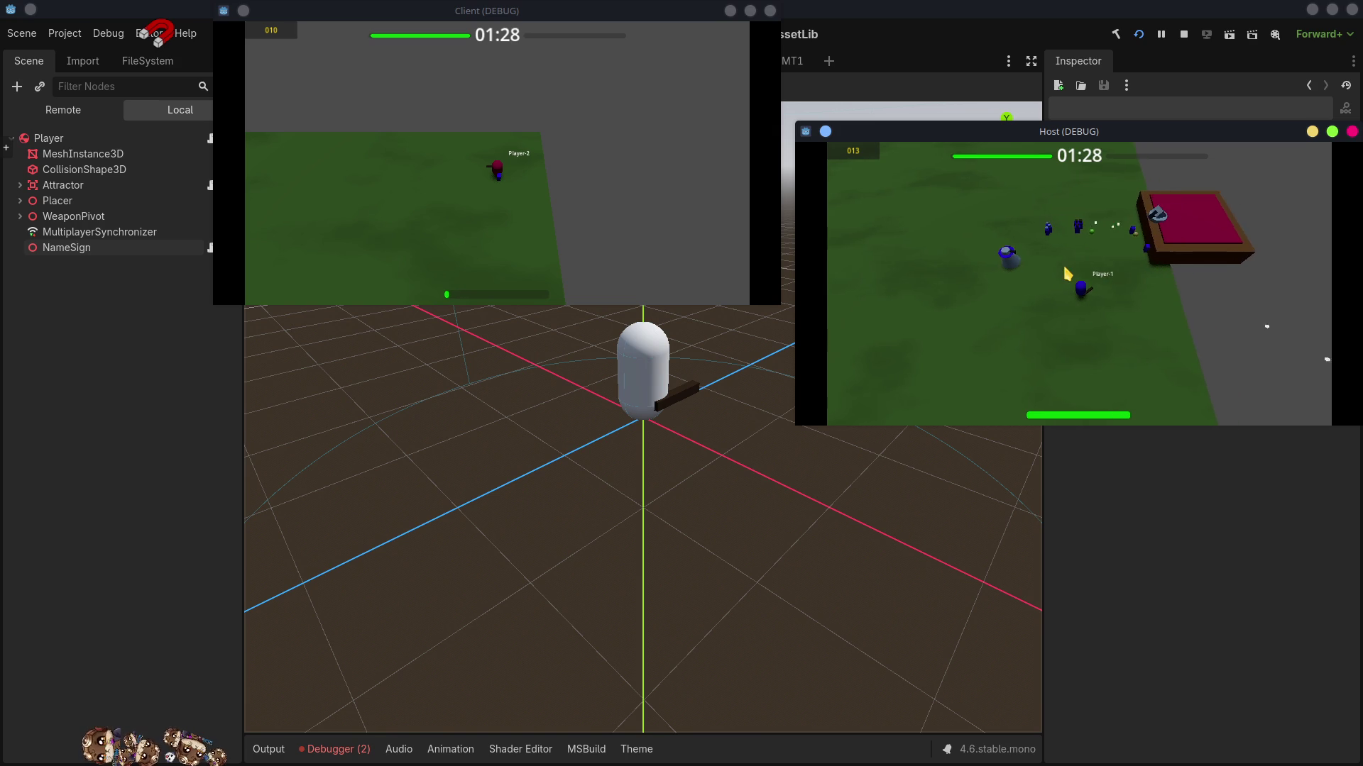
pyautogui.press('a')
pyautogui.press('s')
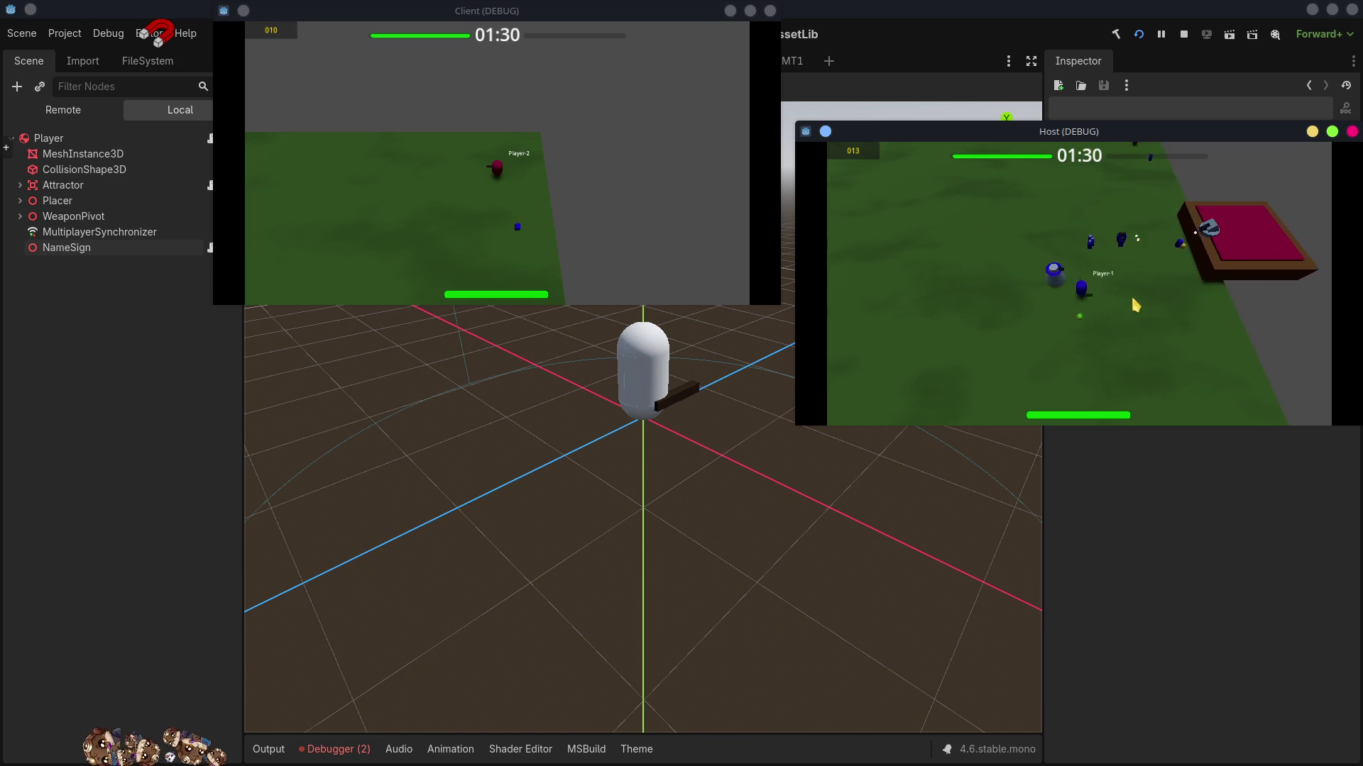
pyautogui.press('d')
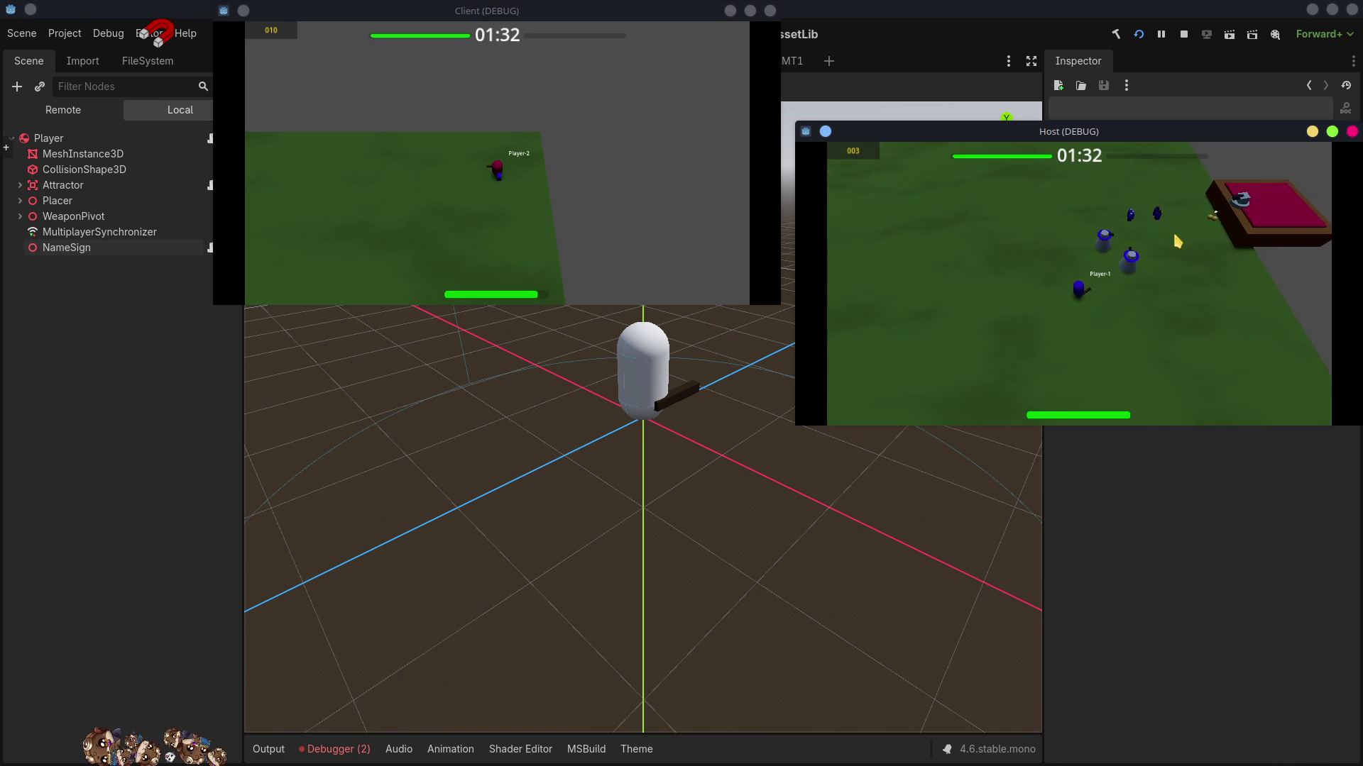
pyautogui.press('d')
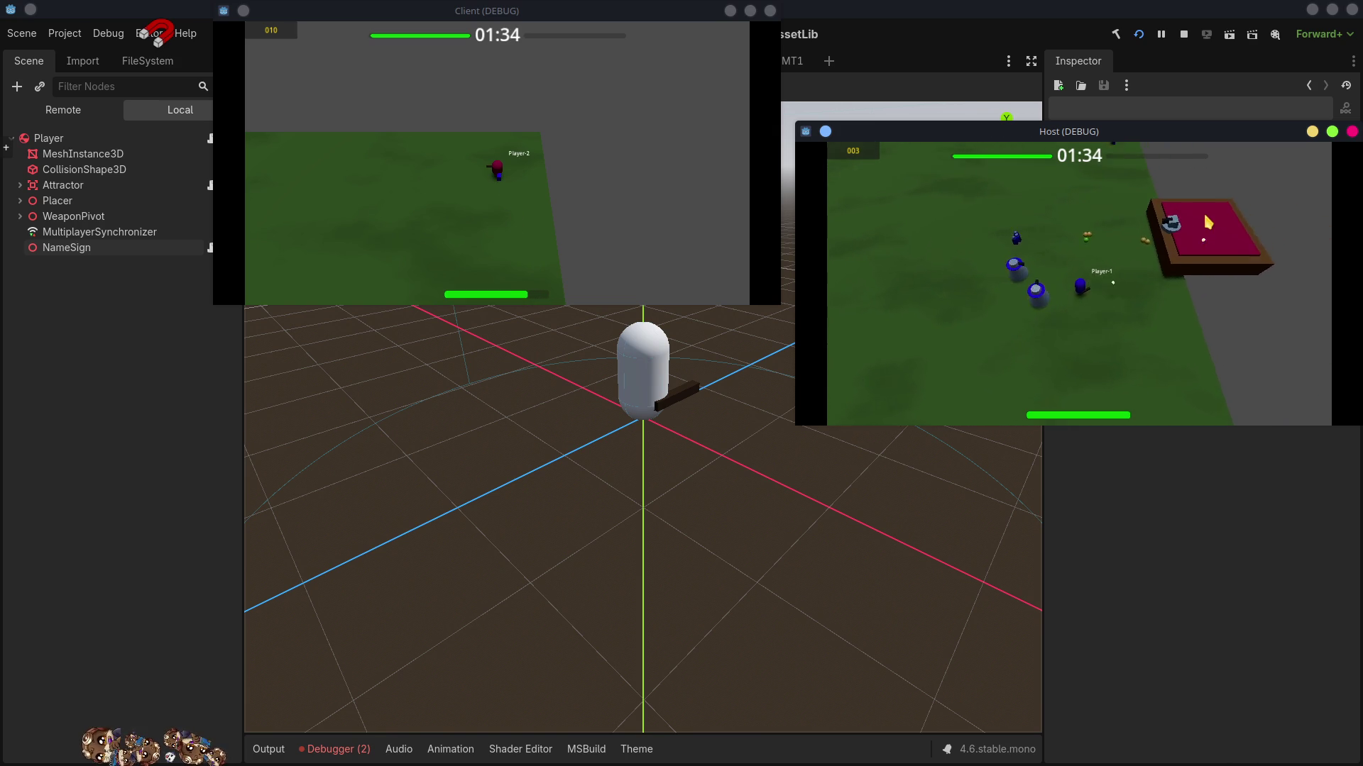
pyautogui.press('d')
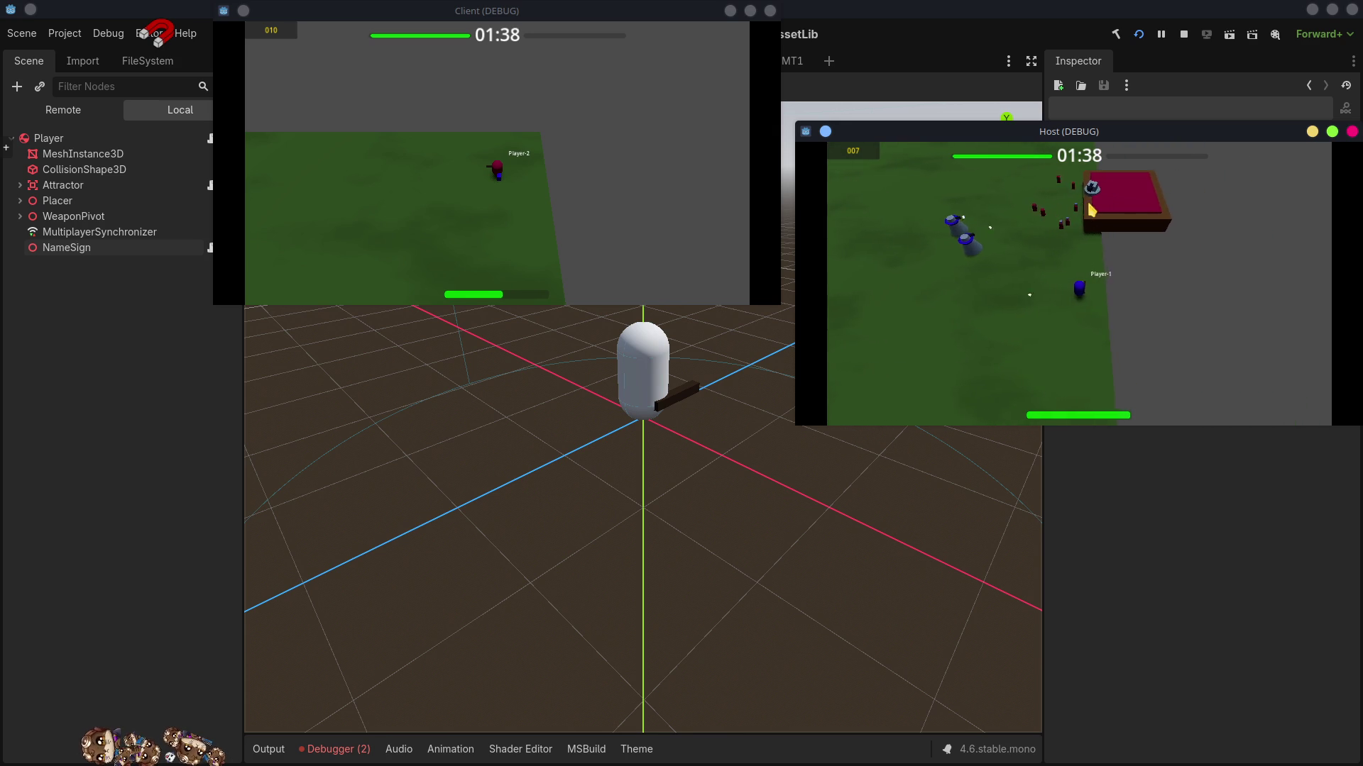
pyautogui.press('a')
pyautogui.press('a')
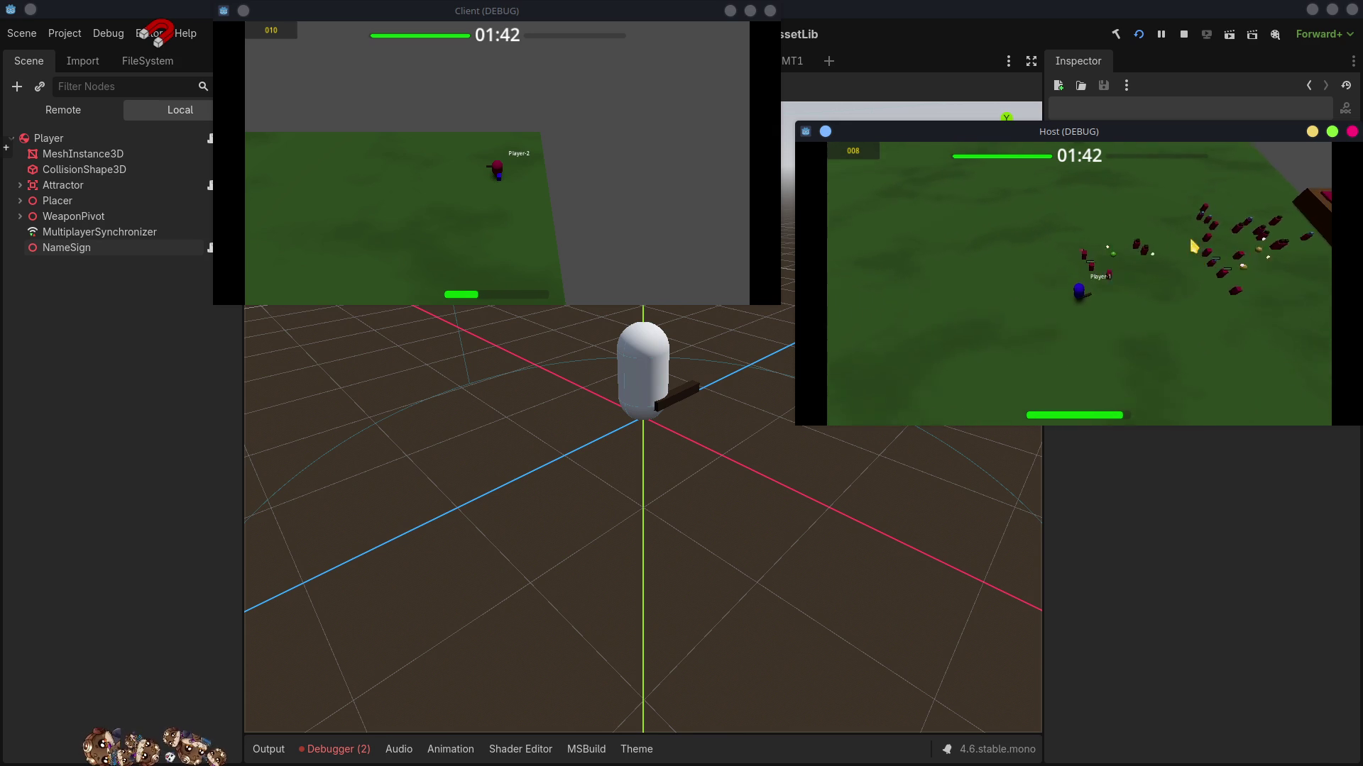
pyautogui.press('s')
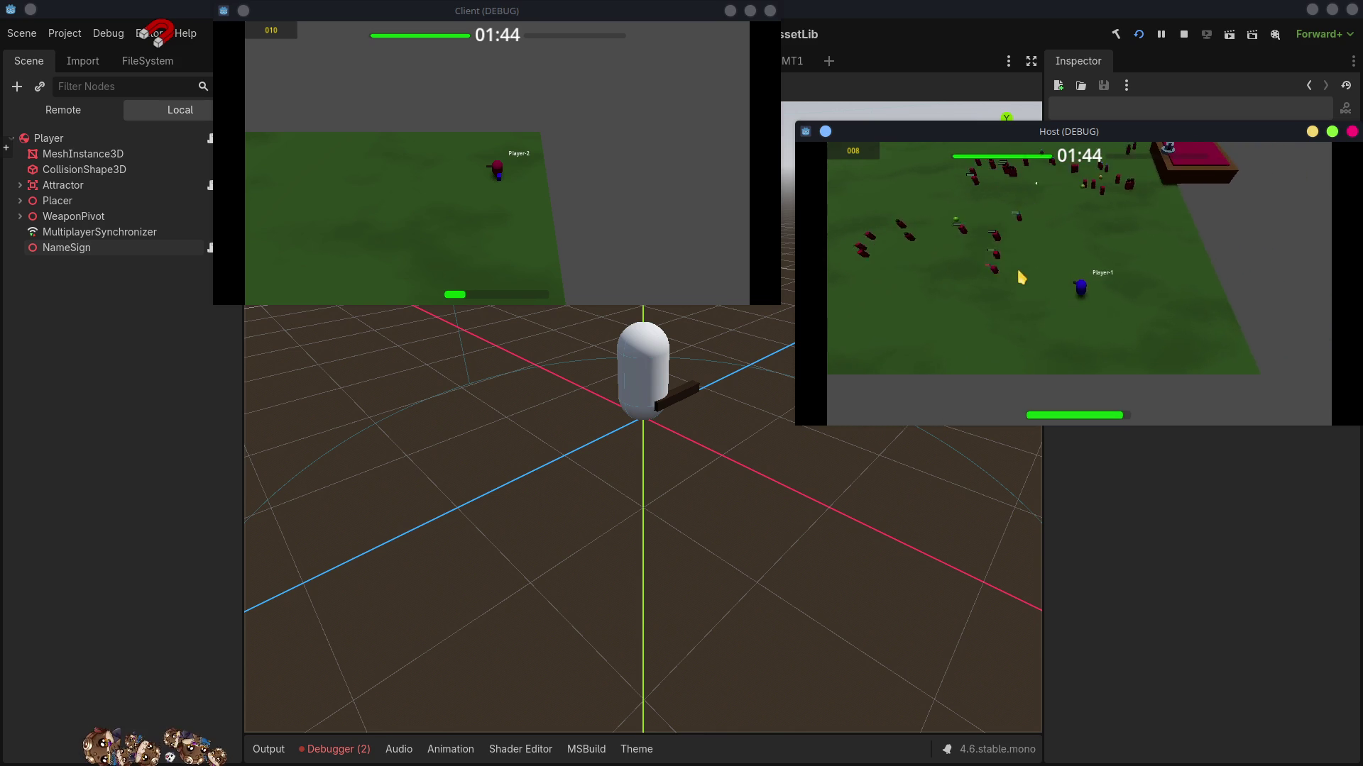
pyautogui.press('s')
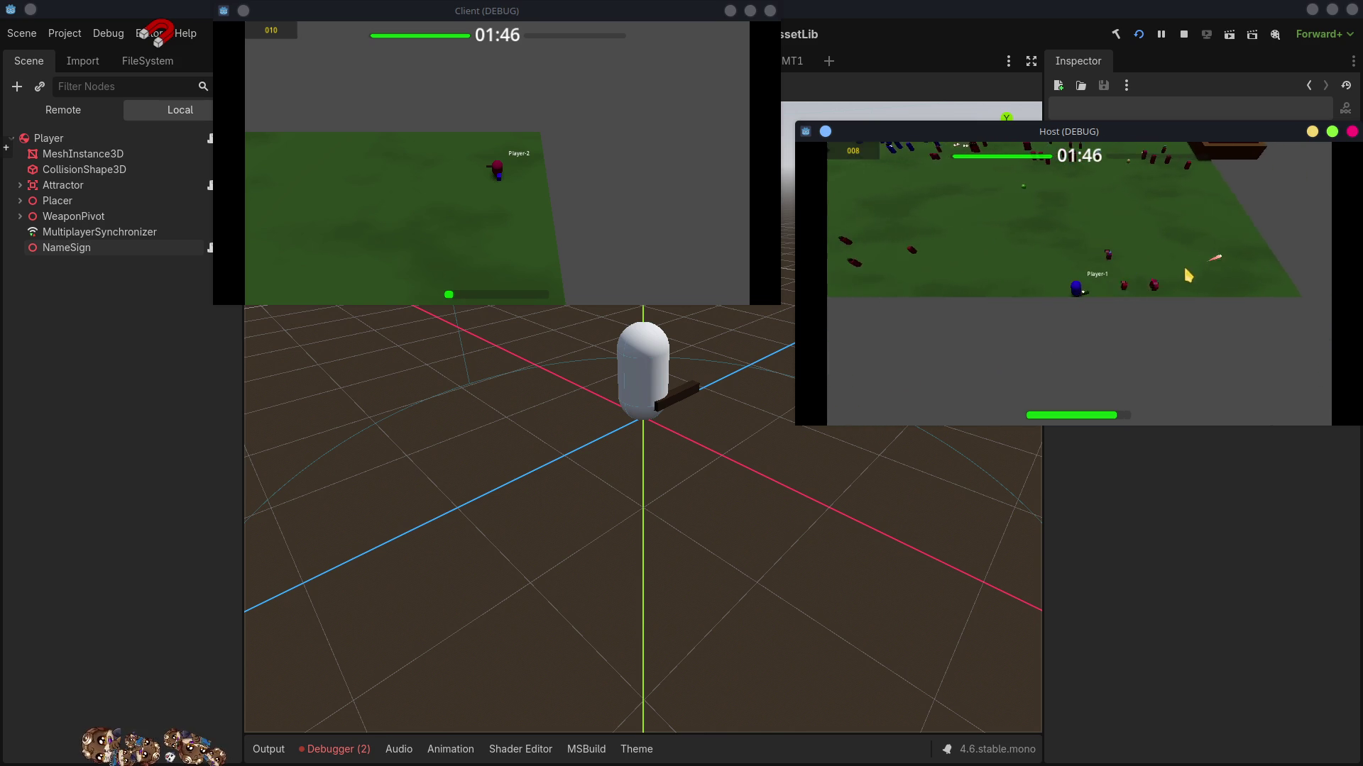
pyautogui.press('d')
pyautogui.press('s')
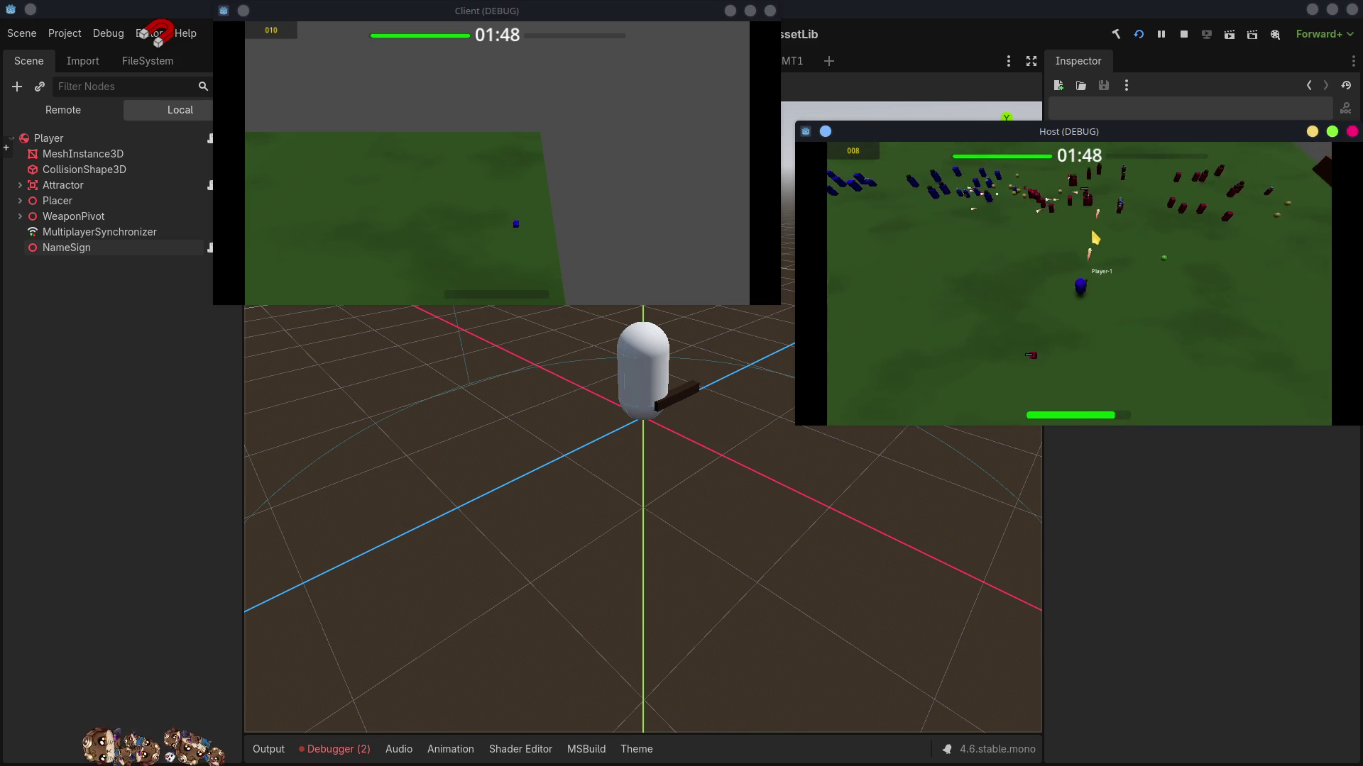
pyautogui.press('a')
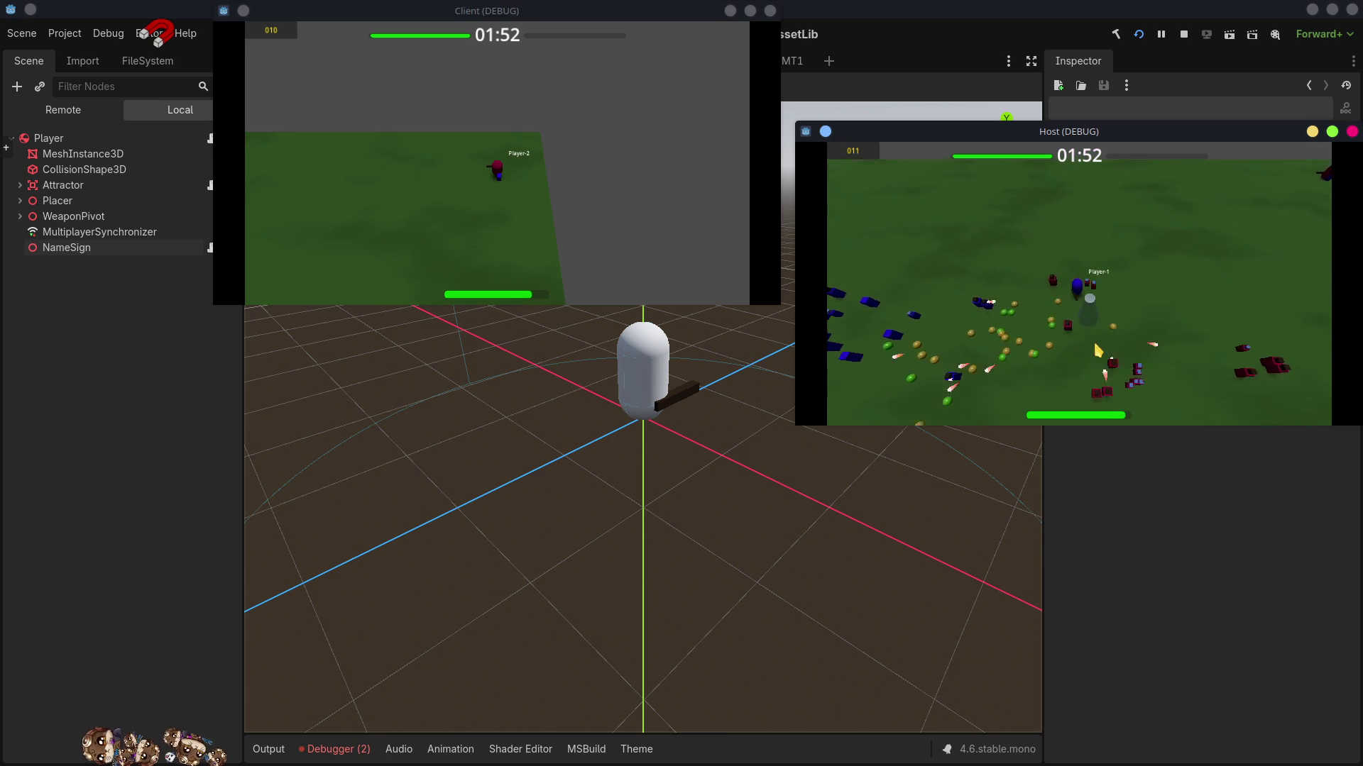
# - Shoot at the surrounding enemies while moving Player-1 and collecting pickups
pyautogui.click(1149, 313)
pyautogui.click(1178, 301)
pyautogui.press('s')
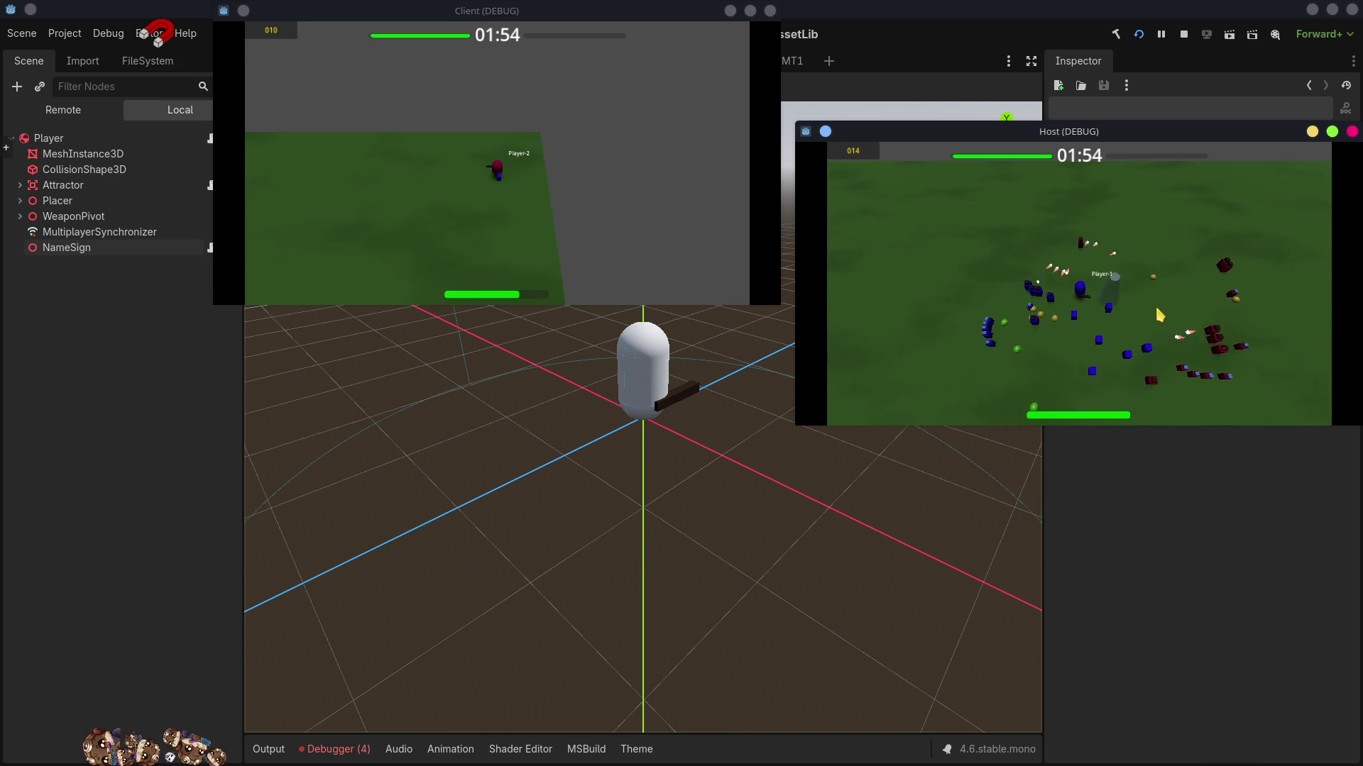
pyautogui.press('d')
pyautogui.click(1053, 228)
pyautogui.press('w')
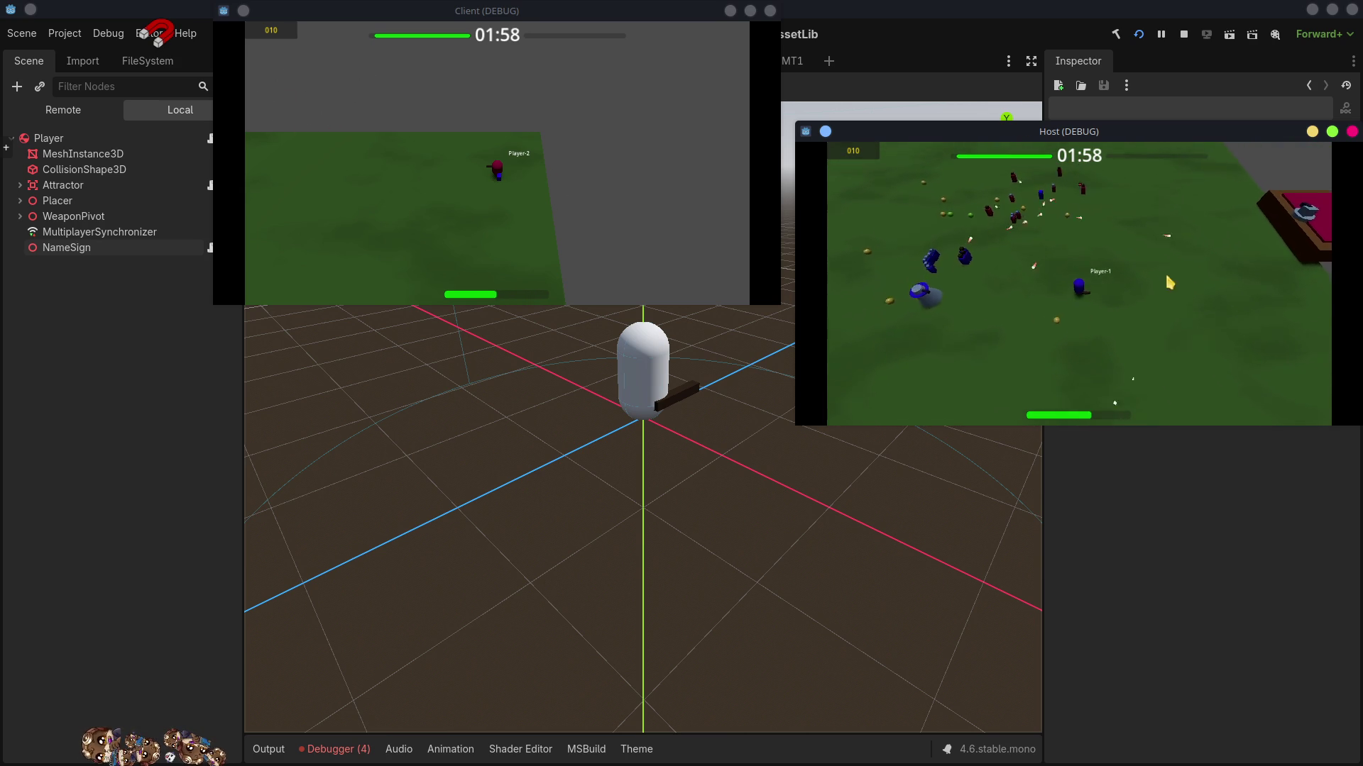
pyautogui.press('w')
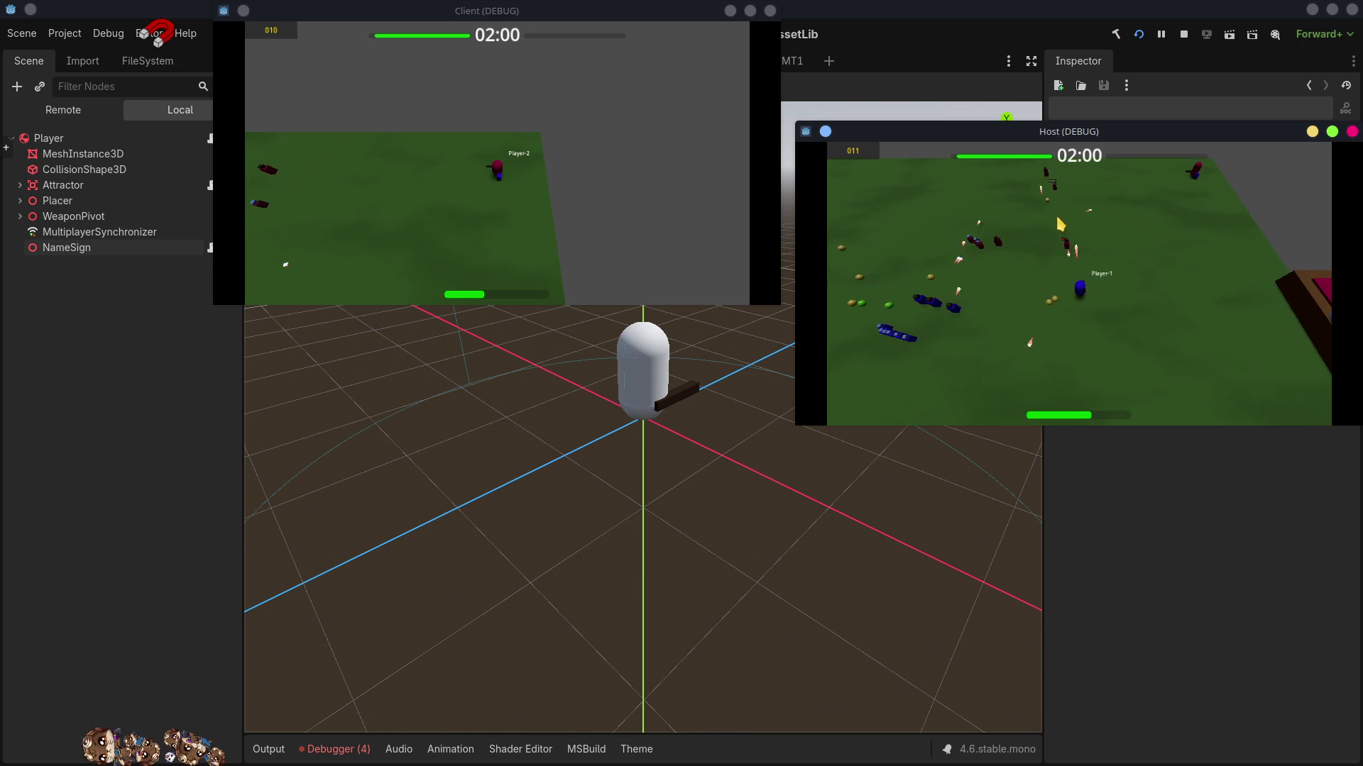
pyautogui.press('w')
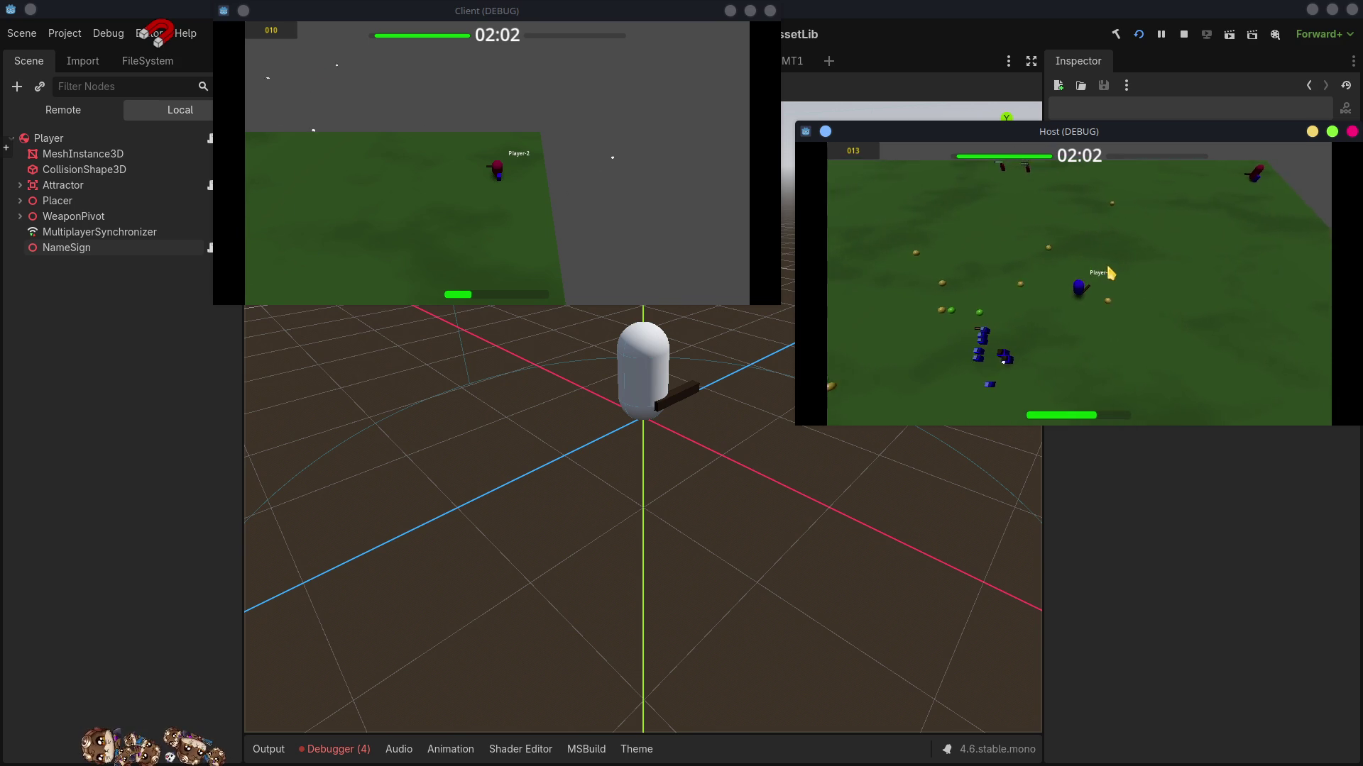
pyautogui.press('w')
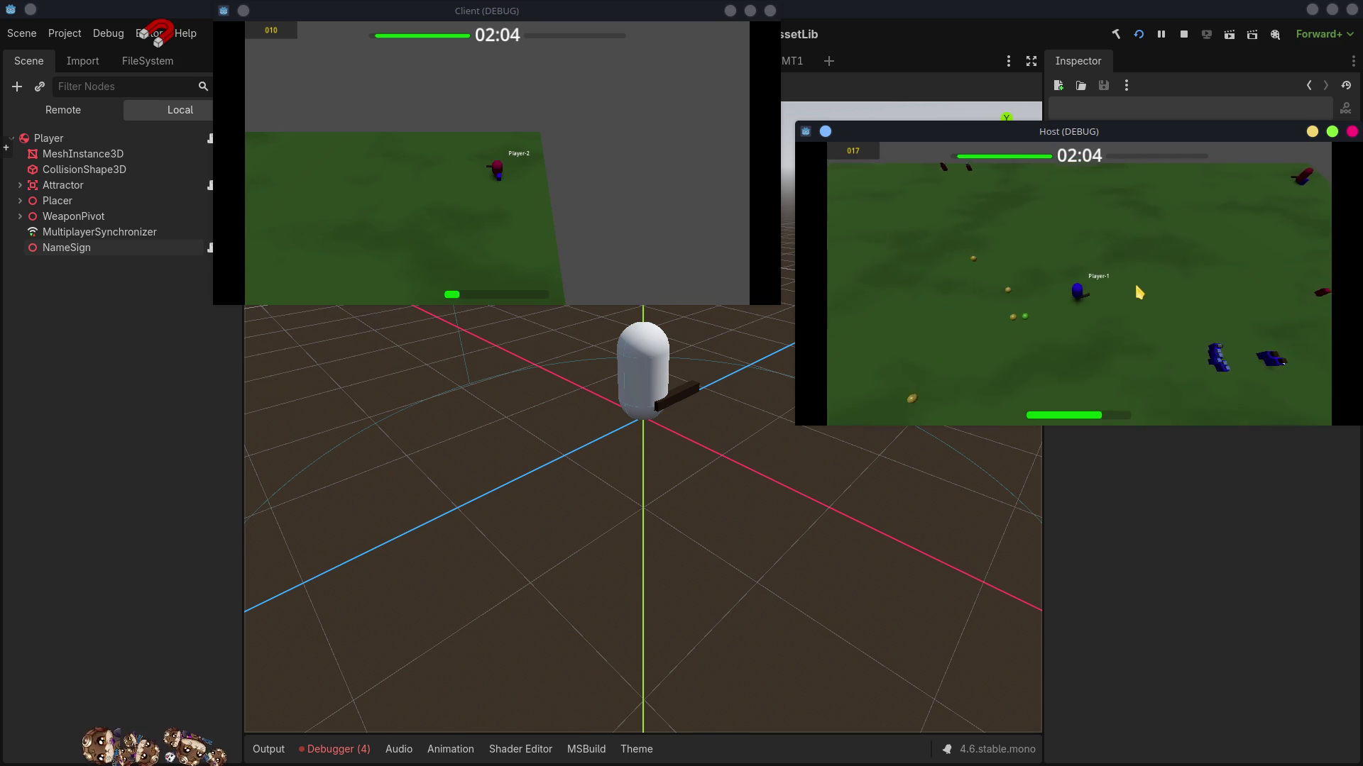
pyautogui.press('w')
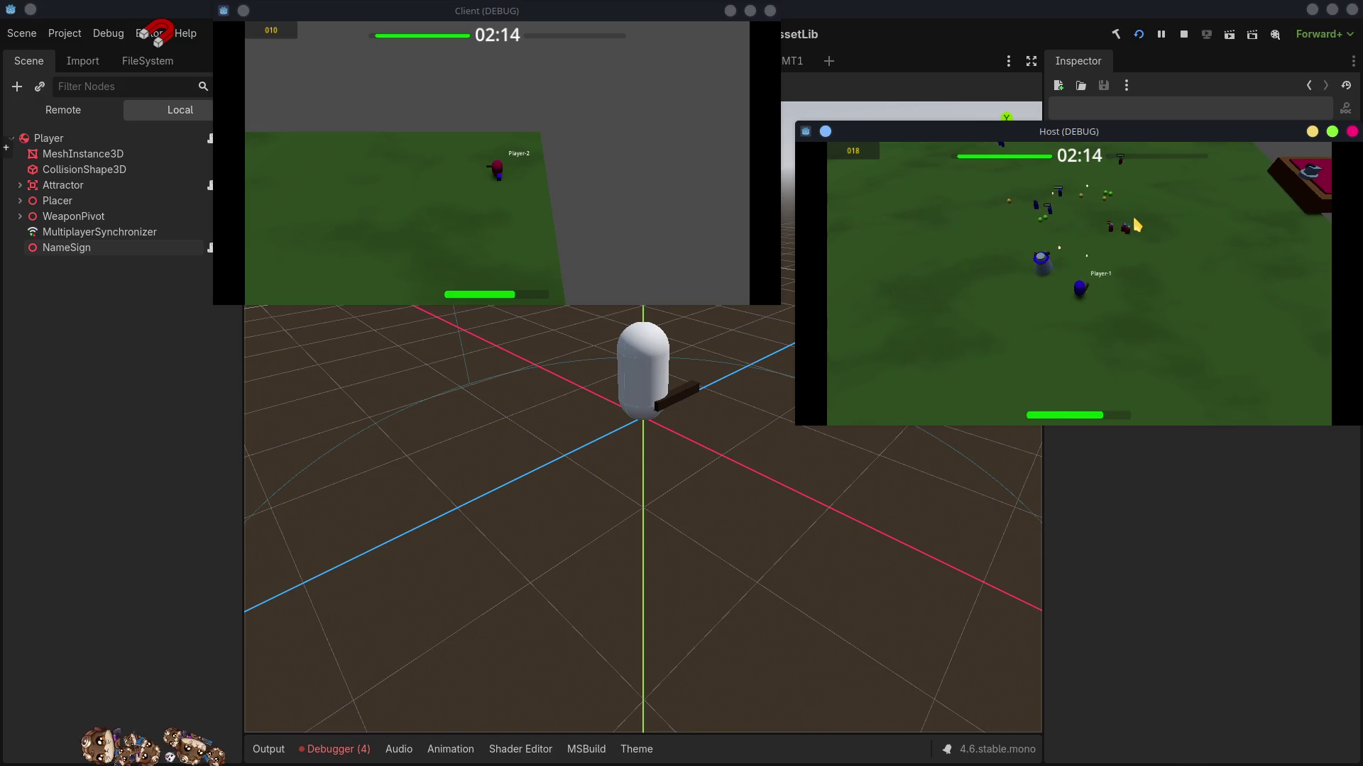
pyautogui.click(1224, 288)
pyautogui.press('w')
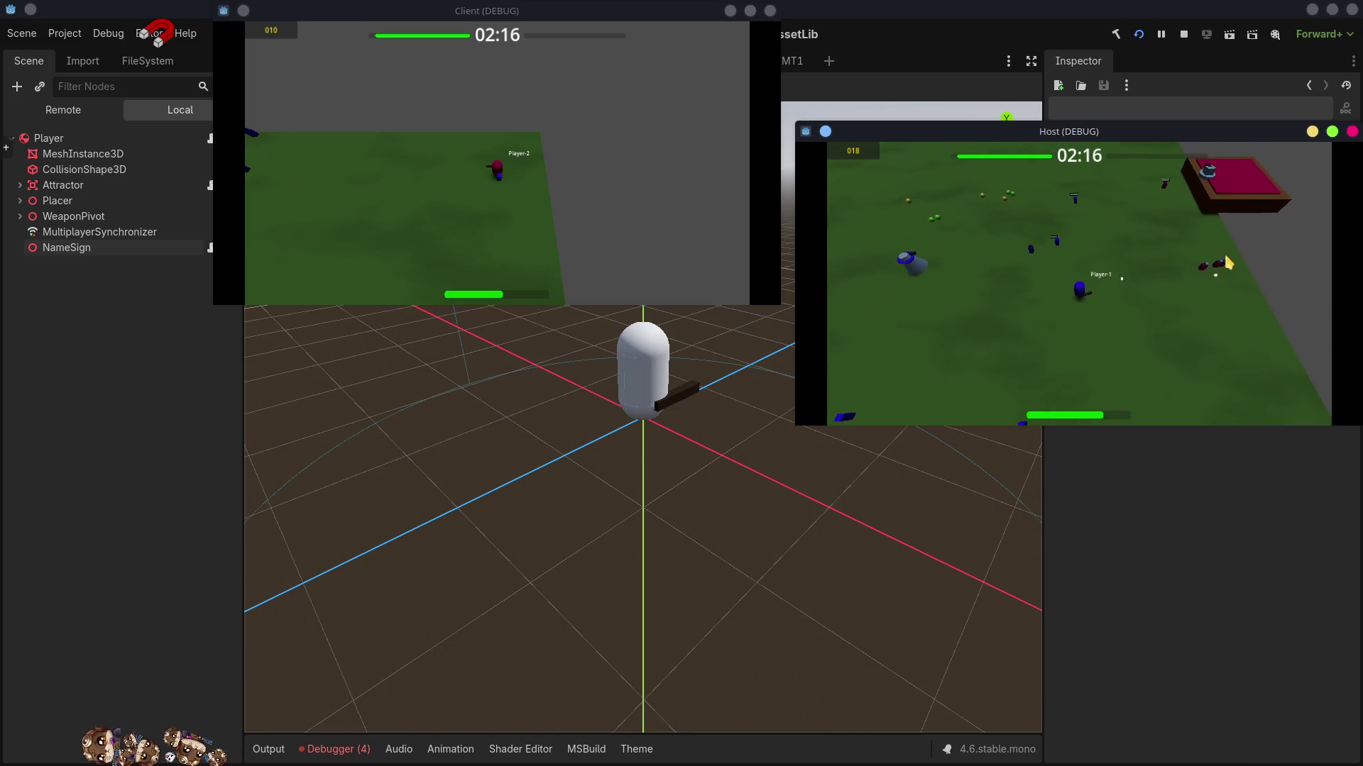
pyautogui.press('s')
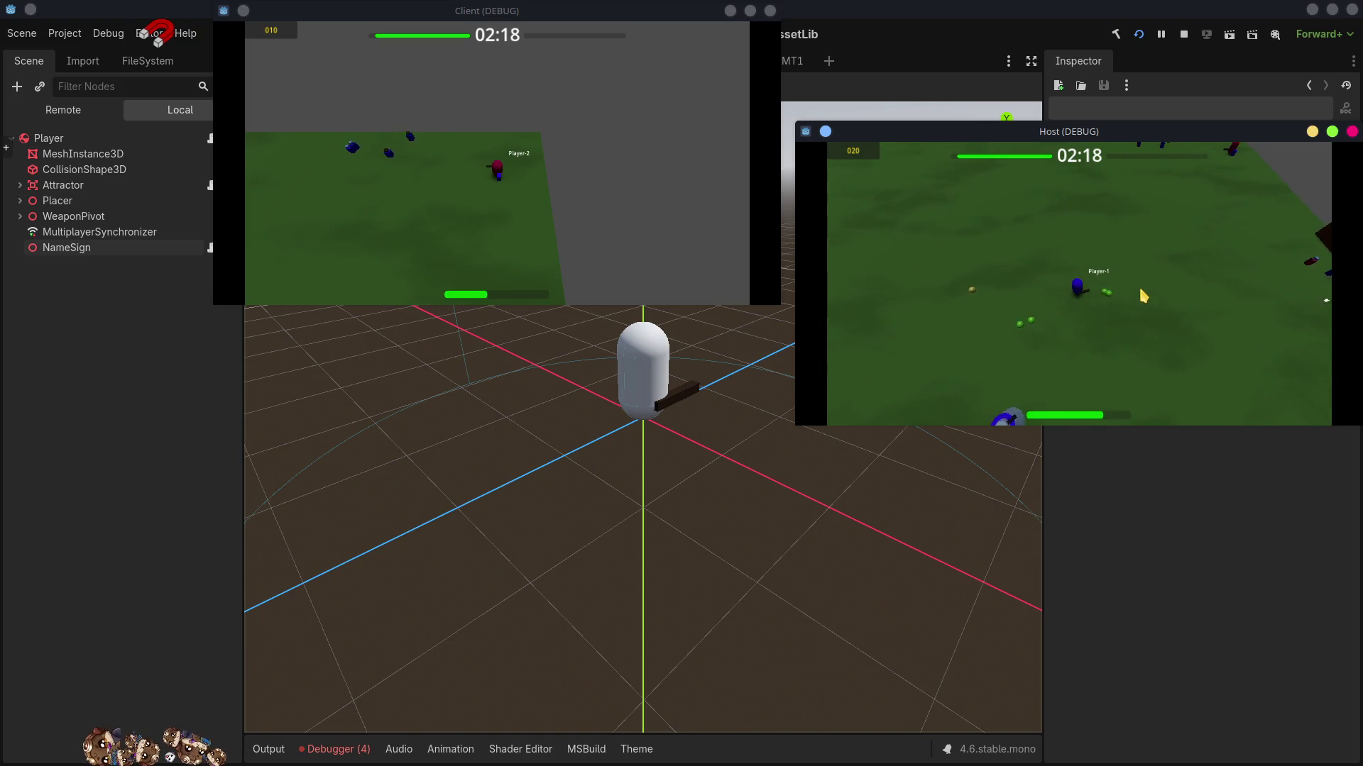
pyautogui.press('d')
pyautogui.click(1106, 245)
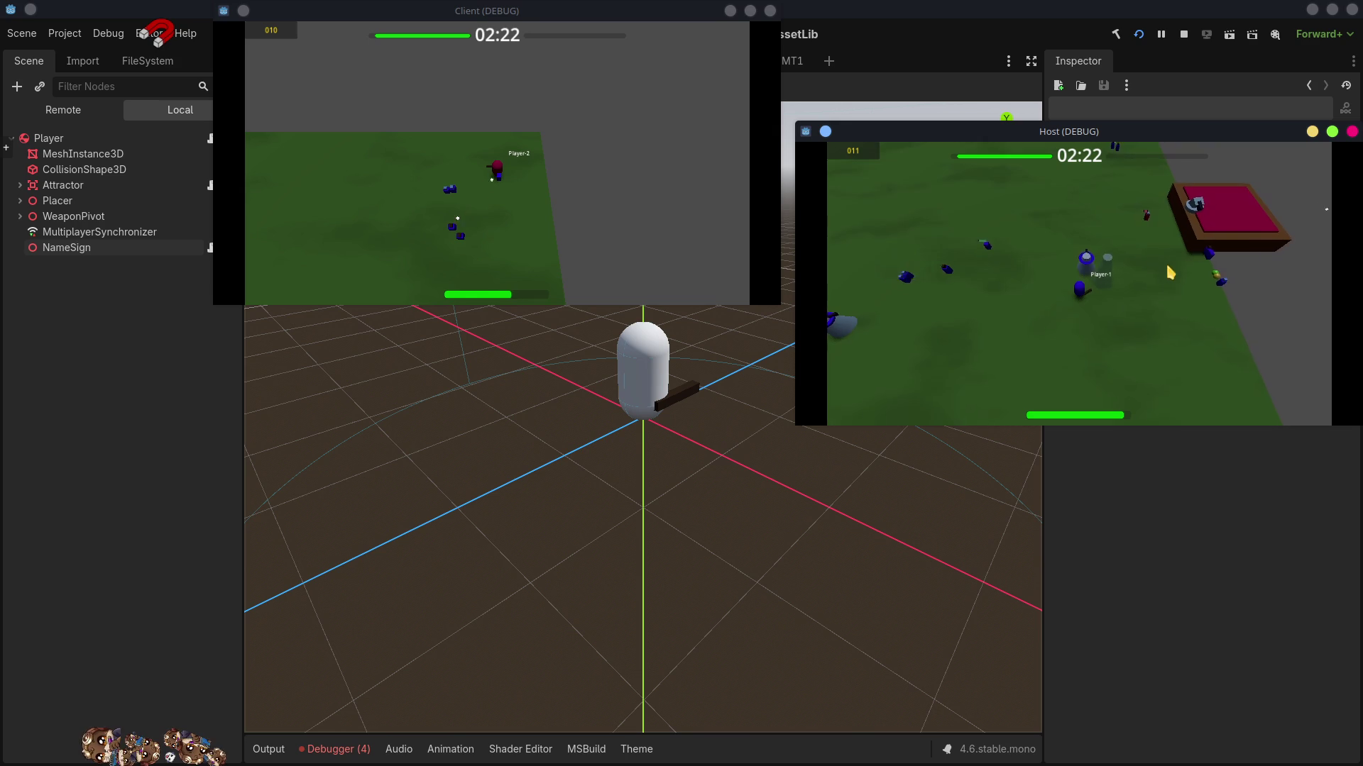
pyautogui.press('d')
pyautogui.click(1176, 252)
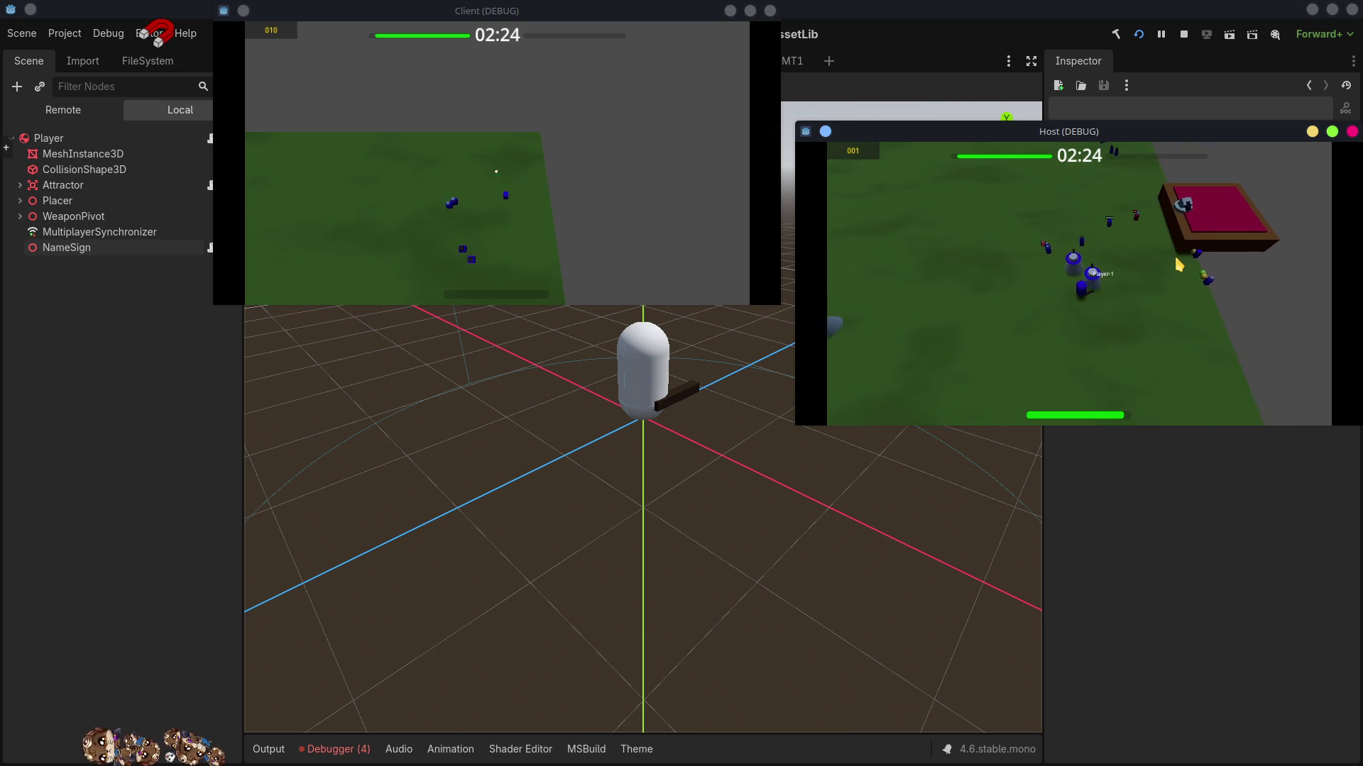
# - Keep moving Player-1 to gather ammo and fire until Player-2 comes into view
pyautogui.press('a')
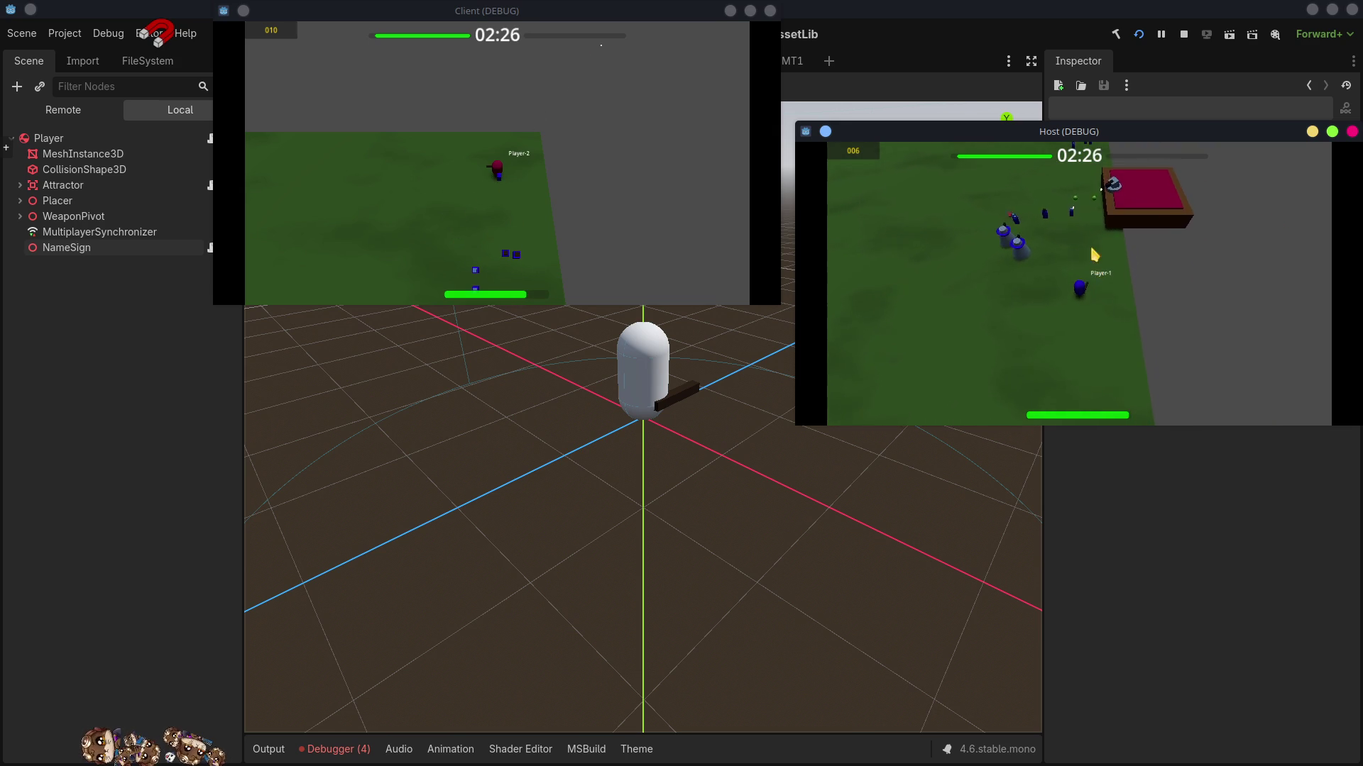
pyautogui.press('a')
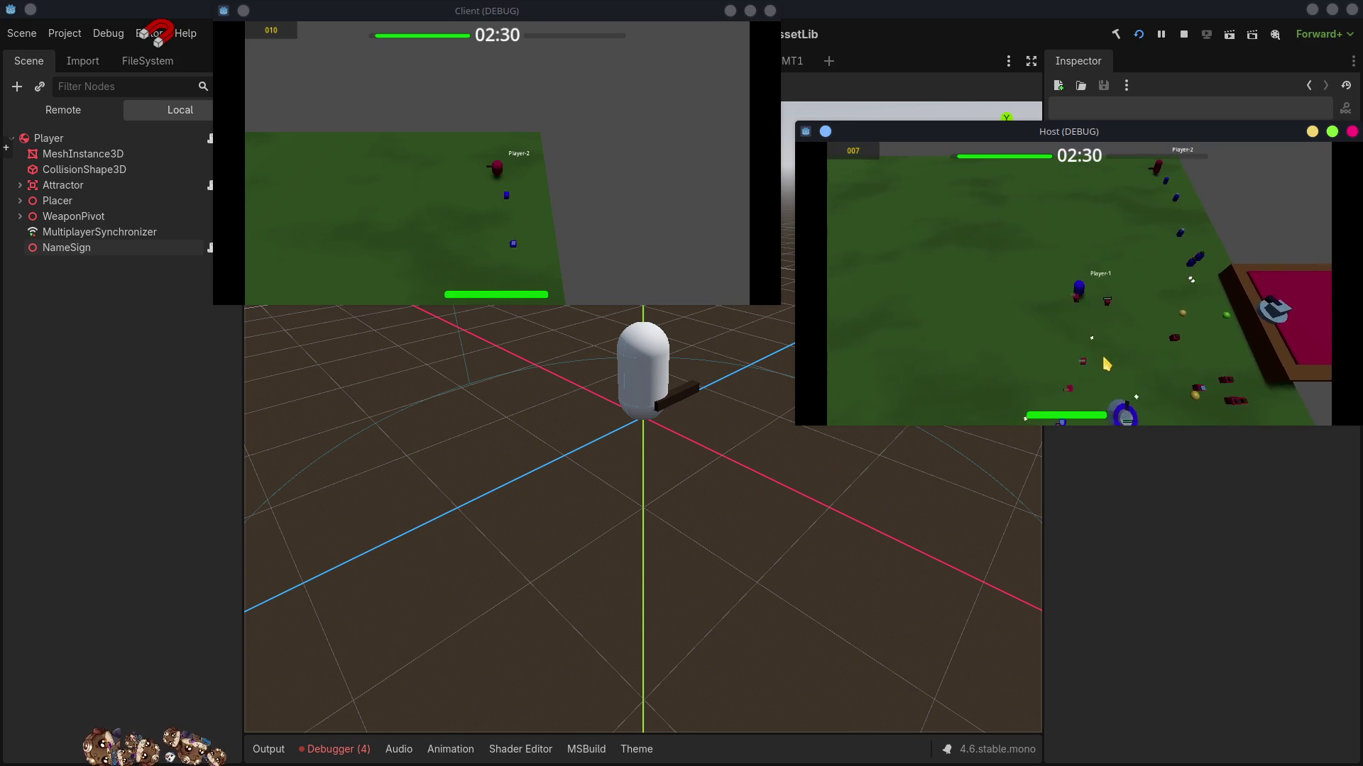
pyautogui.press('s')
pyautogui.press('d')
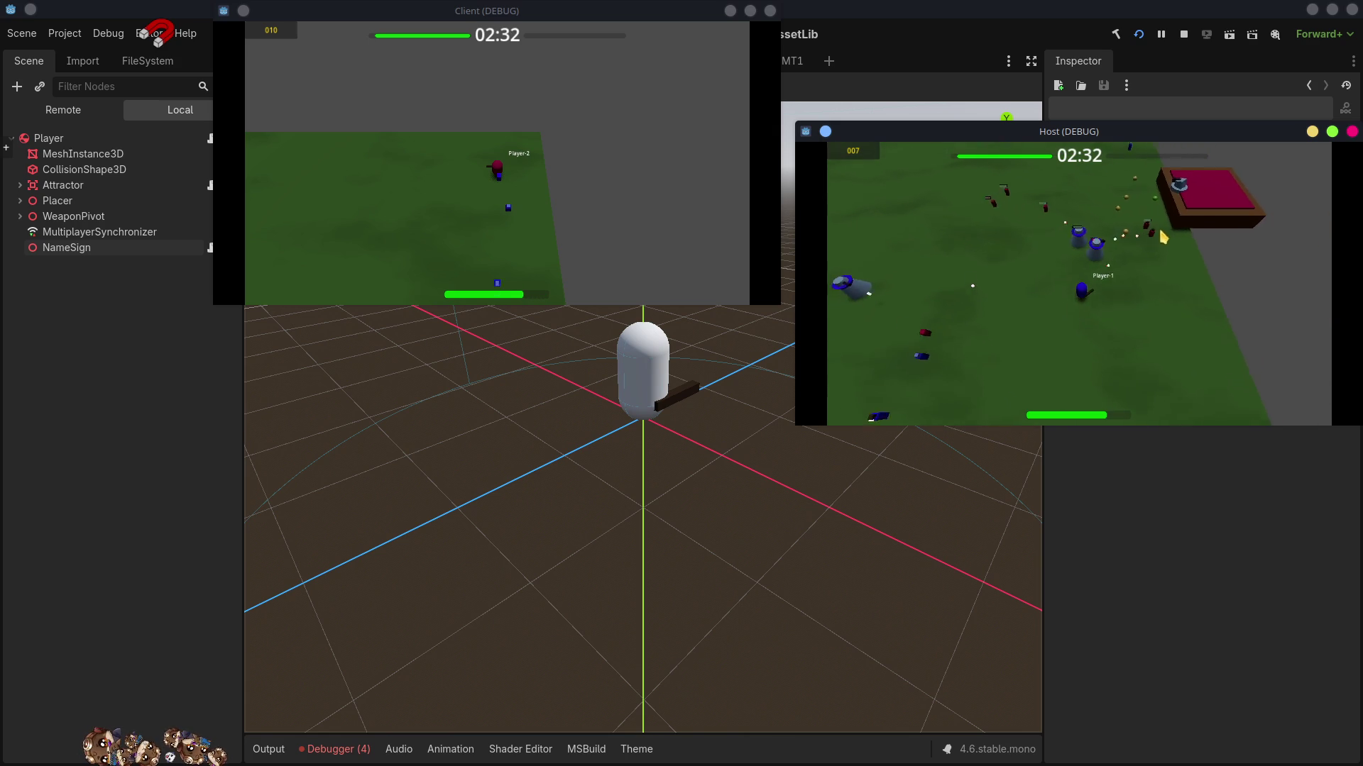
pyautogui.press('w')
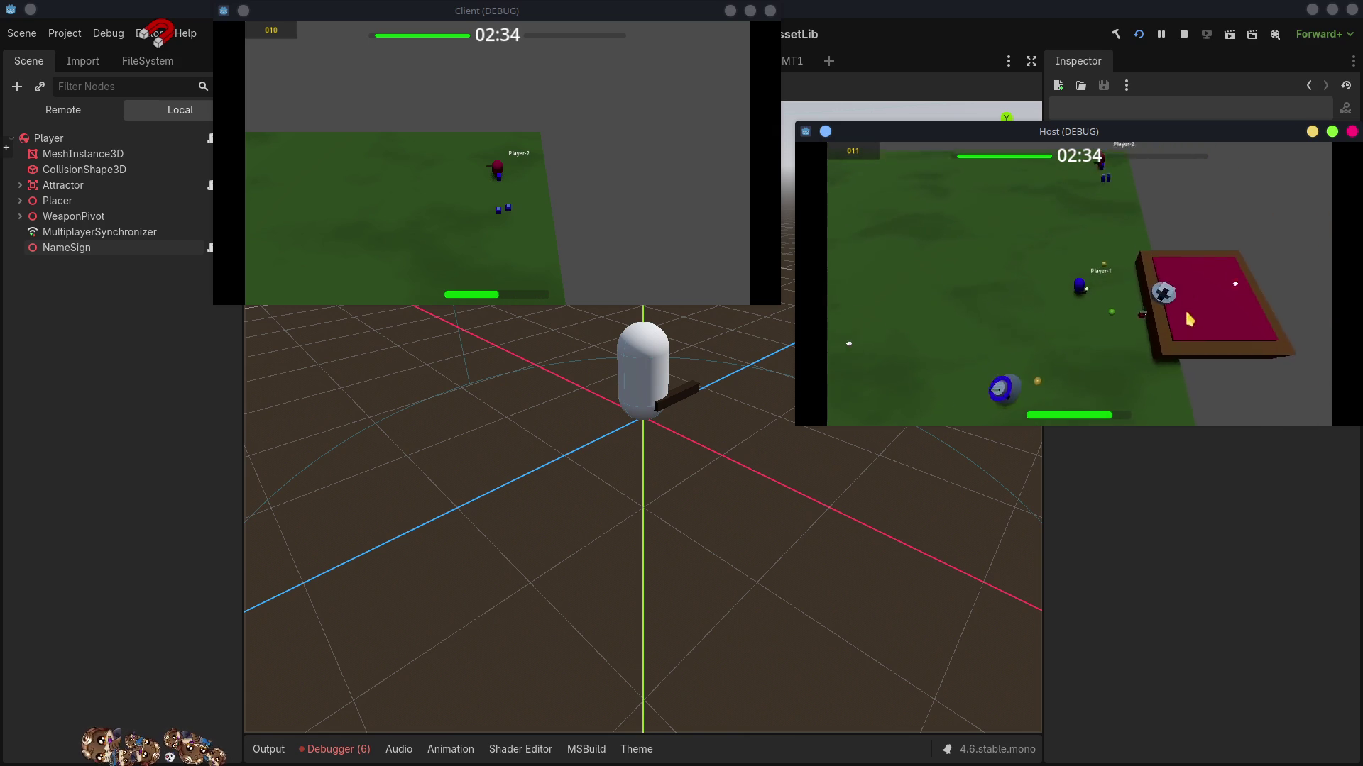
pyautogui.press('s')
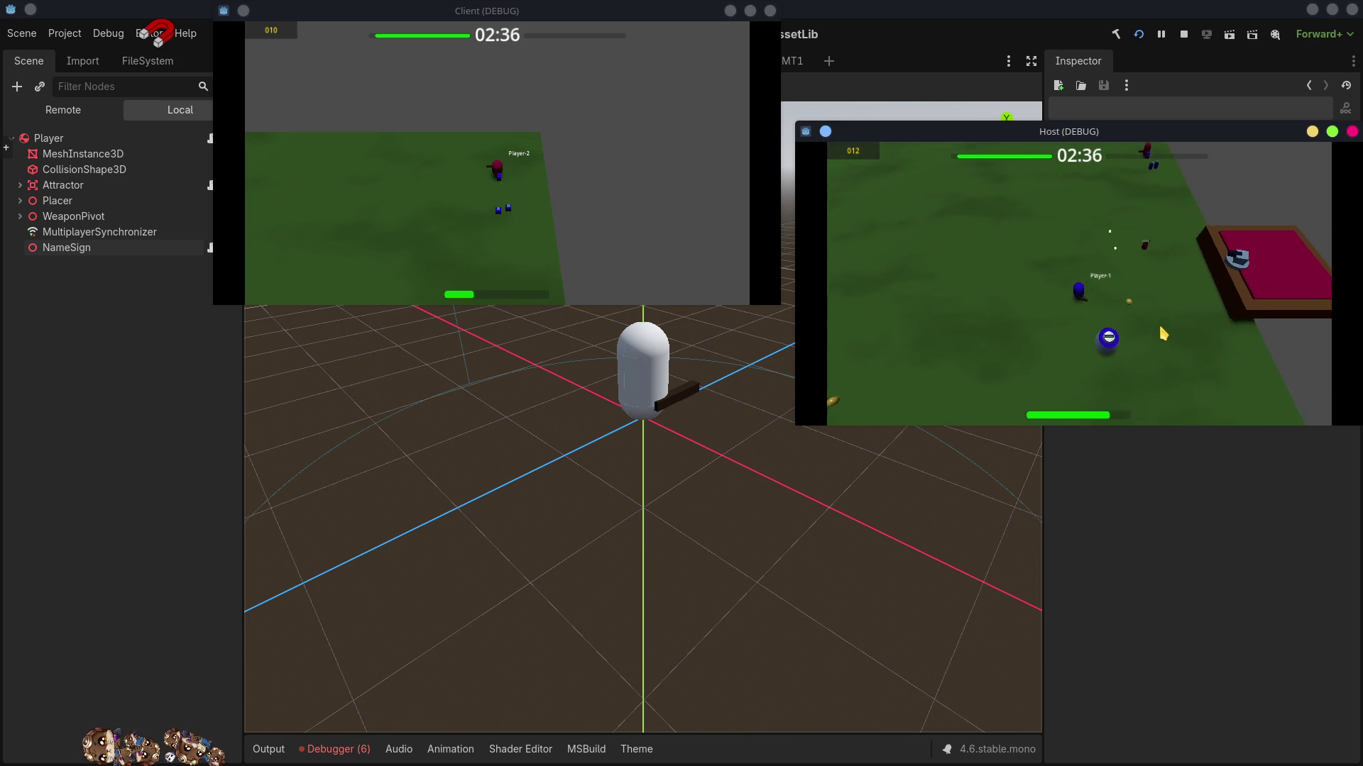
pyautogui.press('a')
pyautogui.press('s')
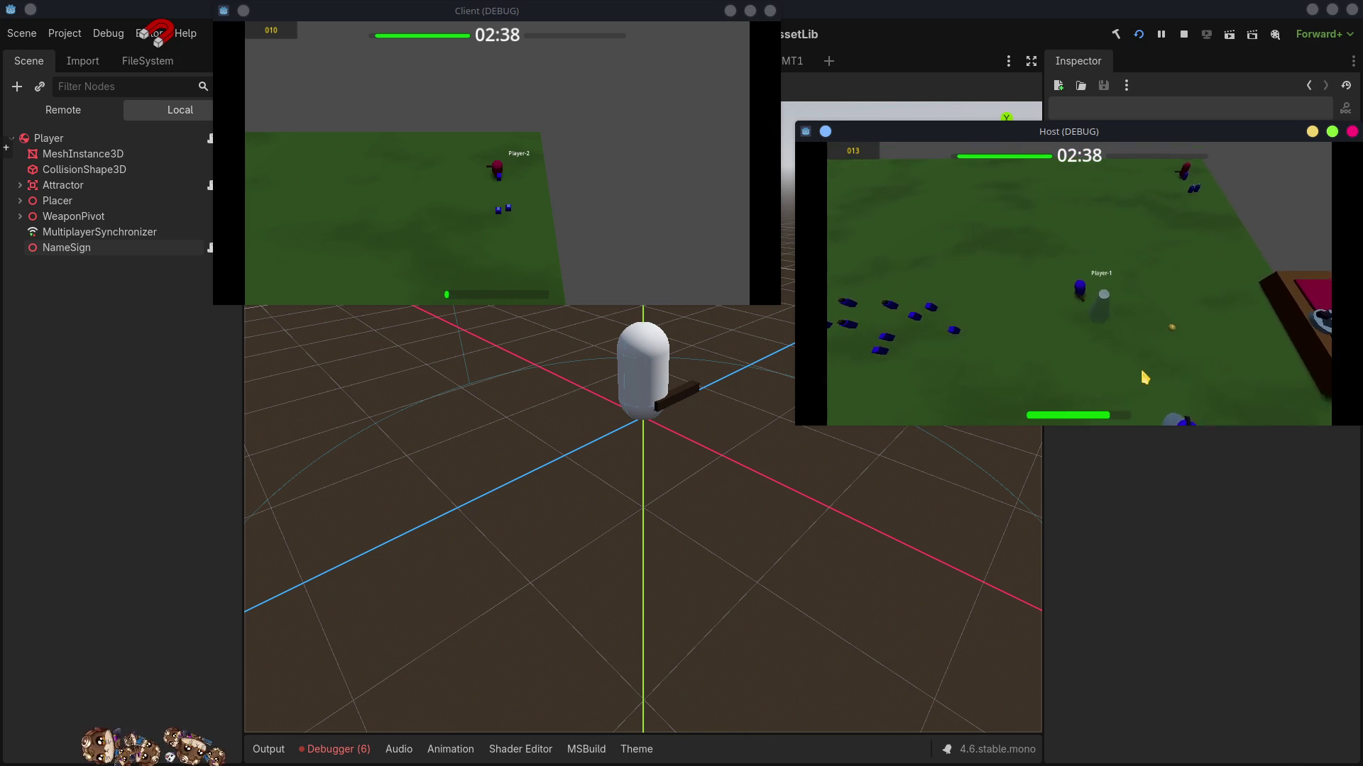
pyautogui.press('w')
pyautogui.click(1108, 286)
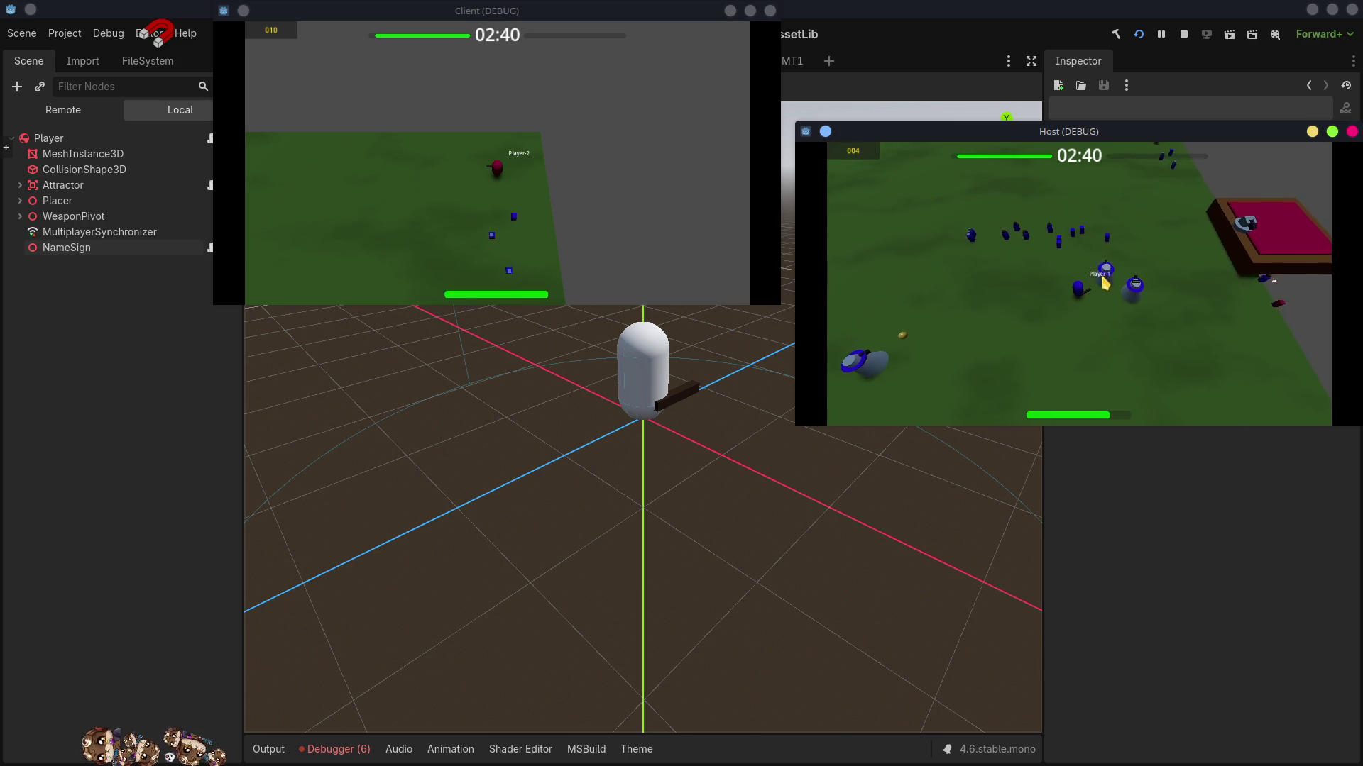
pyautogui.press('s')
pyautogui.press('w')
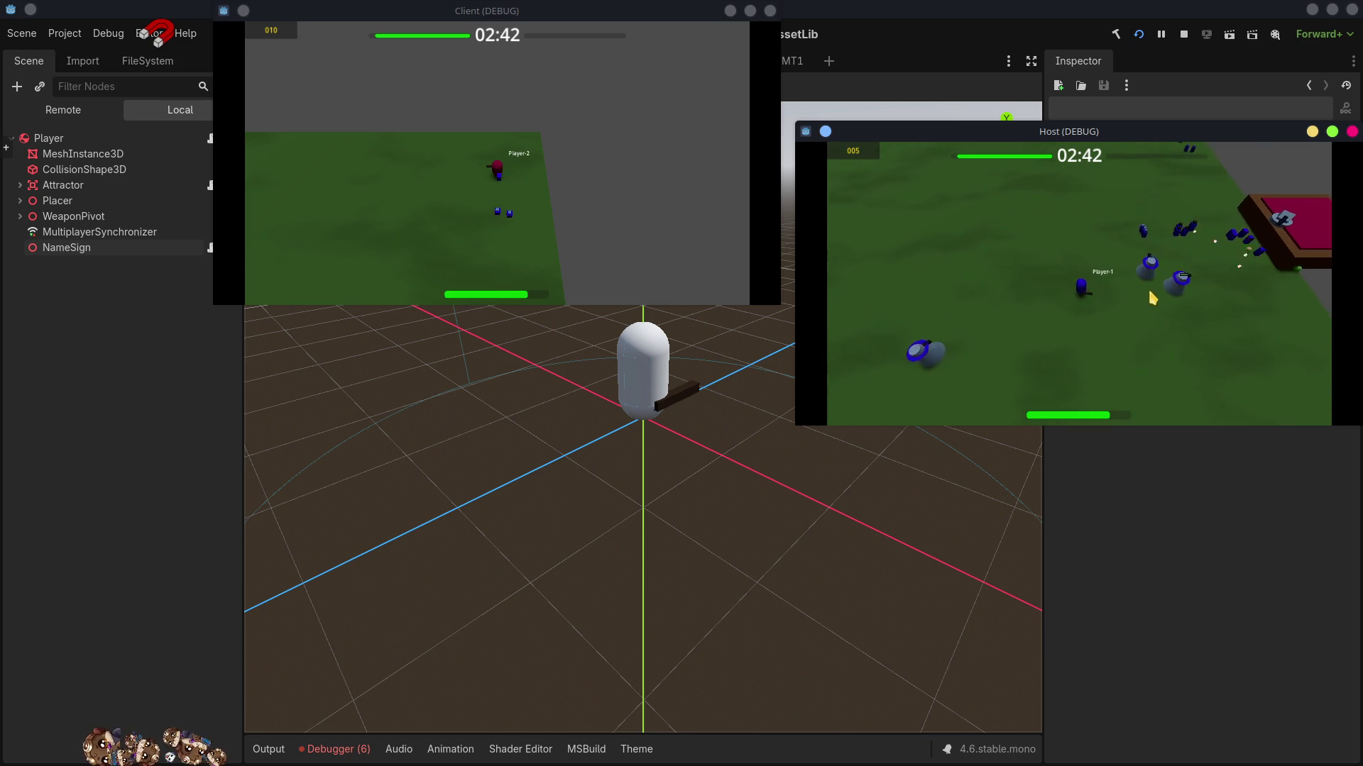
pyautogui.press('s')
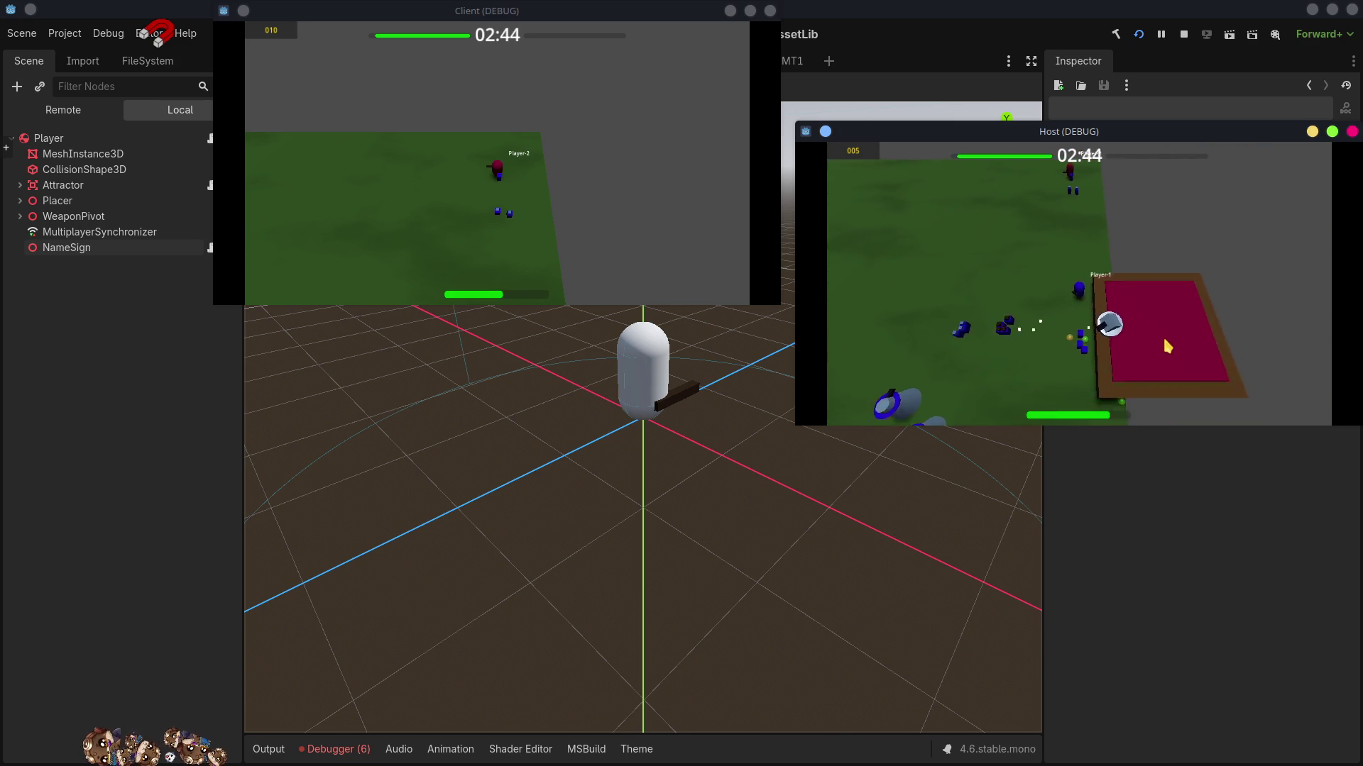
pyautogui.press('a')
pyautogui.press('w')
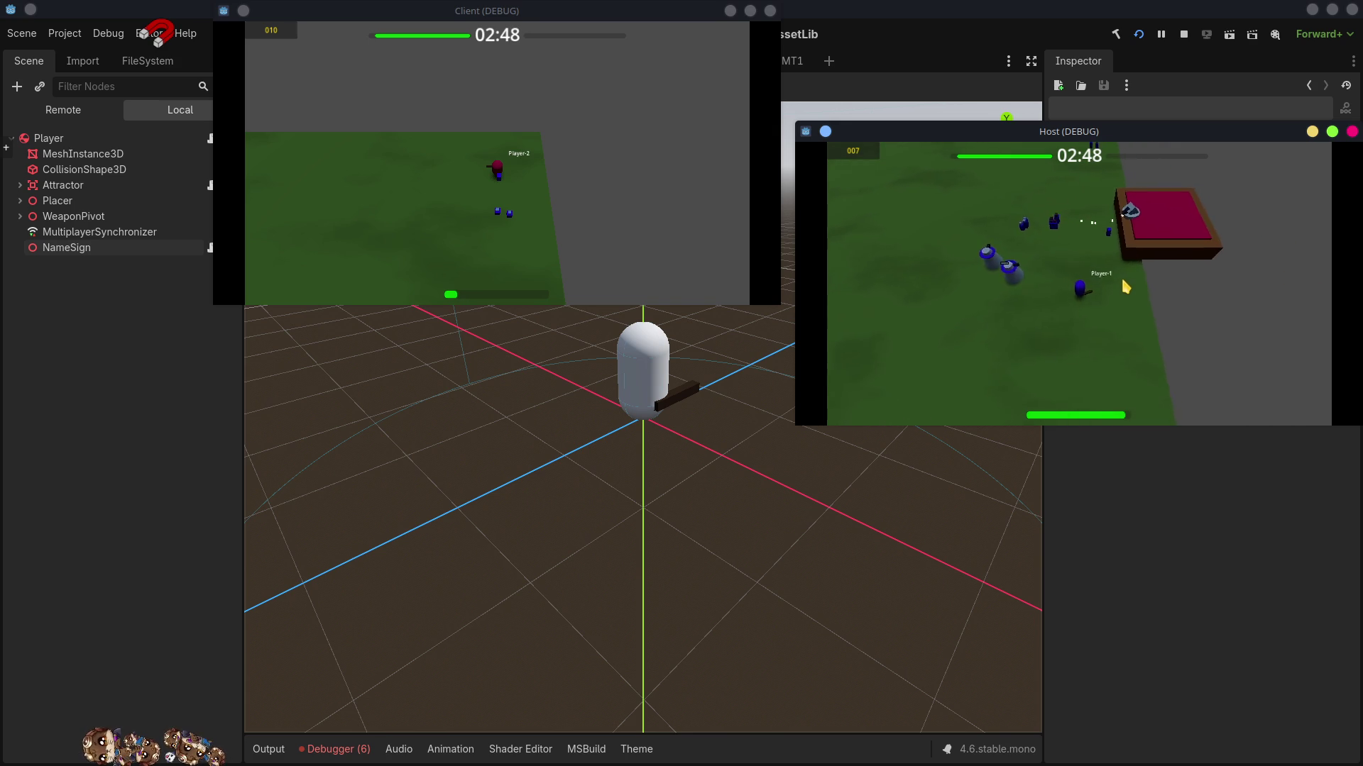
pyautogui.press('w')
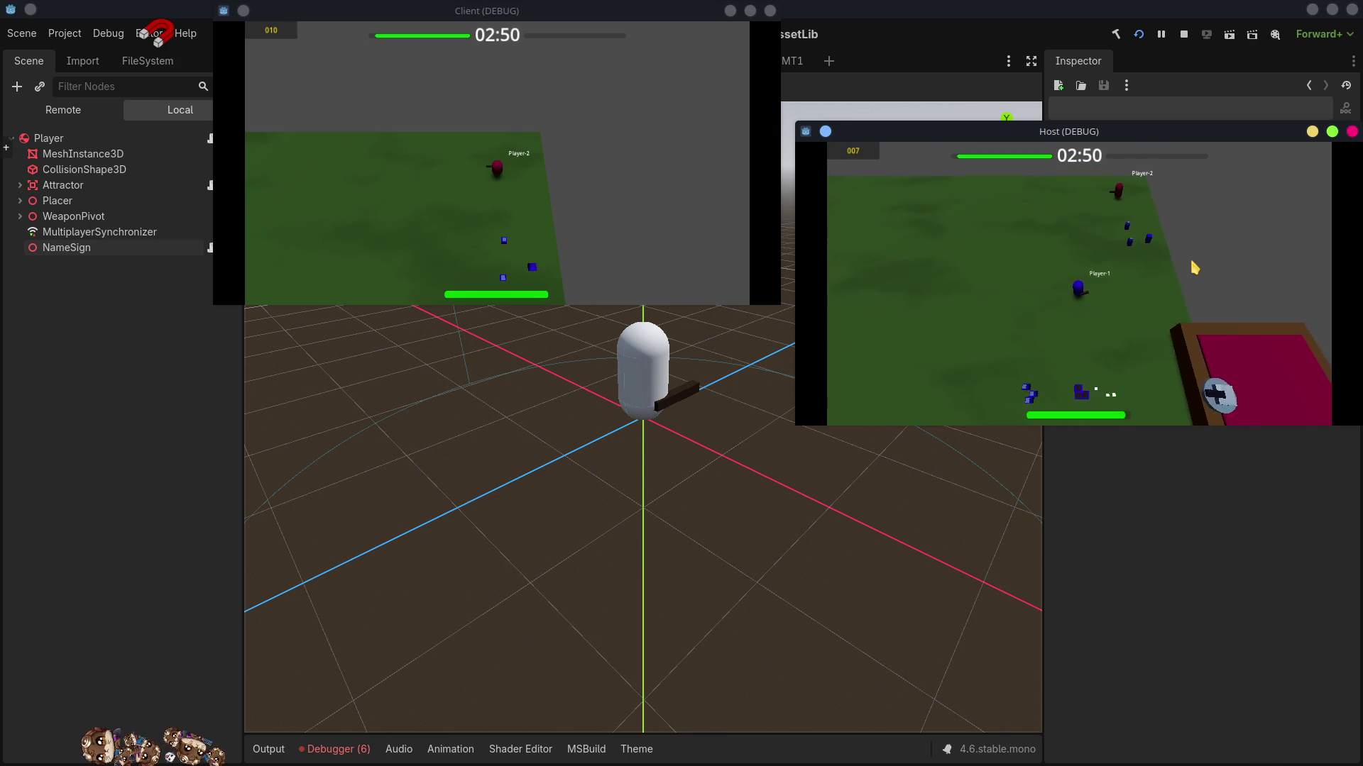
pyautogui.press('w')
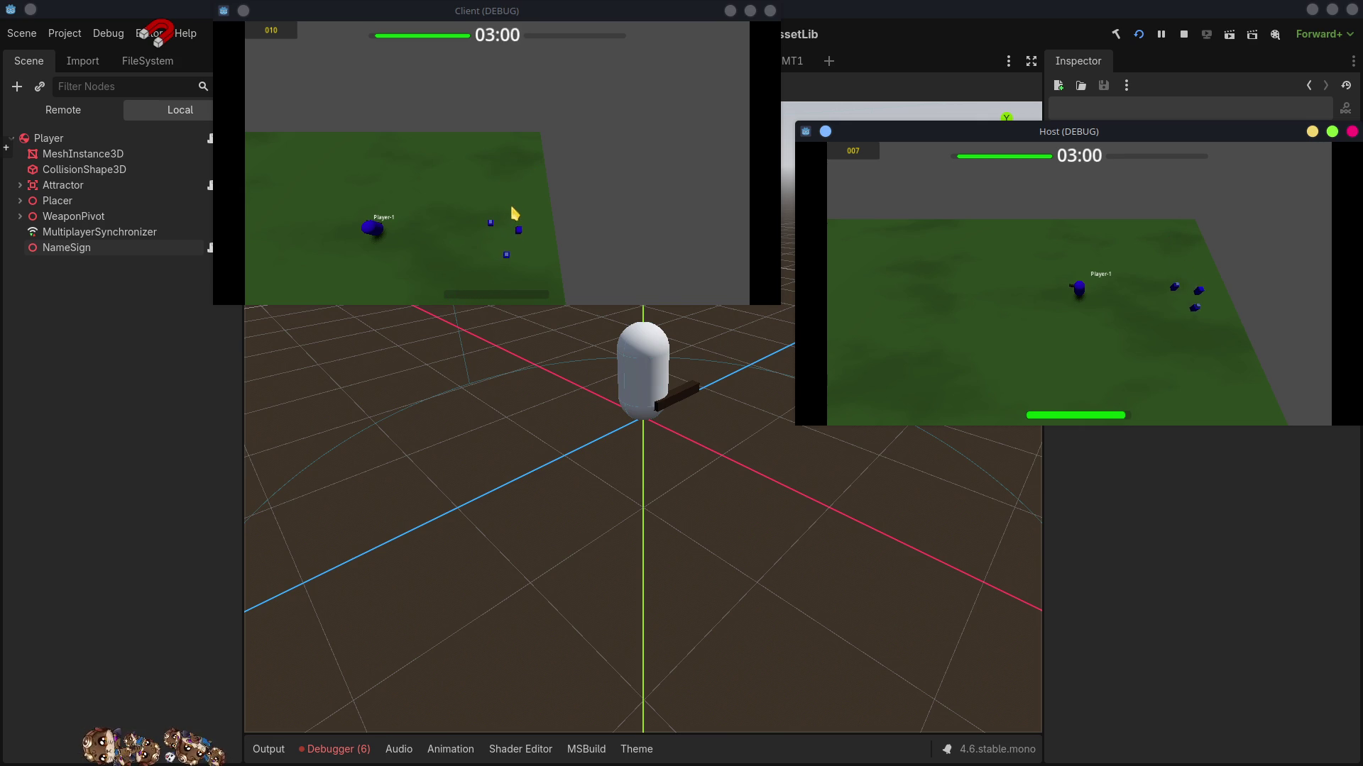
# - Focus the Client window and move and shoot as Player-2, watching its name sign
pyautogui.click(510, 163)
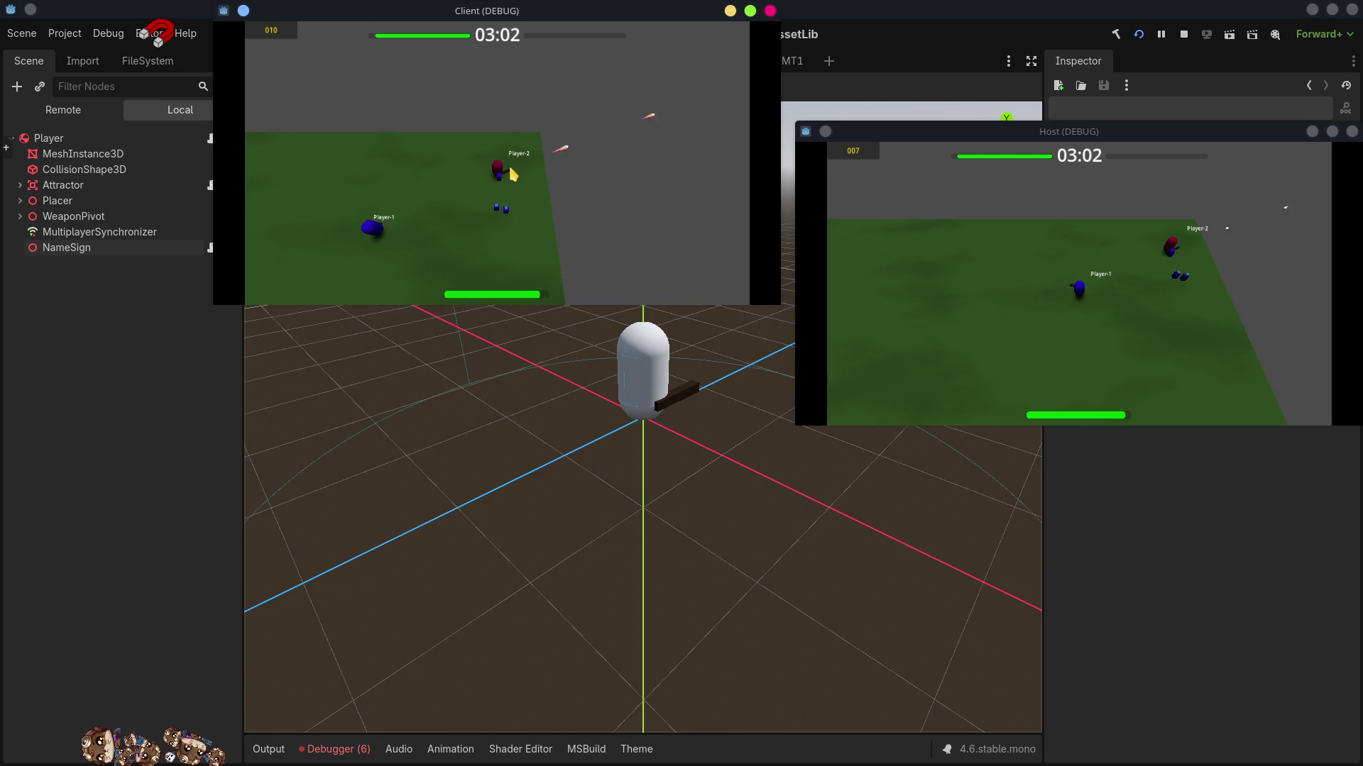
pyautogui.click(962, 237)
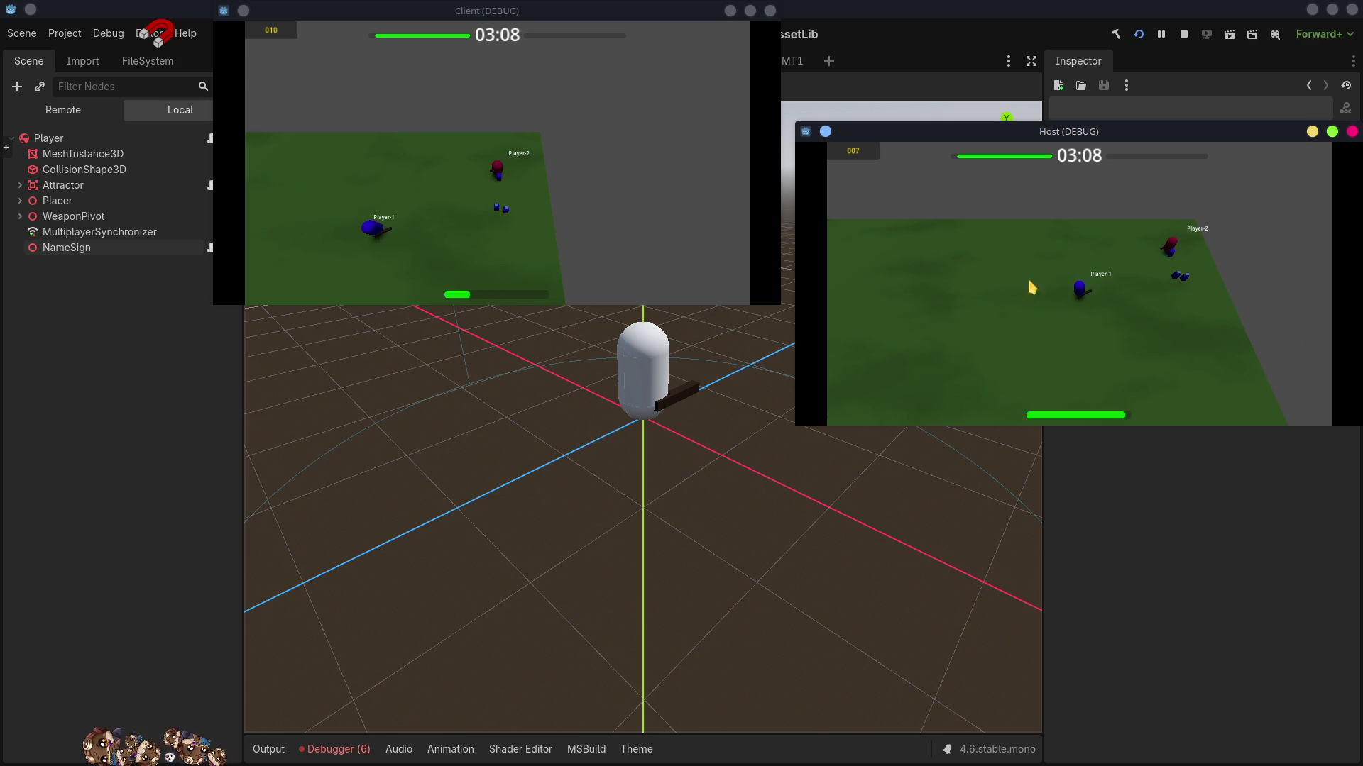
pyautogui.click(617, 245)
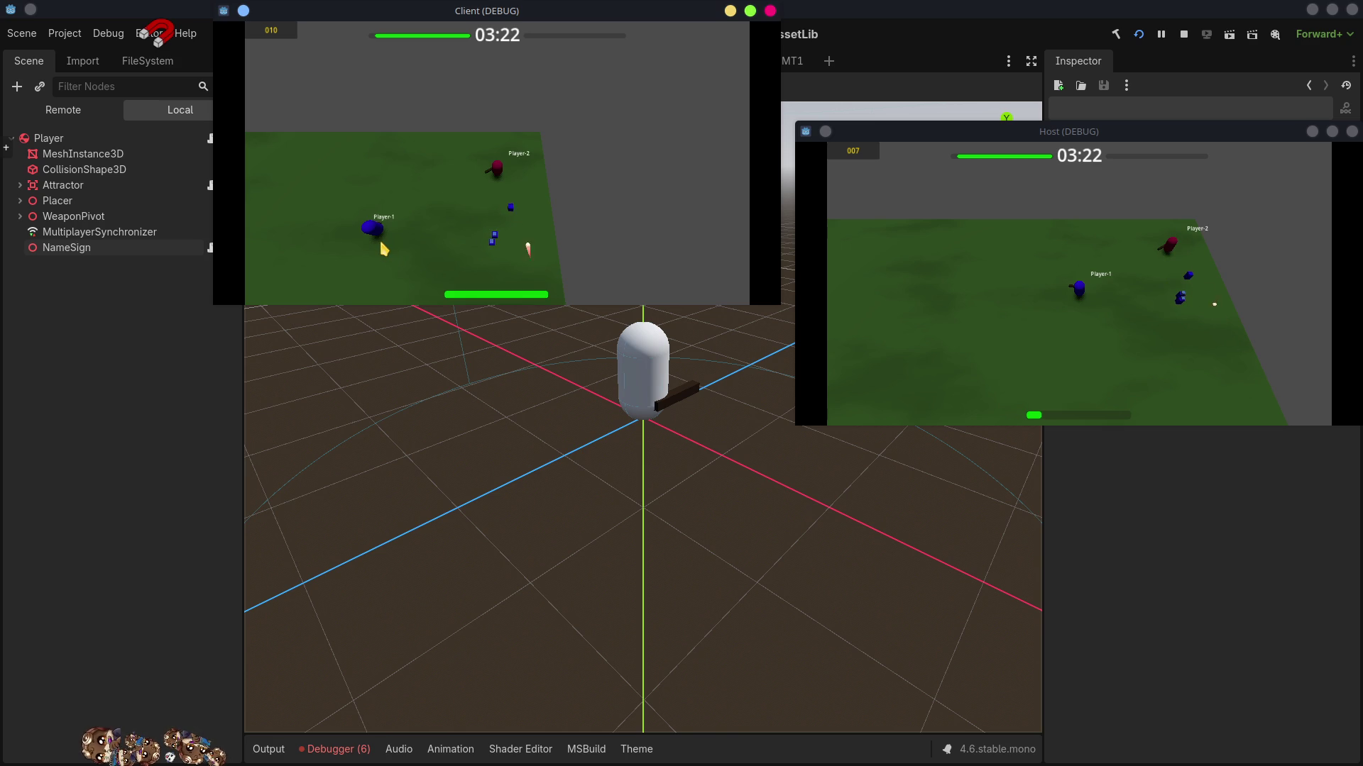
pyautogui.press('w')
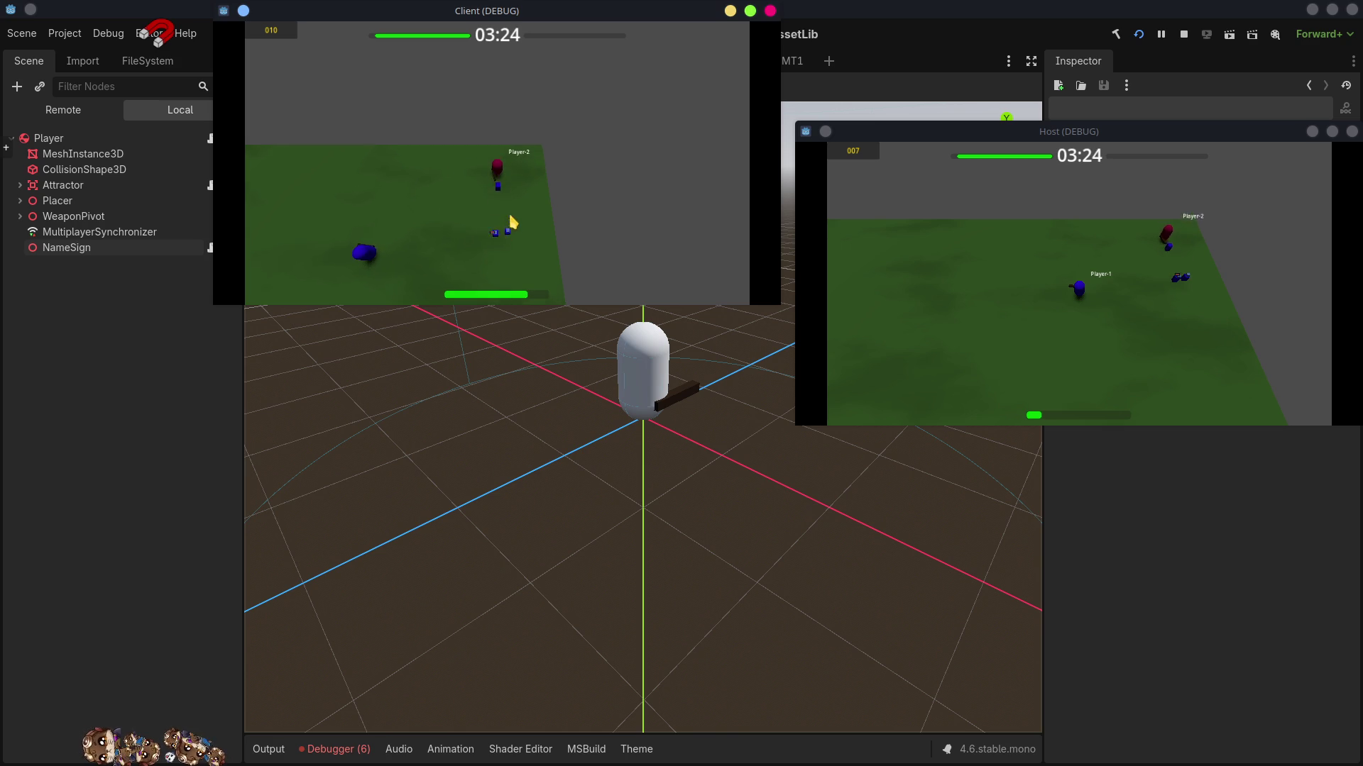
pyautogui.click(628, 154)
pyautogui.press('a')
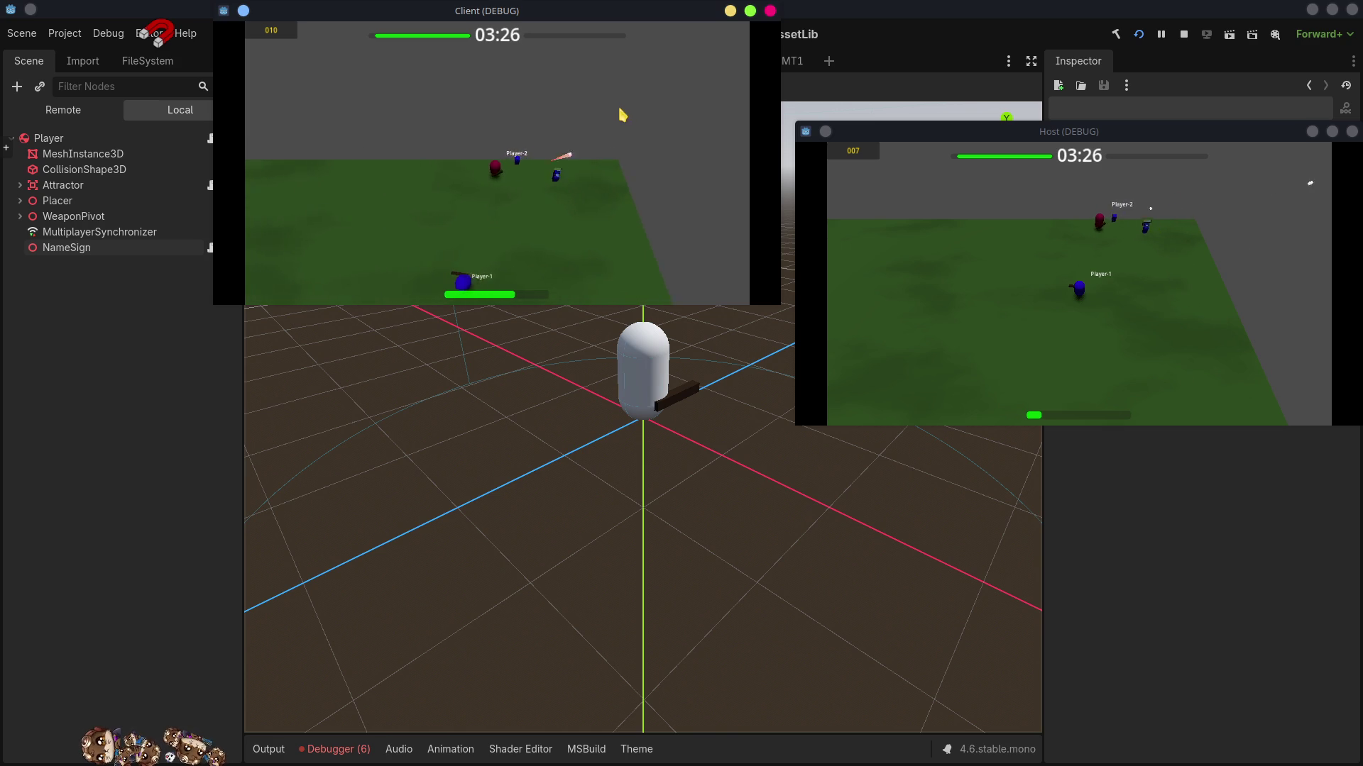
pyautogui.press('a')
pyautogui.click(662, 200)
pyautogui.press('a')
pyautogui.click(356, 270)
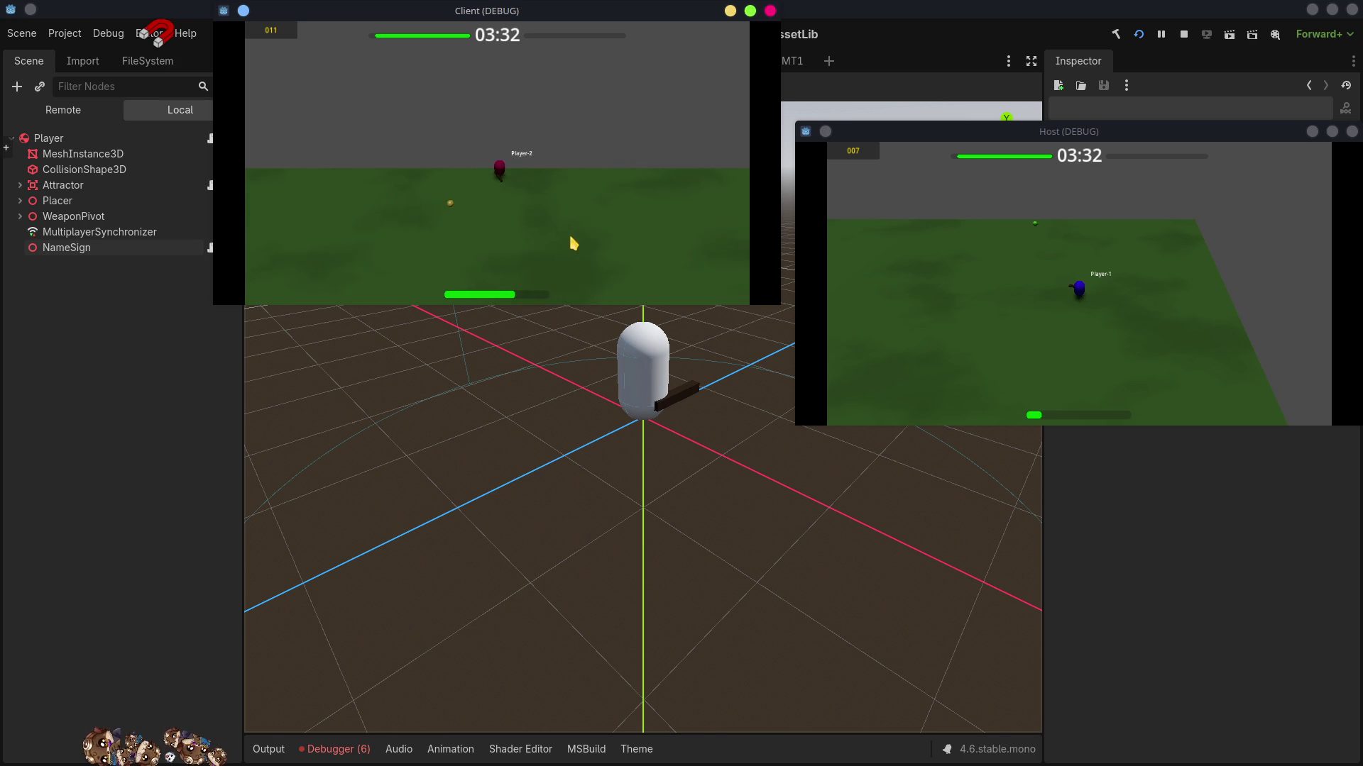
pyautogui.press('d')
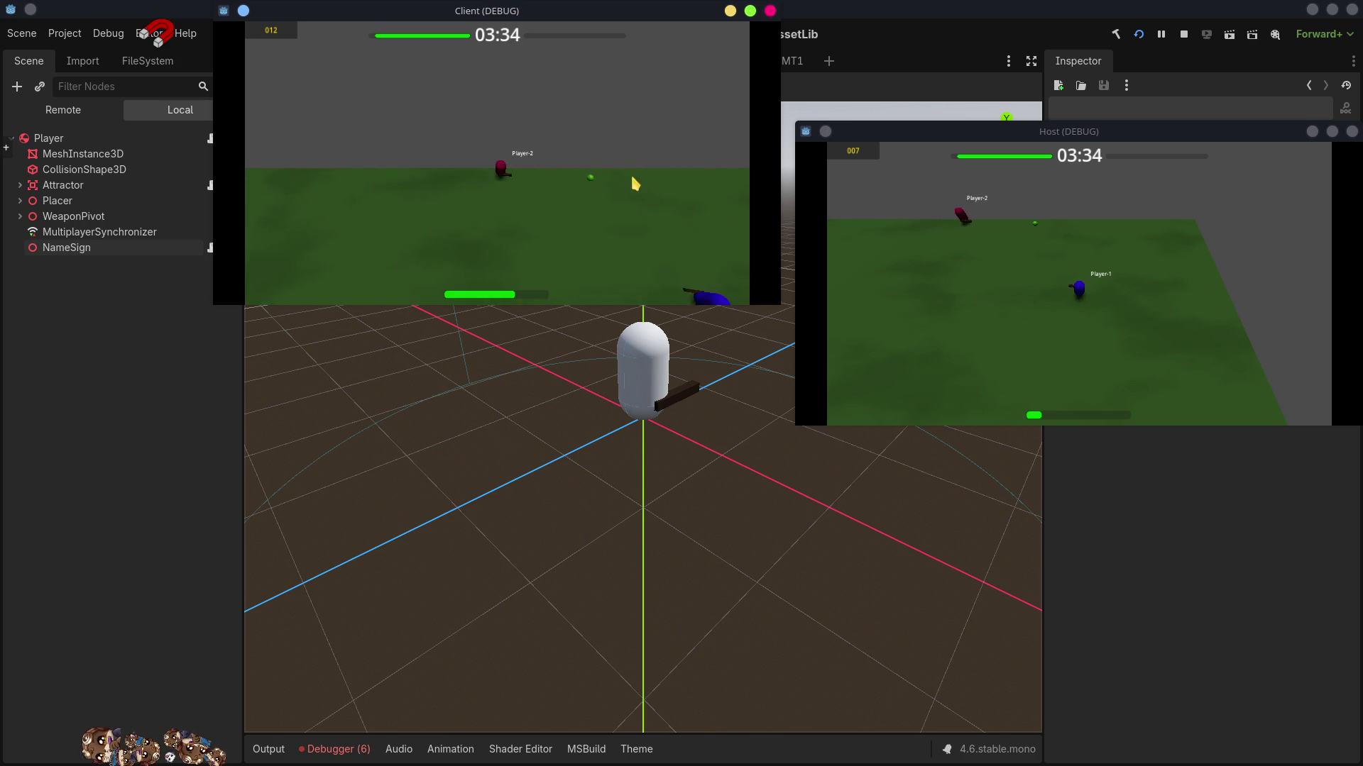
pyautogui.press('d')
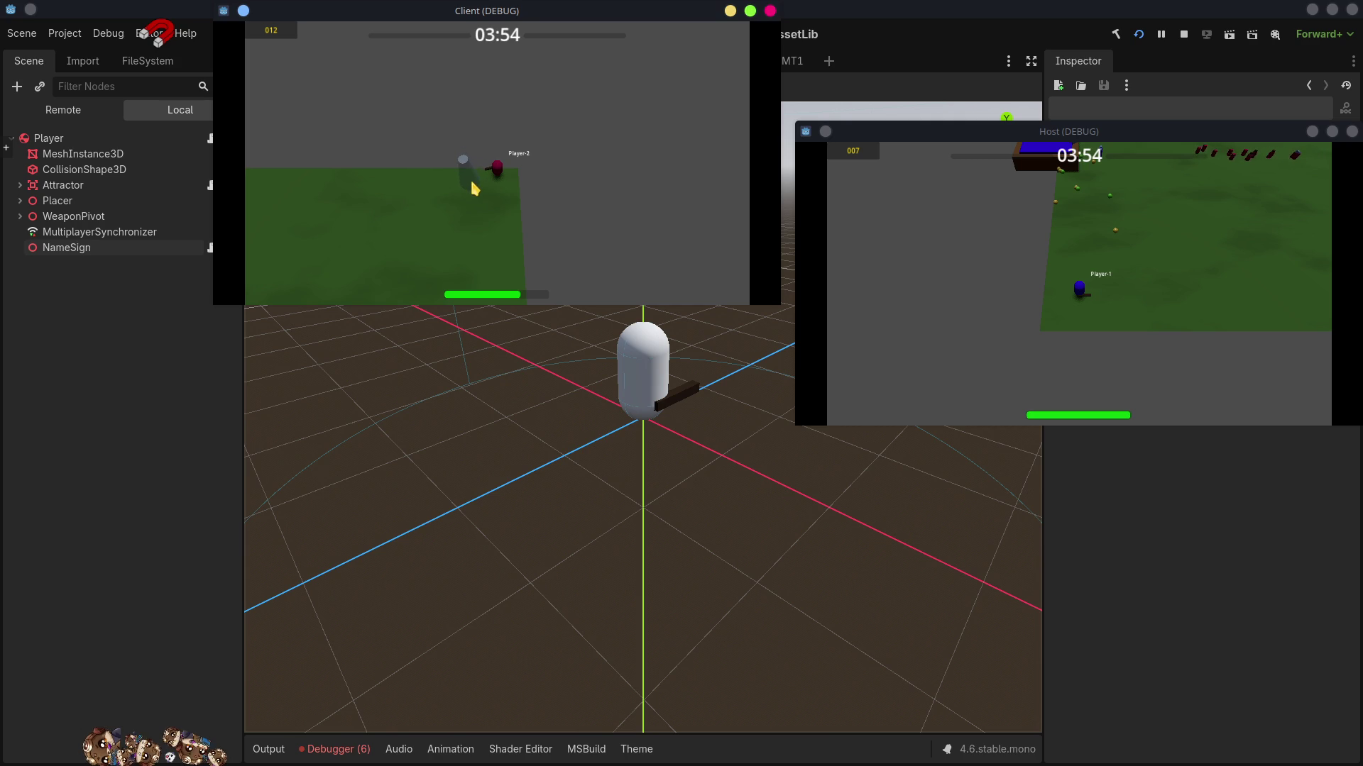
# - Move Player-2 around a little more, then stop the running game
pyautogui.press('s')
pyautogui.press('w')
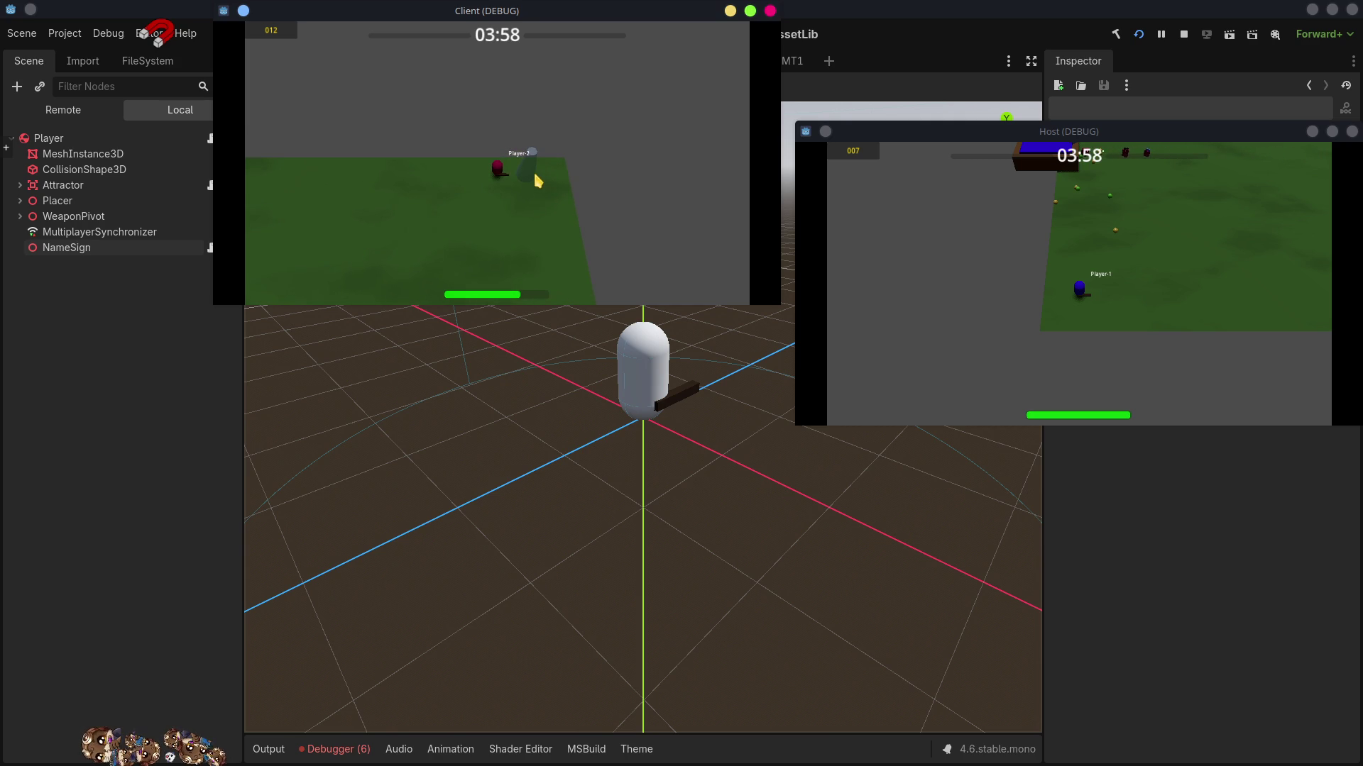
pyautogui.press('a')
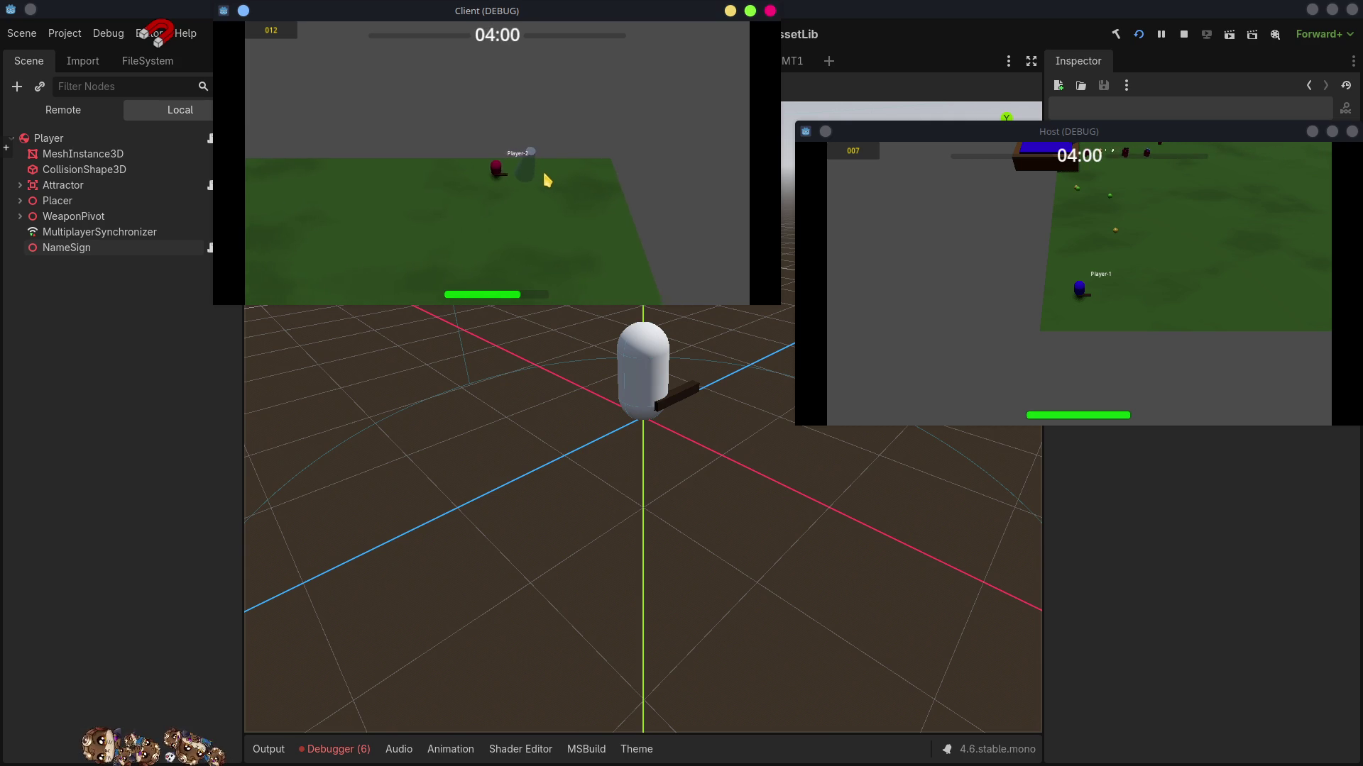
pyautogui.press('a')
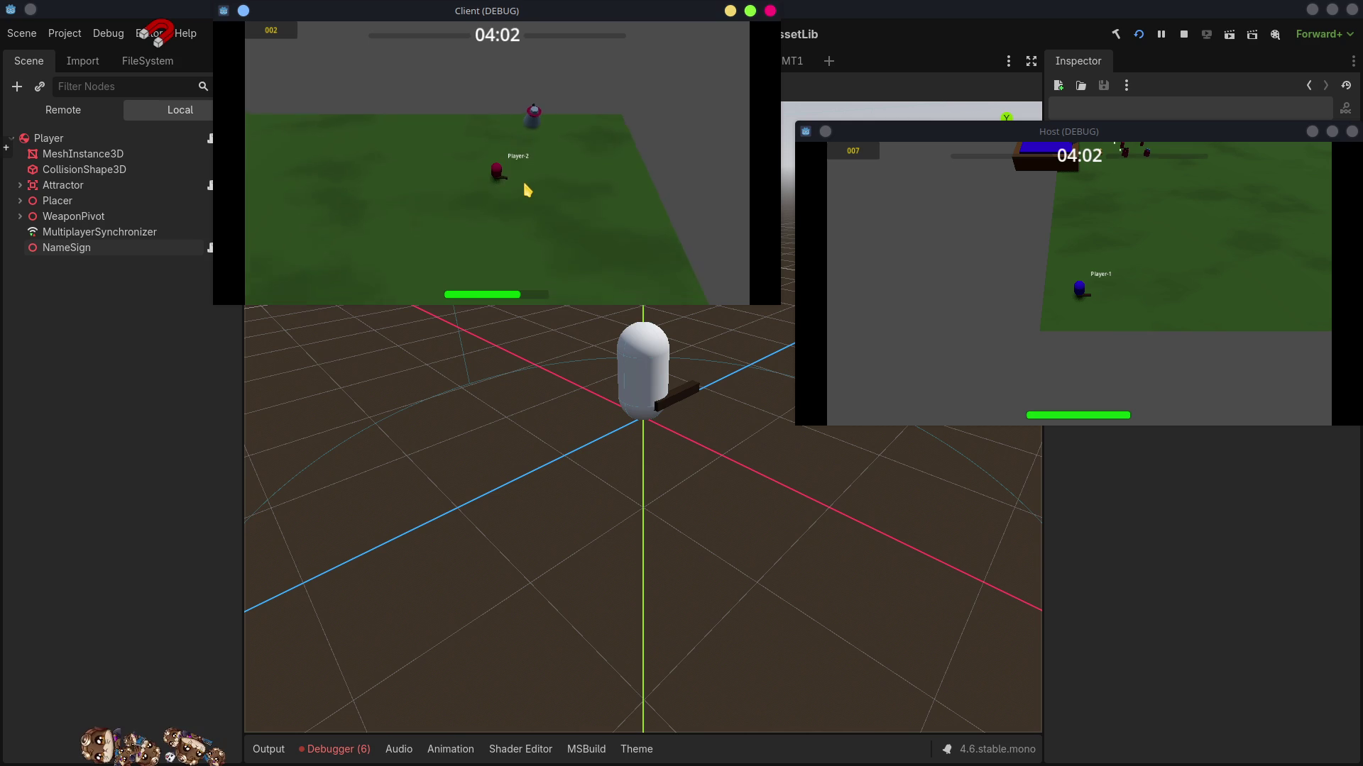
pyautogui.press('d')
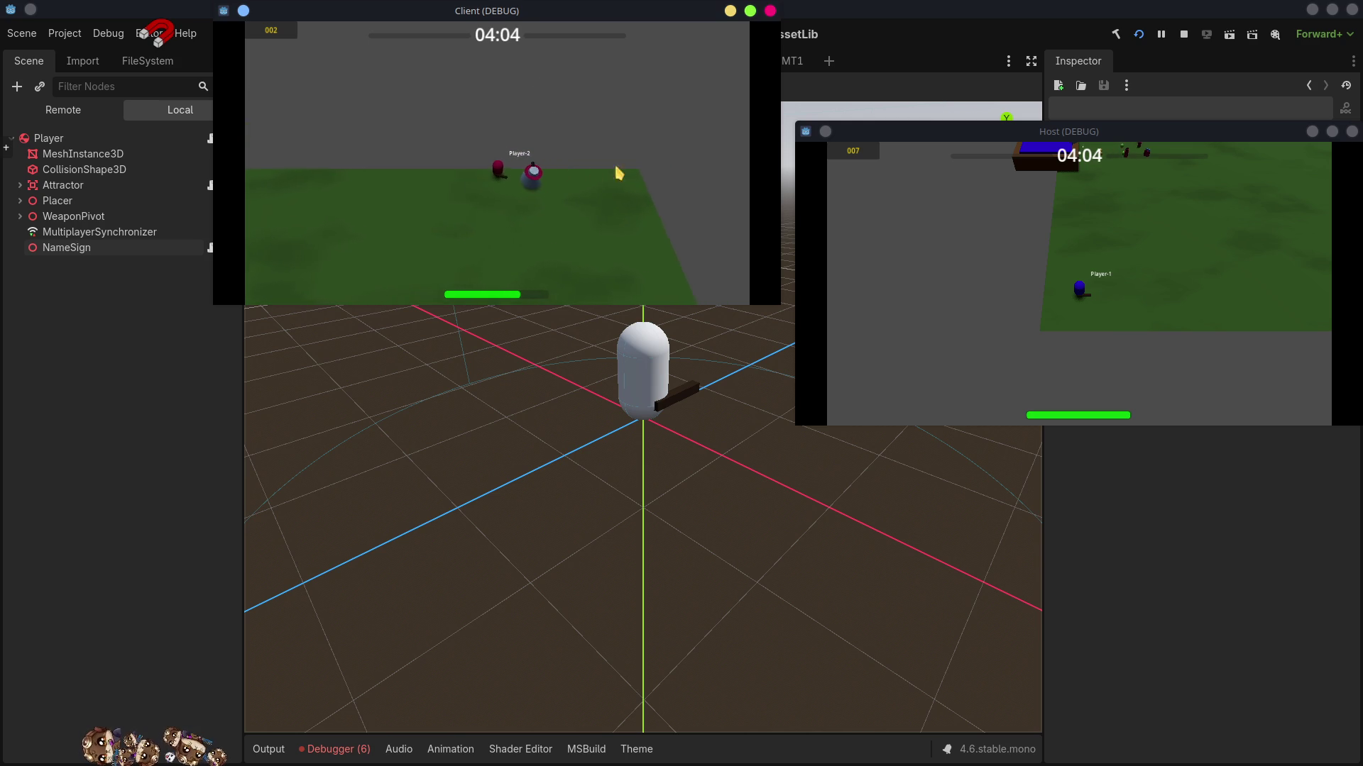
pyautogui.click(1183, 34)
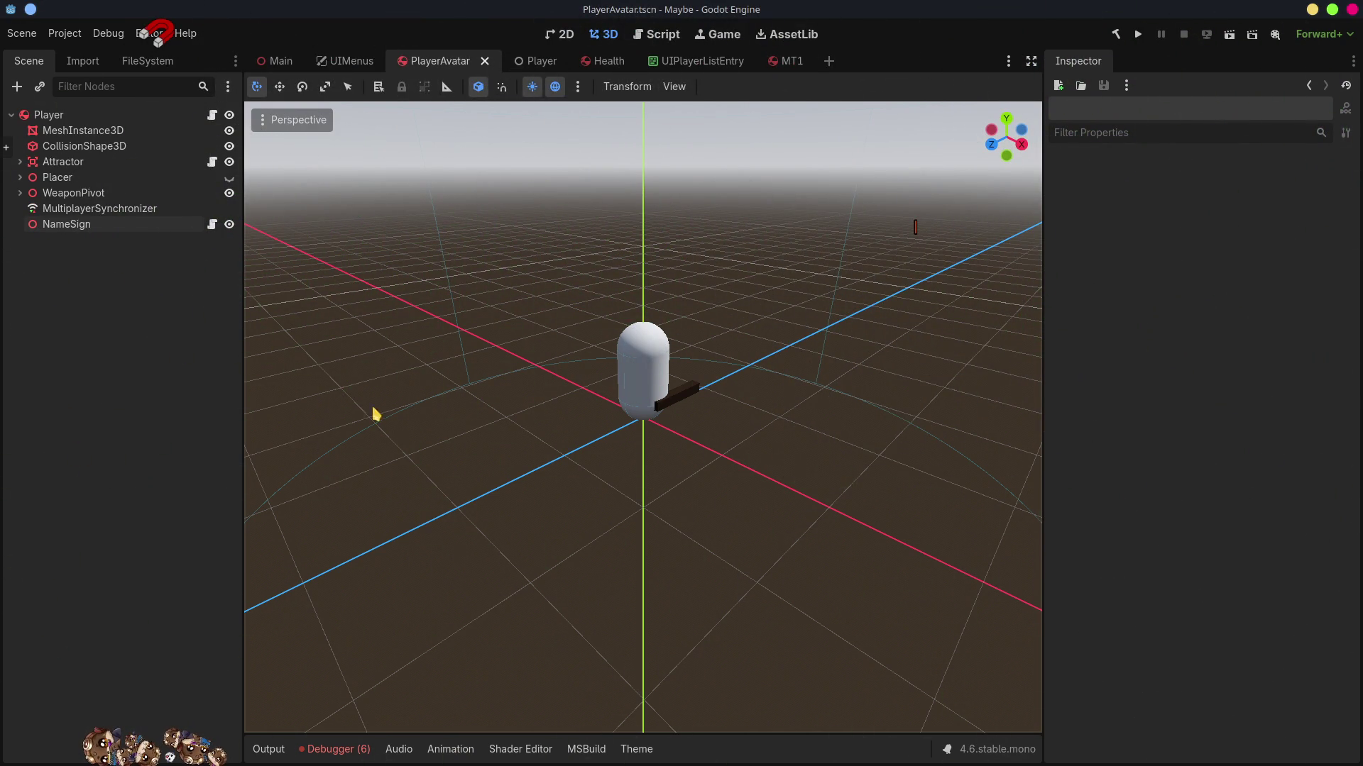